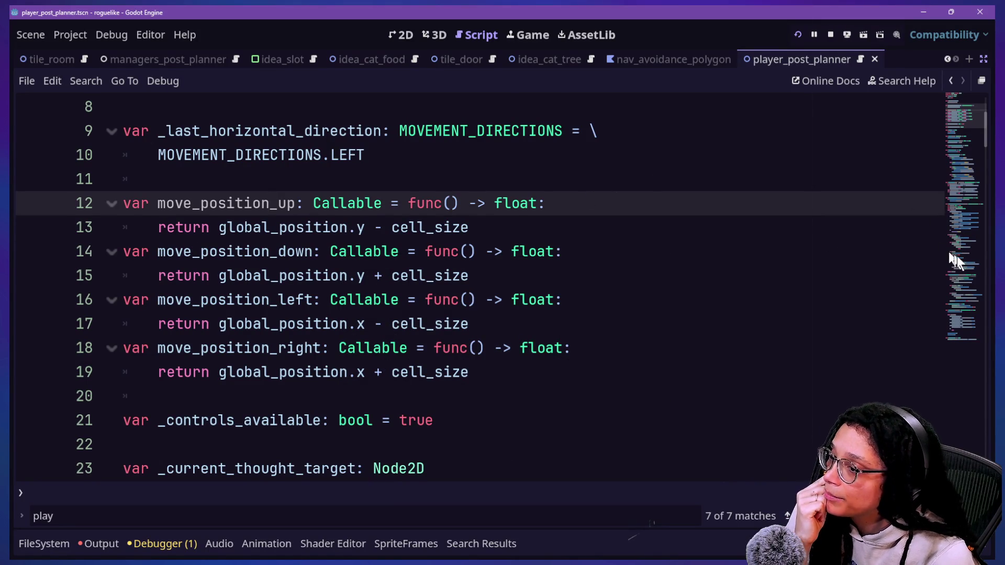
Scroll to the move-up assignment on line 147 of _do_movement and check the global_position uses
left_click(959, 296)
left_click_drag(964, 295, 955, 327)
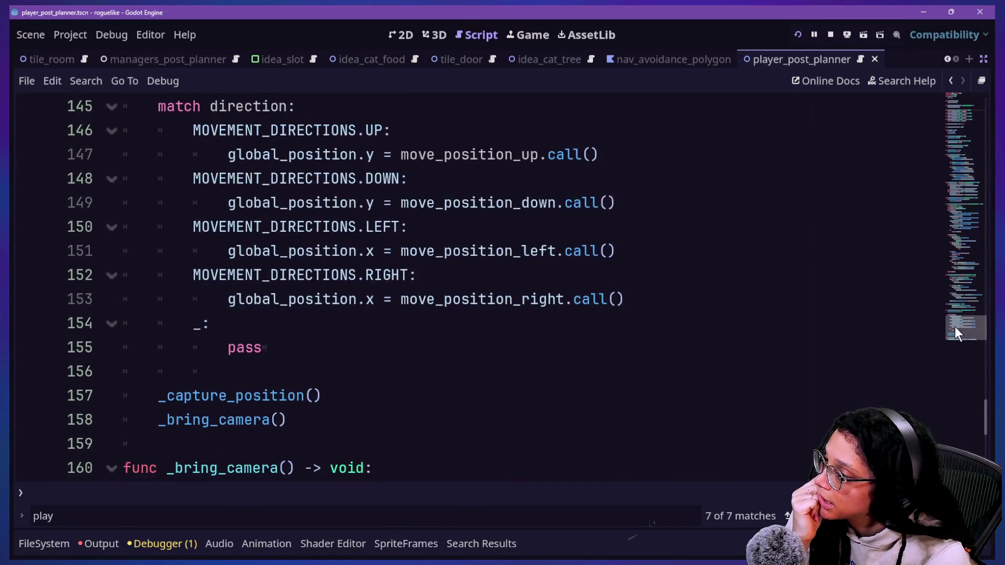
scroll(740, 254, "up", 1)
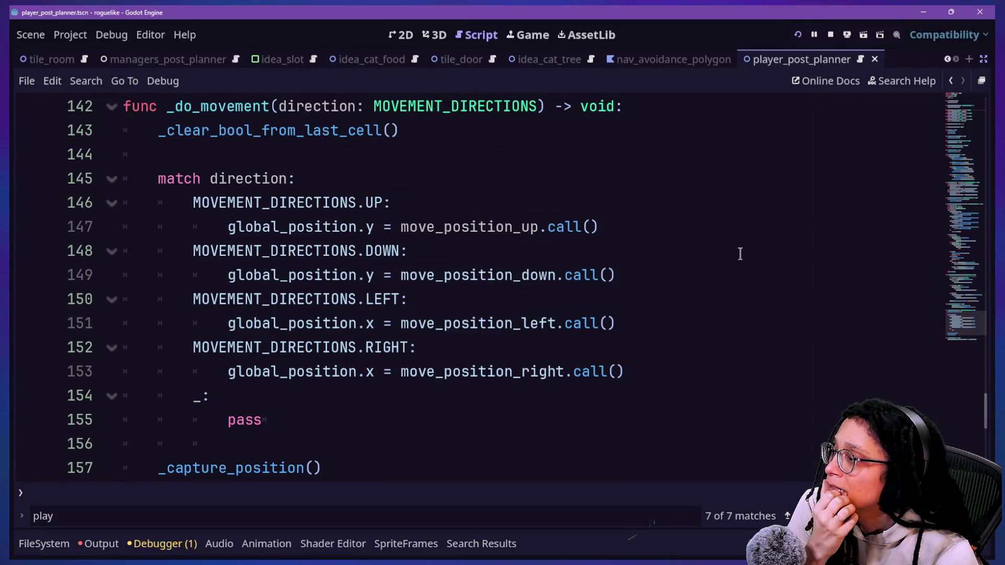
left_click_drag(253, 216, 359, 227)
left_click(366, 227)
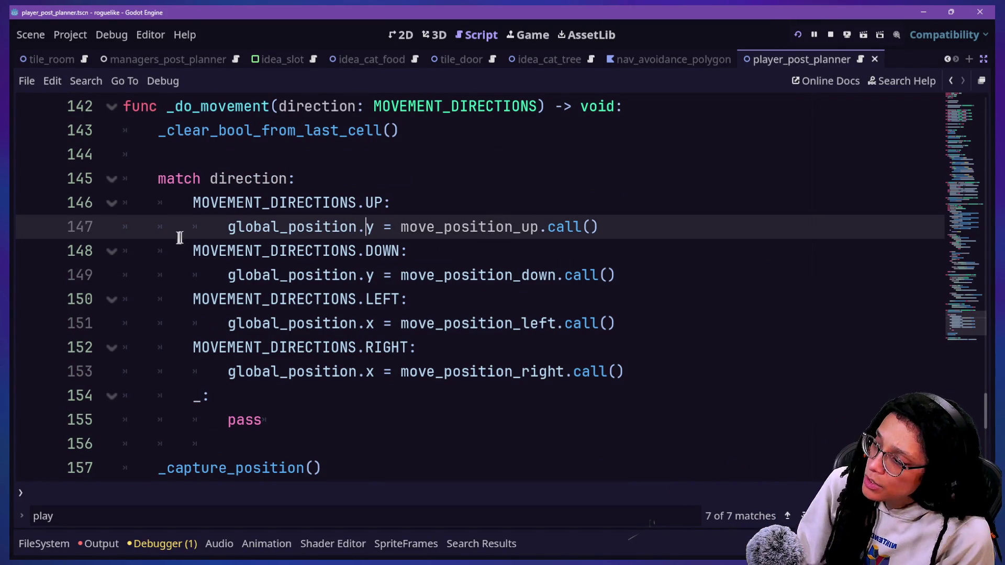
double_click(293, 227)
left_click(519, 244)
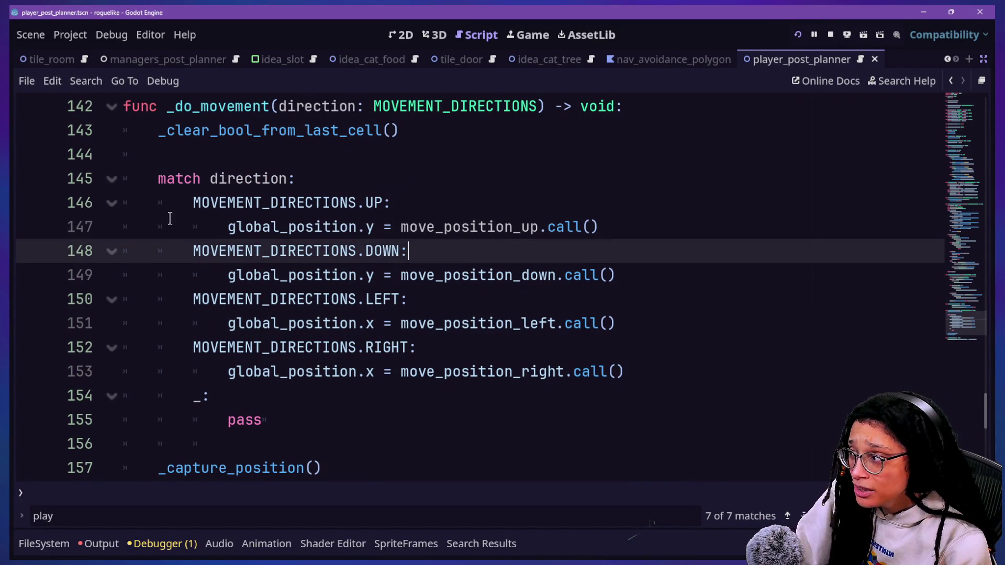
left_click(205, 225)
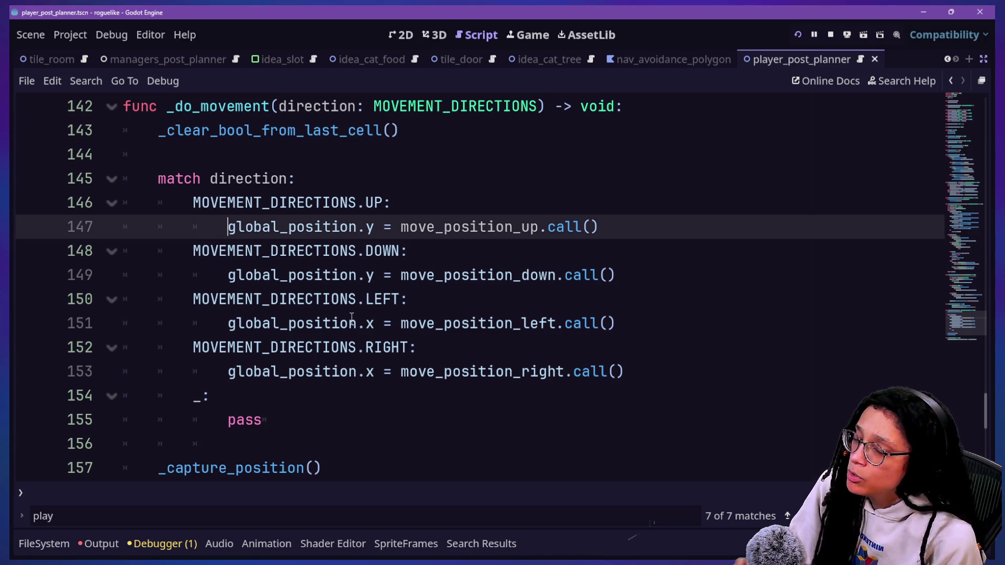
mouse_move(352, 317)
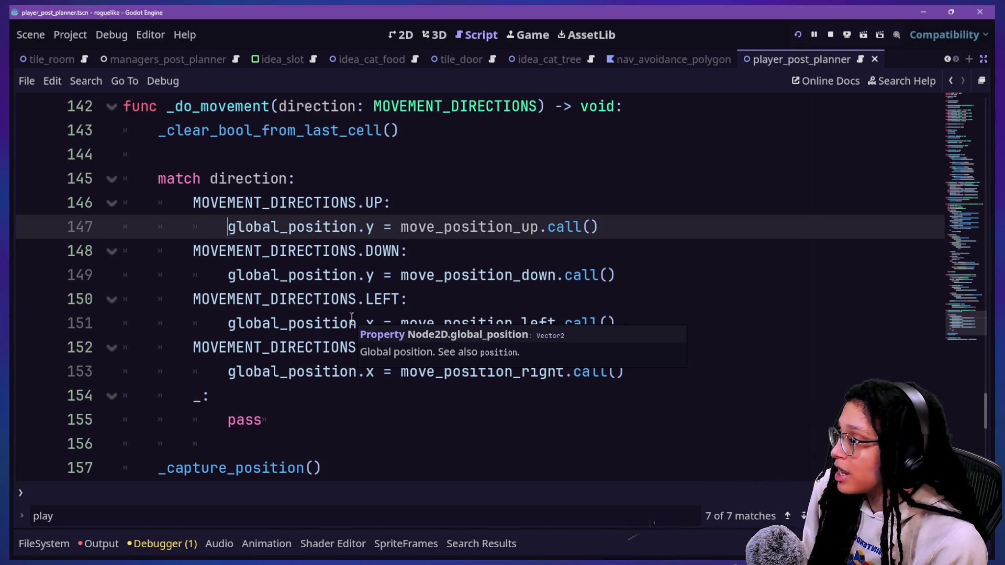
Add and remove a blank line under the UP case, then run the game and move left to trigger the error
left_click(388, 202)
key("Return")
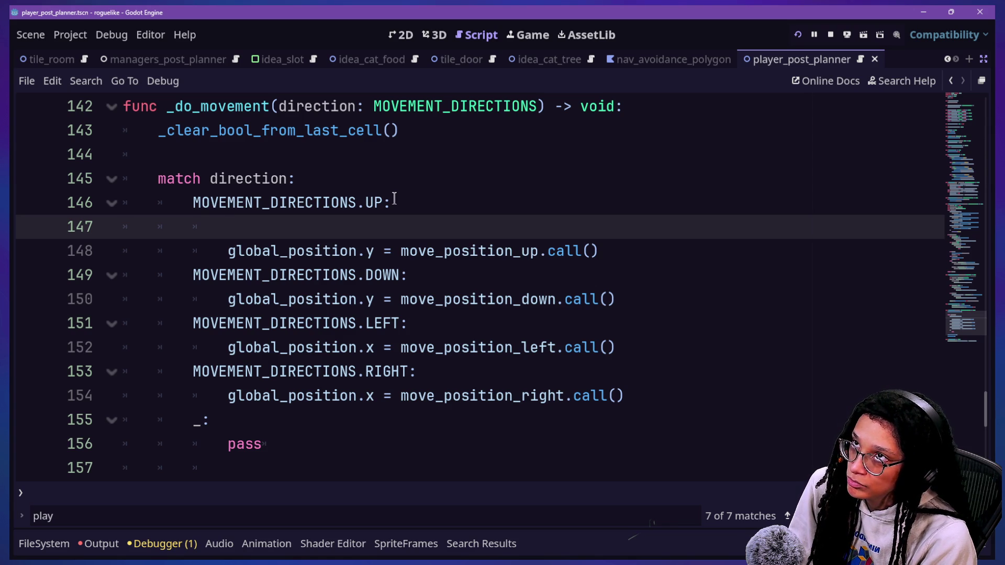
left_click(394, 200)
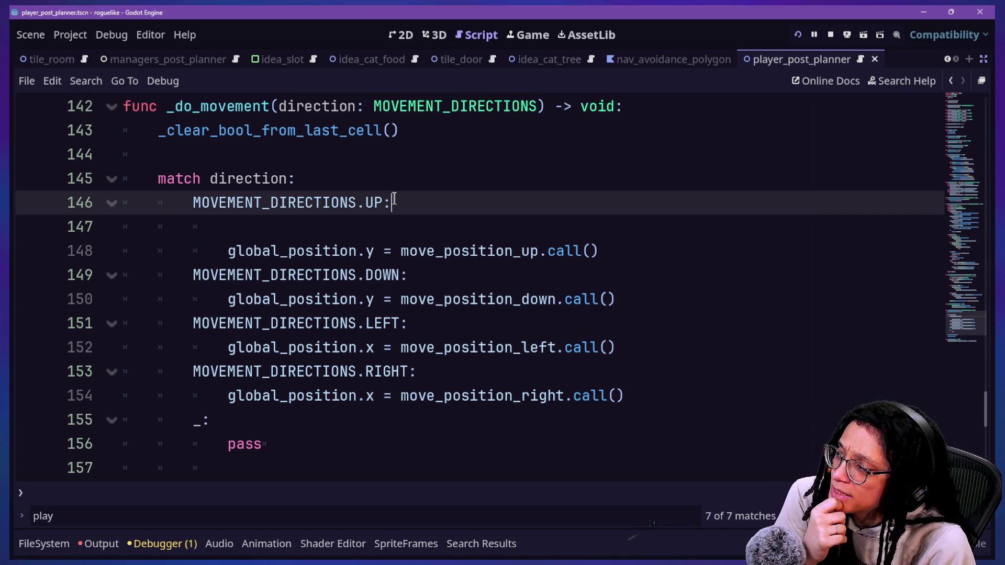
left_click(391, 222)
mouse_move(370, 254)
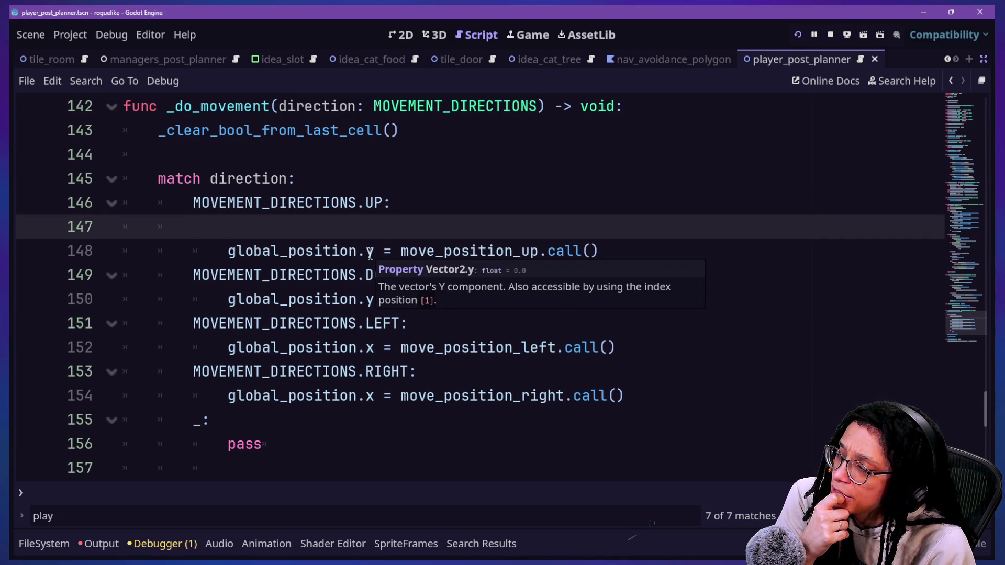
key("BackSpace")
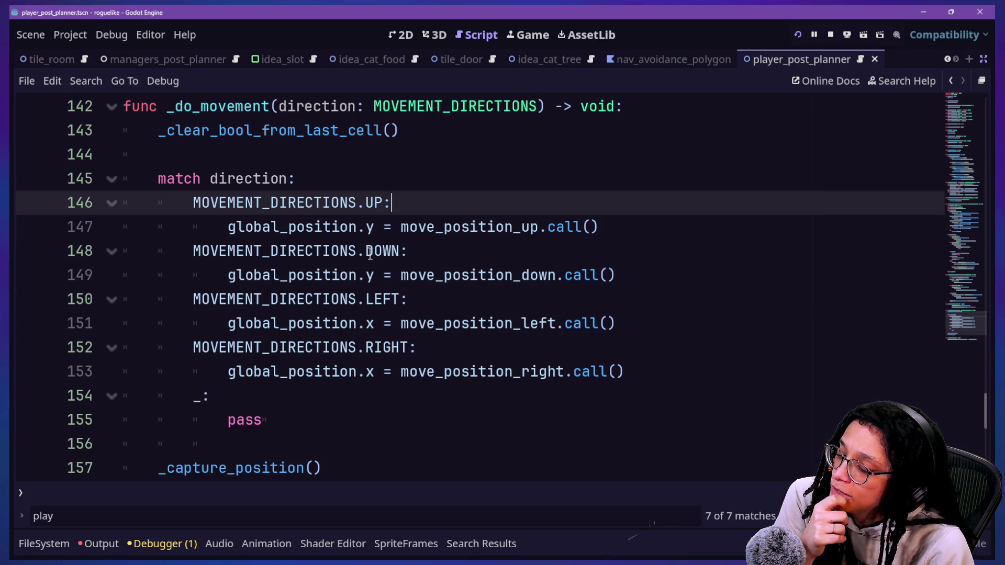
left_click(516, 42)
key("Left")
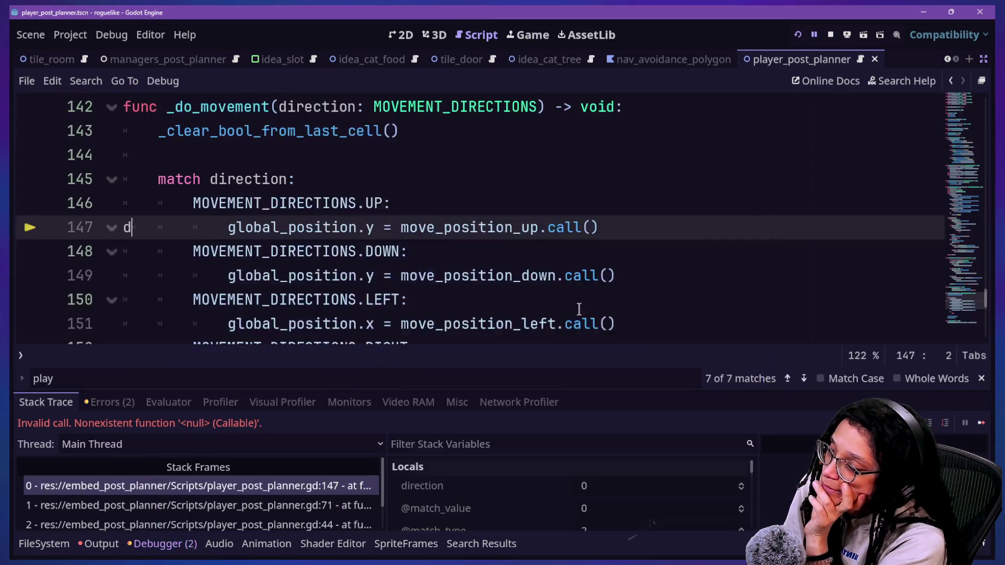
Delete the stray 'd' from line 147, rerun the game and start planning
type("d")
key("BackSpace")
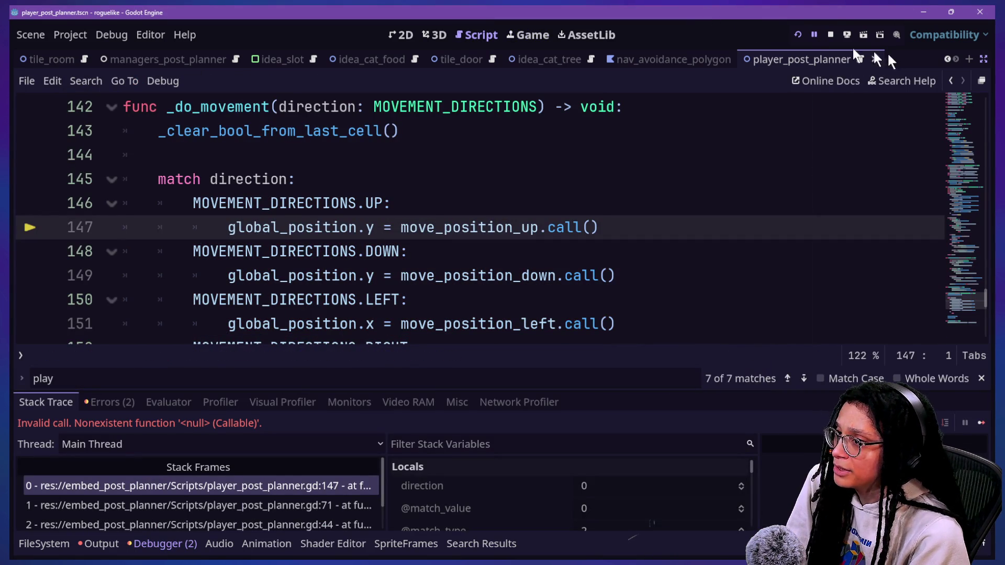
left_click(798, 35)
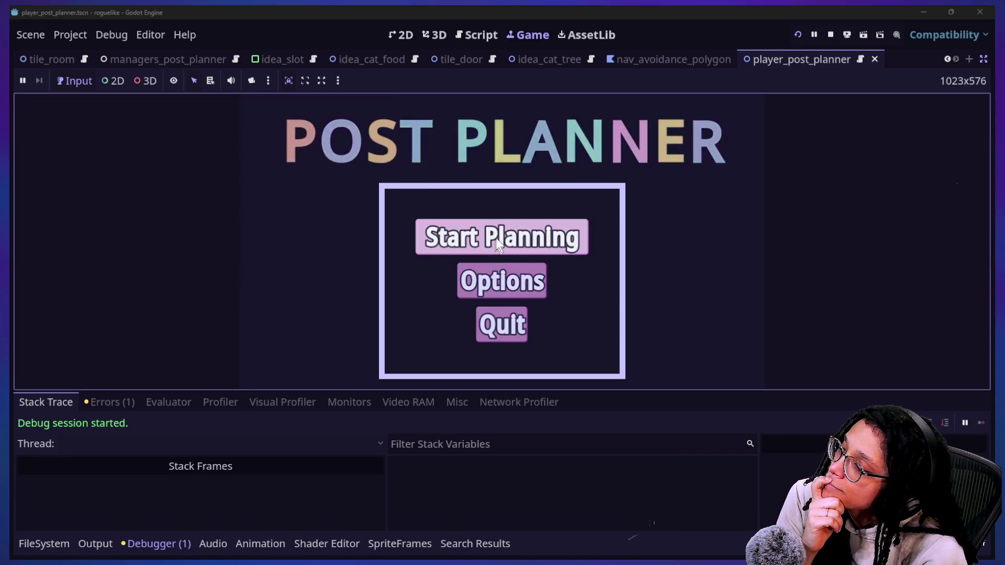
left_click(519, 245)
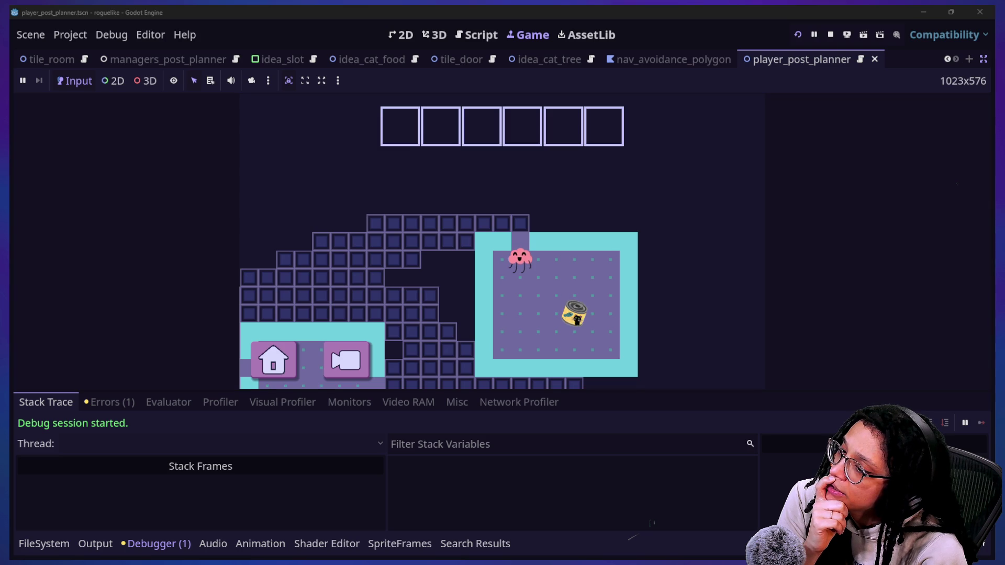
Collapse the debugger panel with Ctrl+J and walk the pink cloud character right across the level
left_click(611, 466)
key("ctrl+j")
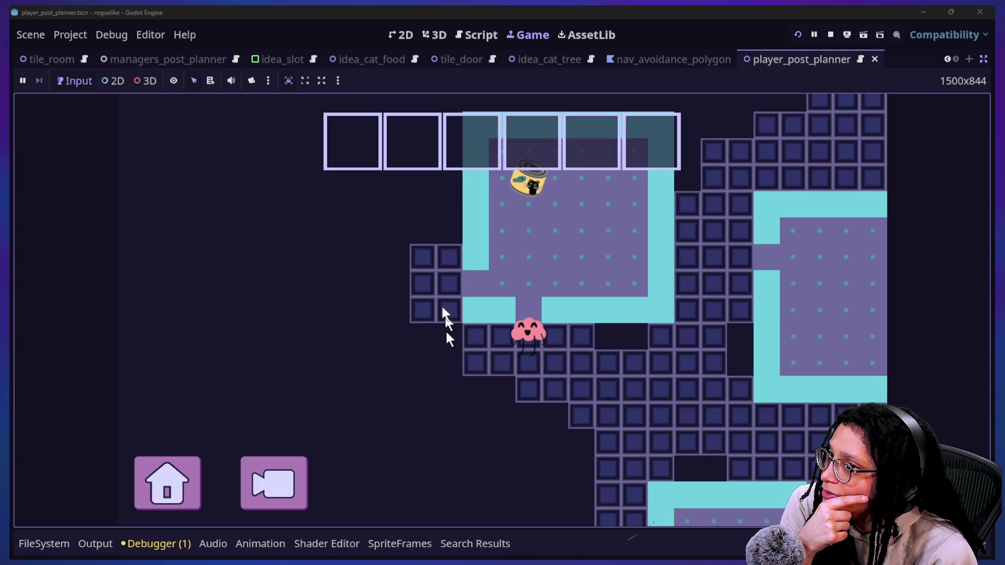
left_click(888, 256)
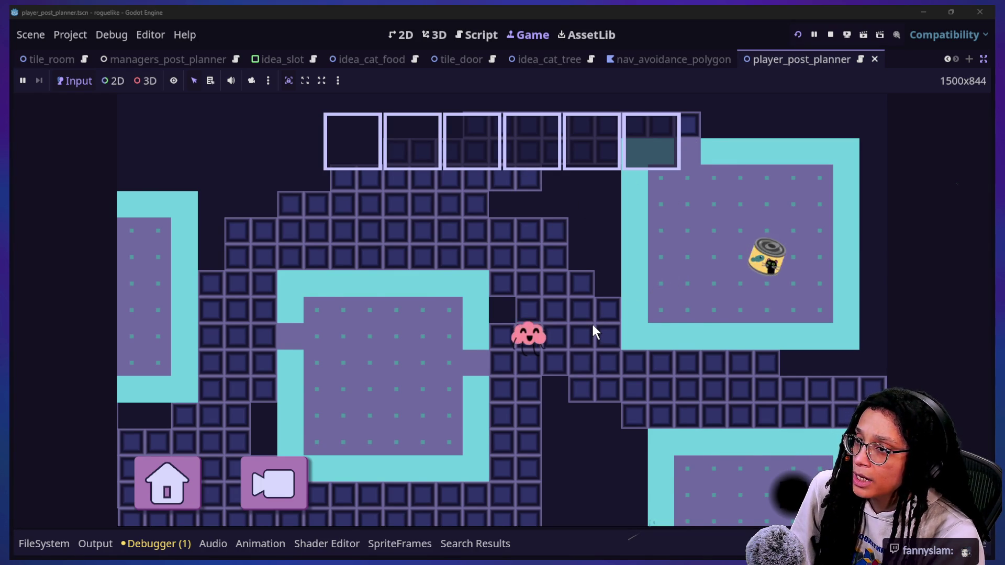
key("alt+Tab")
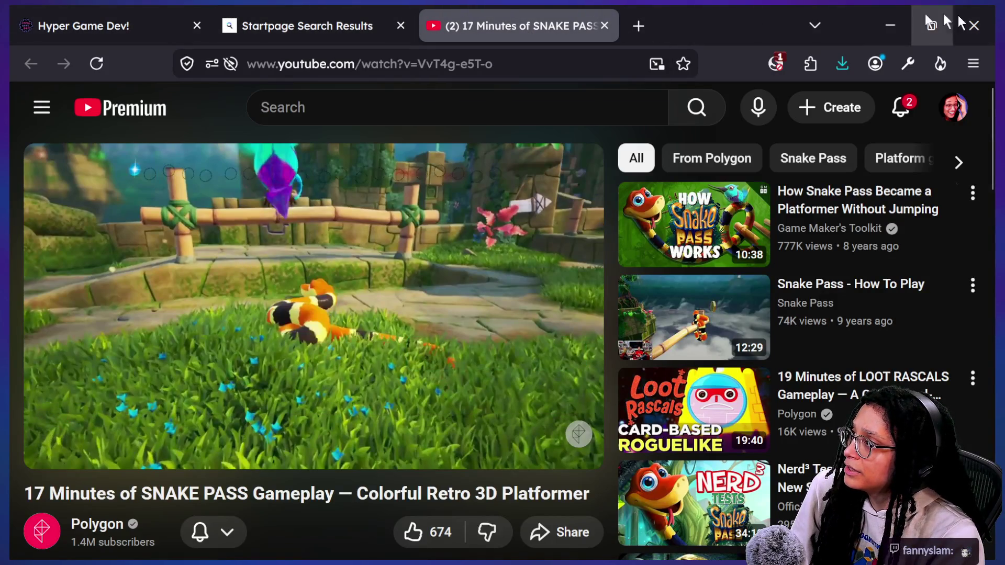
Close the Firefox window playing the Snake Pass video and switch to the Canva design
left_click(971, 23)
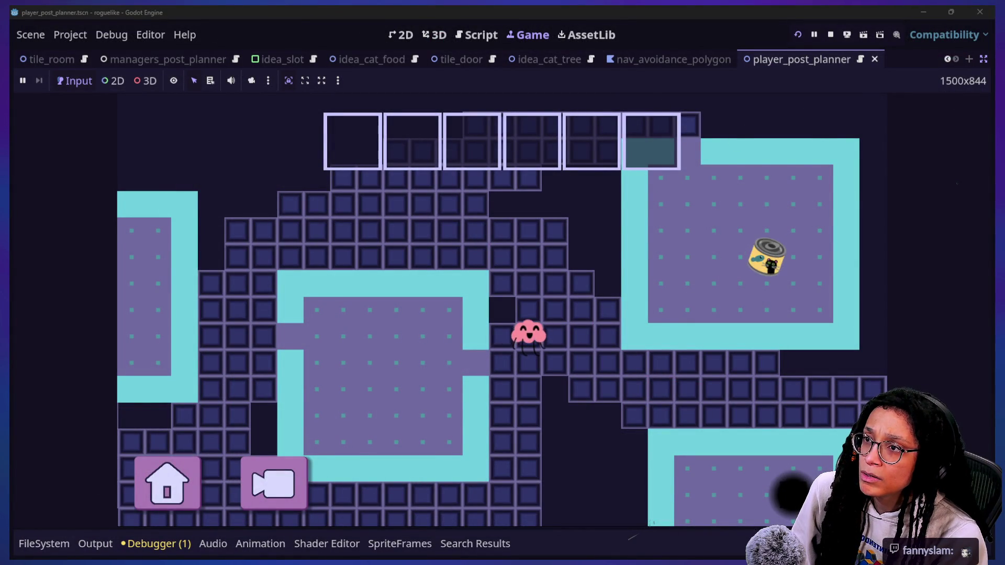
key("alt+Tab")
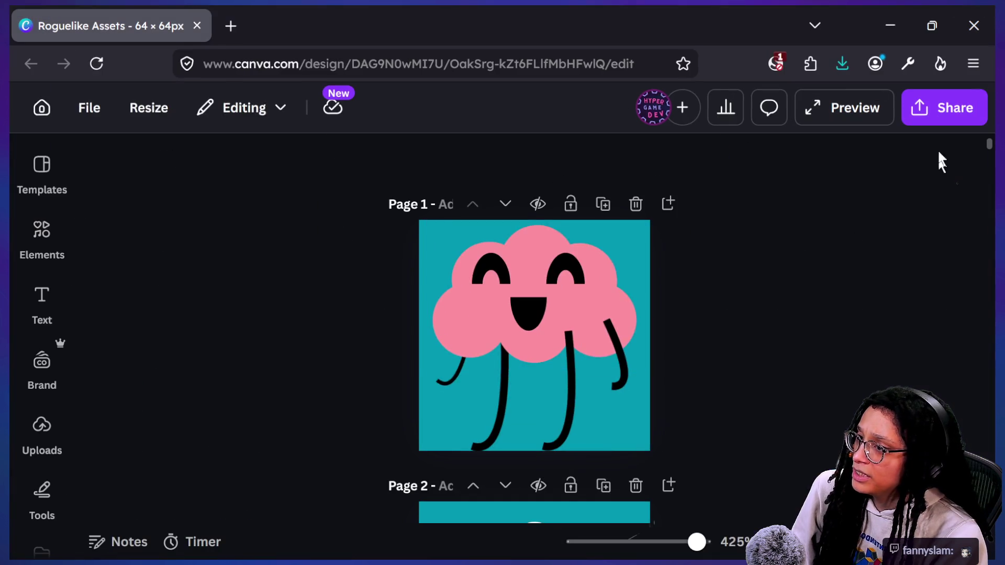
Browse the design's pages back to Page 55's pink cloud walk frame, then bring up the stream chat
left_click(610, 341)
left_click(754, 203)
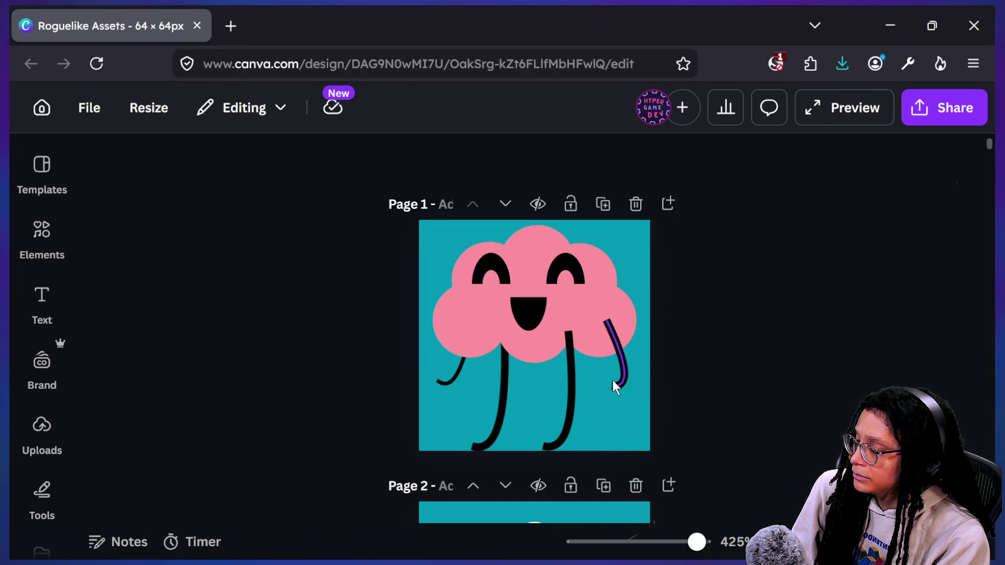
scroll(612, 380, "down", 4)
scroll(612, 380, "down", 12)
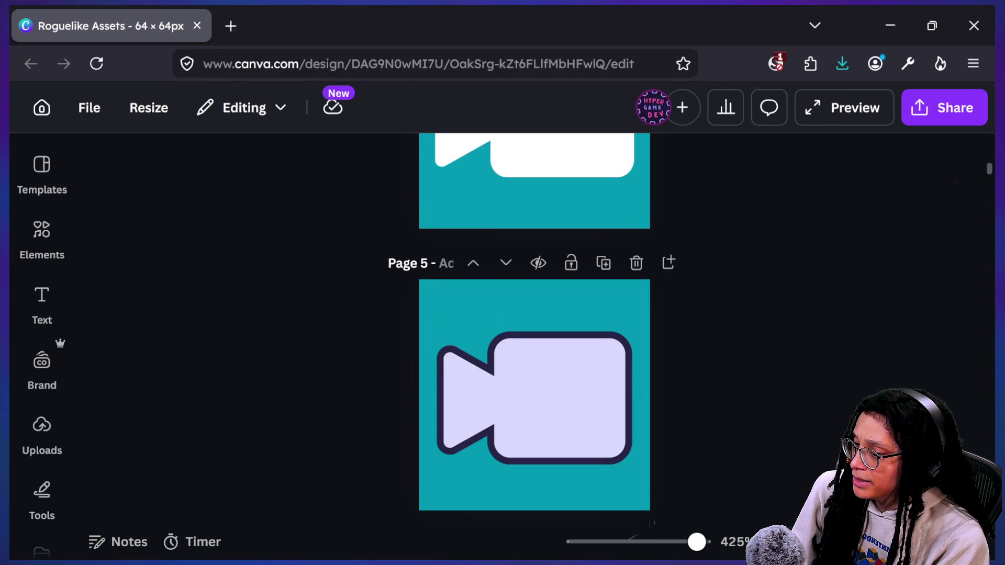
scroll(520, 312, "down", 3, "ctrl")
scroll(520, 312, "down", 15)
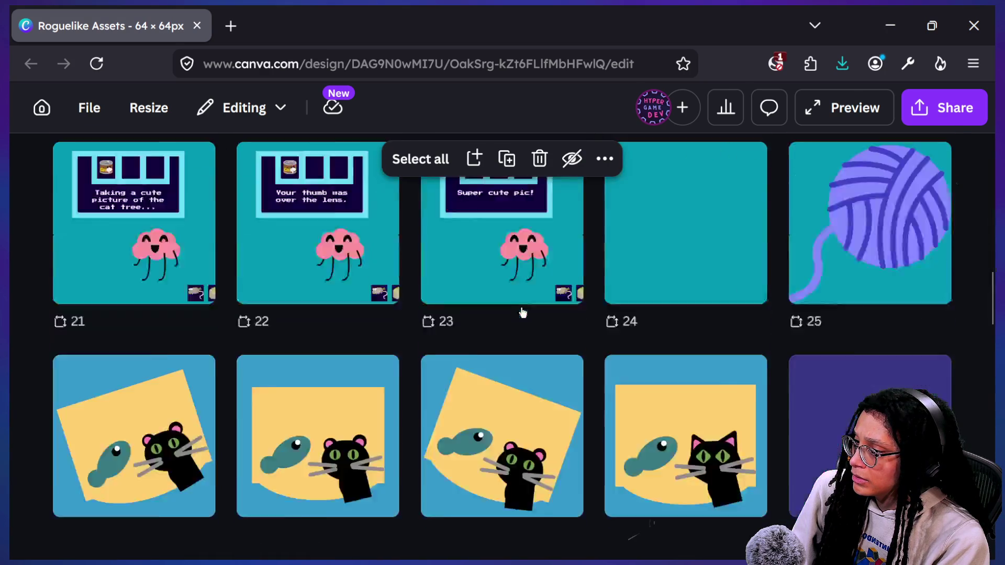
scroll(522, 313, "up", 4)
scroll(523, 312, "down", 20)
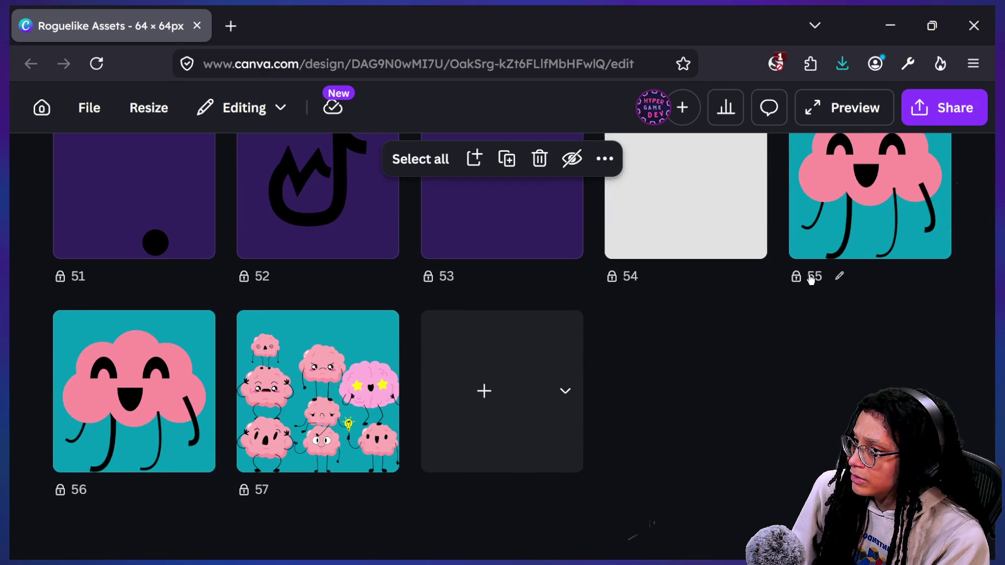
left_click(812, 278)
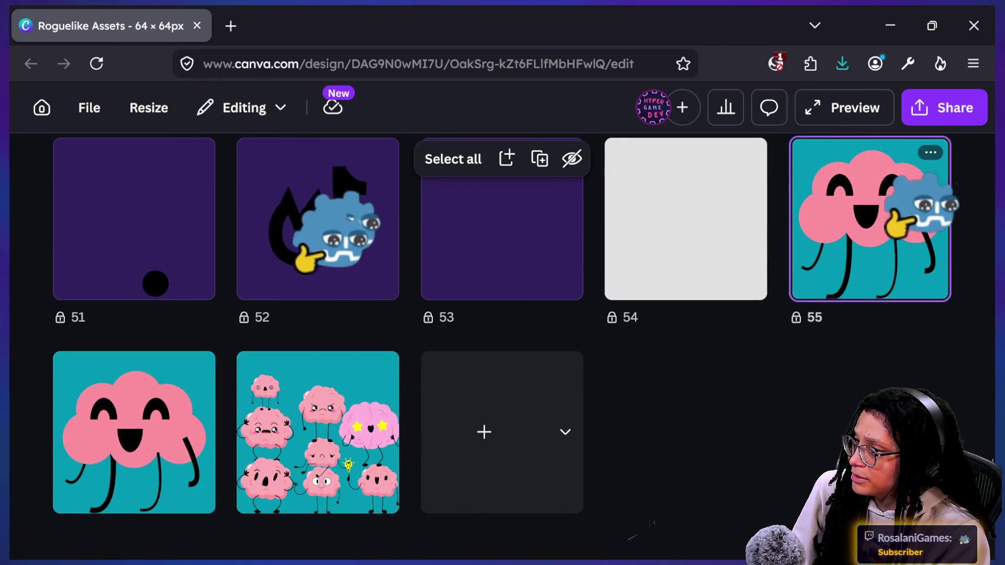
scroll(510, 382, "up", 3, "ctrl")
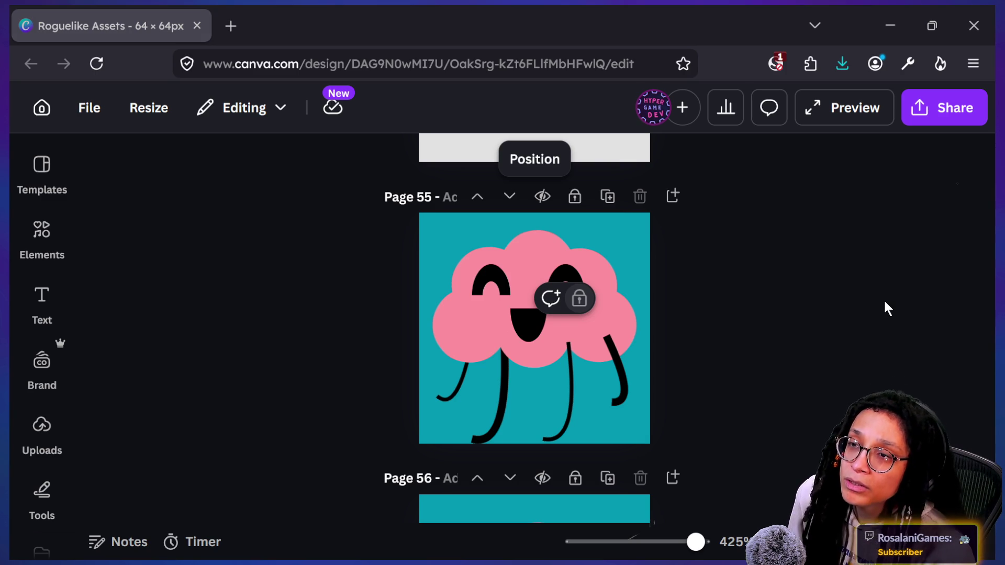
key("alt+Tab")
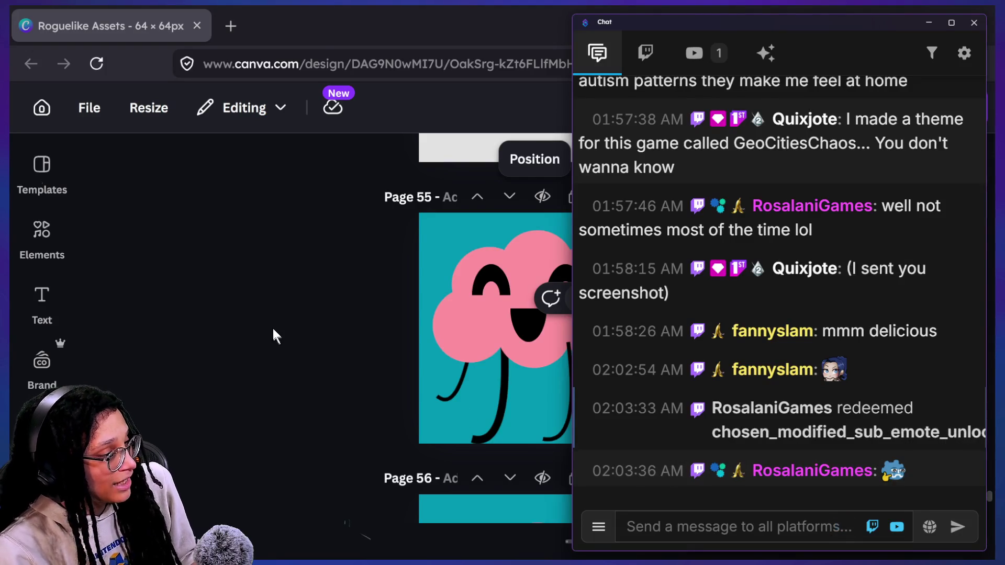
Set the right-middle leg line on Page 55 to stroke weight 2
left_click(275, 338)
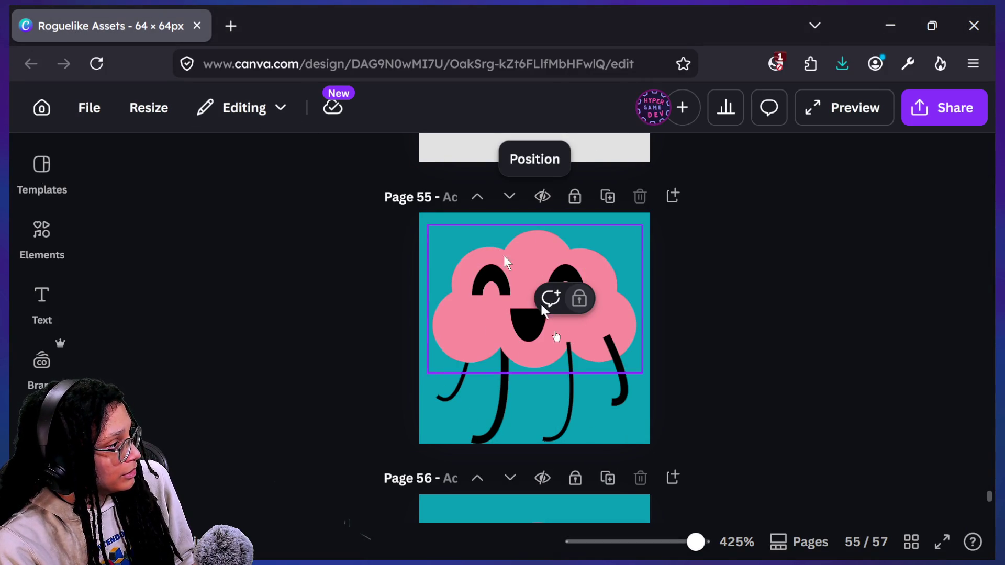
left_click(571, 349)
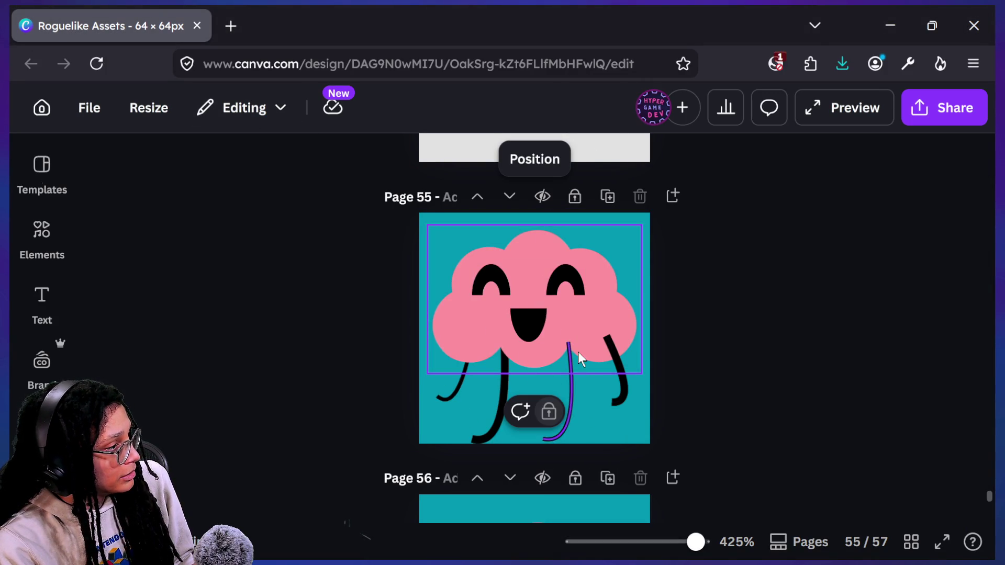
key("ctrl+a")
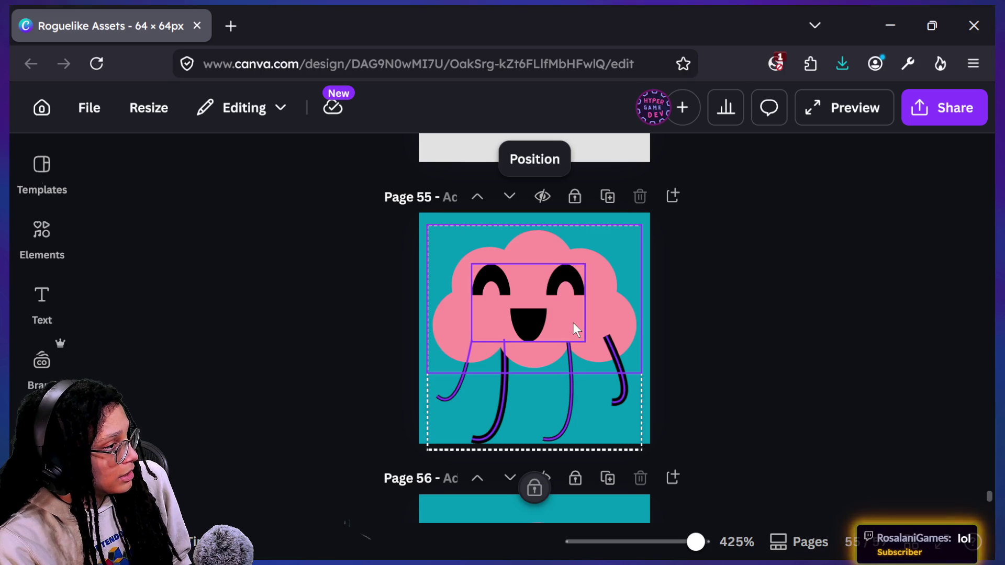
left_click(591, 395)
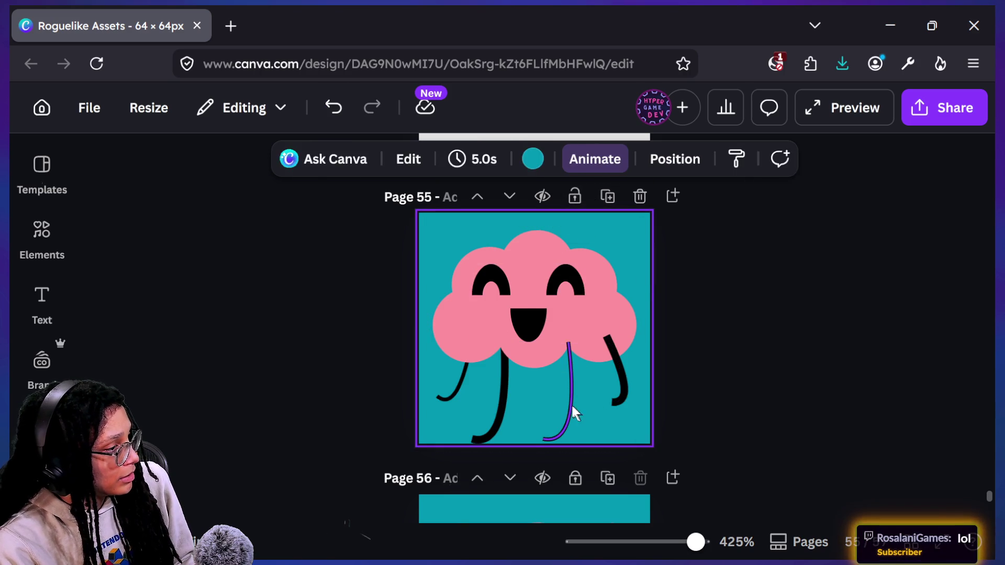
left_click(572, 403)
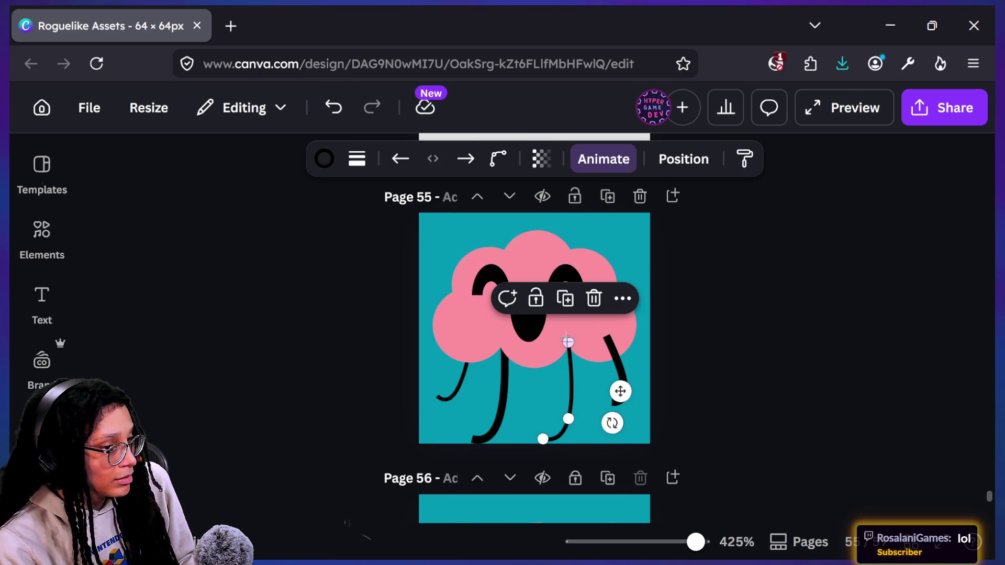
left_click(362, 158)
type("1")
key("Return")
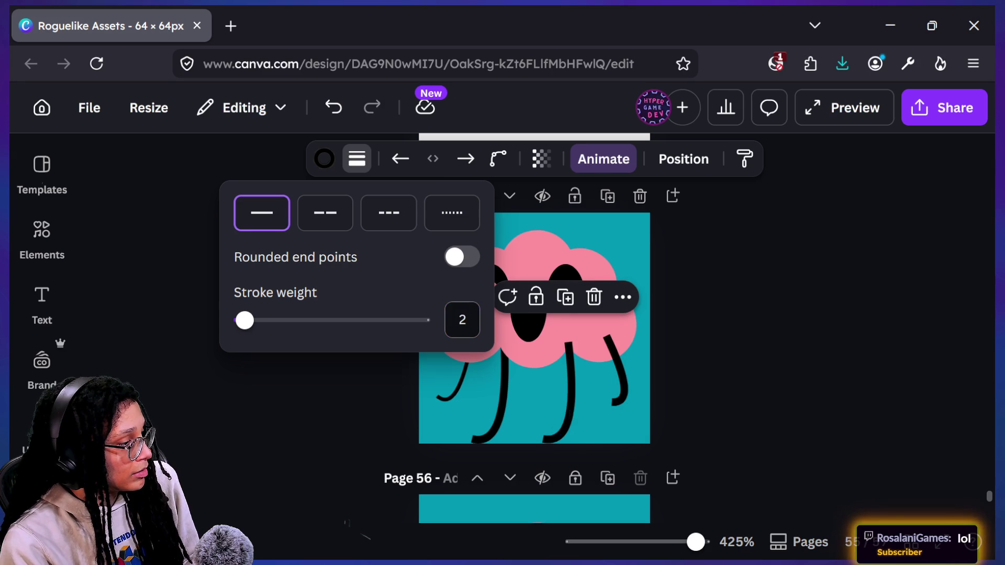
scroll(733, 419, "down", 2)
scroll(735, 422, "down", 3)
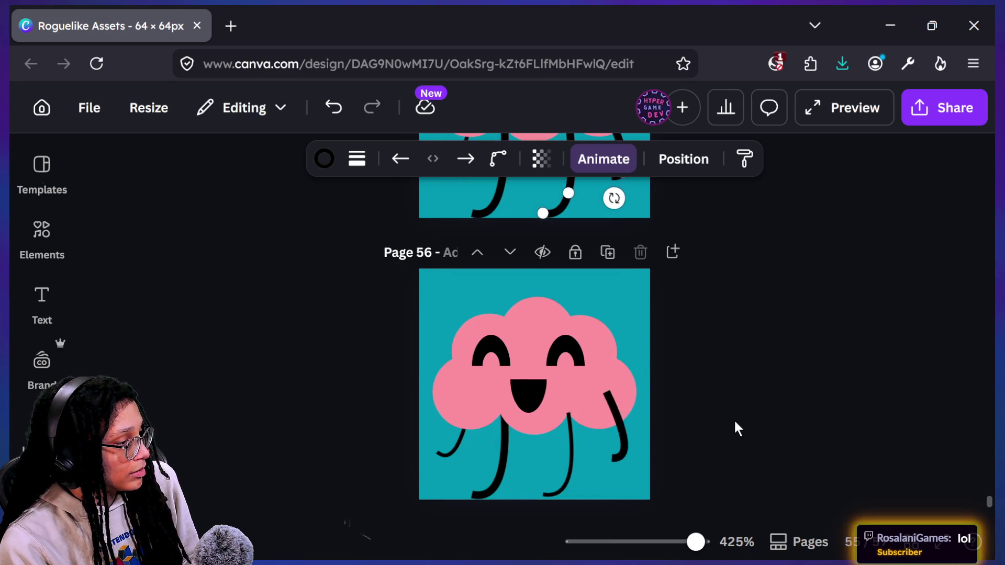
left_click(582, 458)
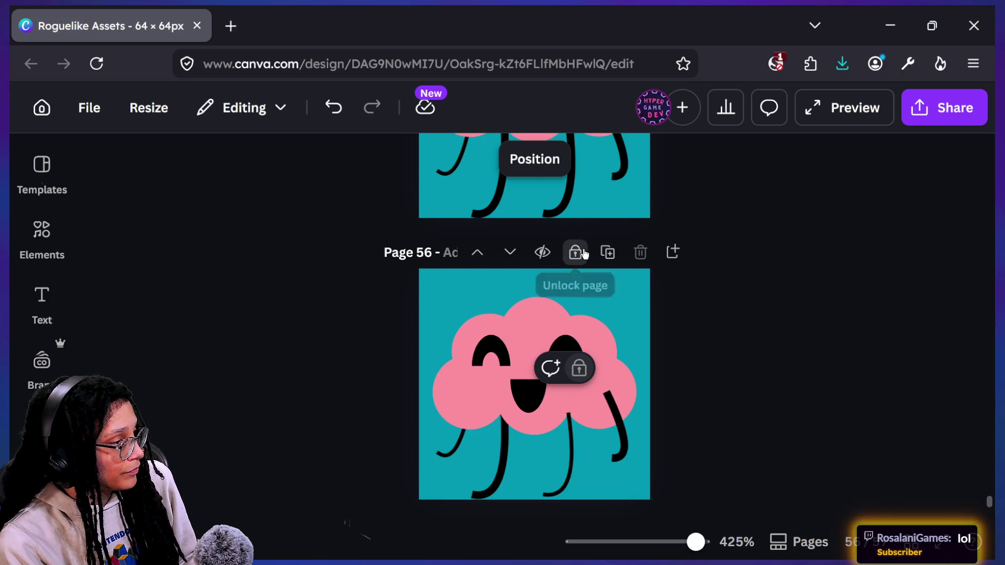
Set the middle leg line on Page 56 to stroke weight 2 as well
left_click(570, 455)
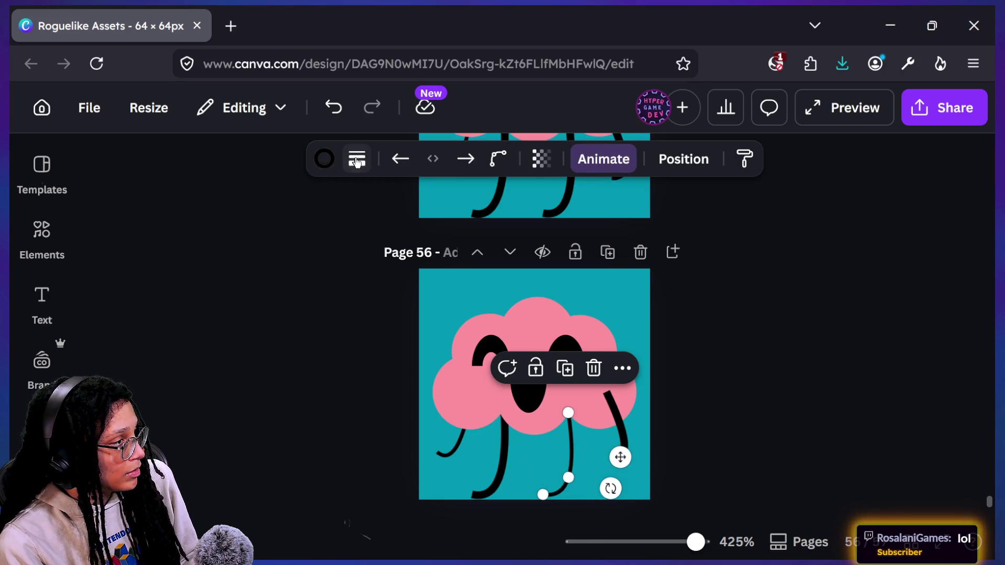
left_click(357, 157)
type("2")
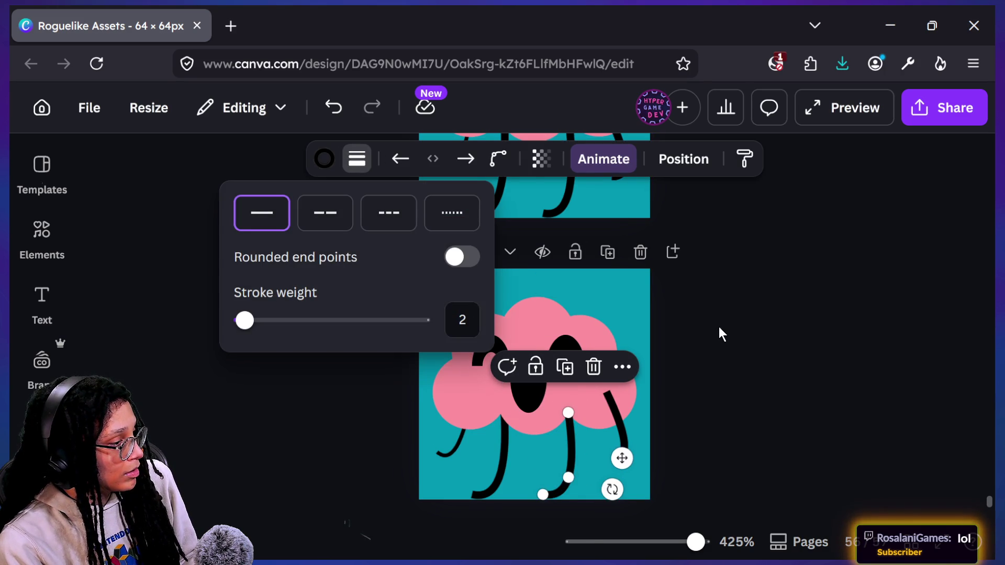
left_click(718, 328)
left_click(718, 326)
scroll(718, 326, "up", 3)
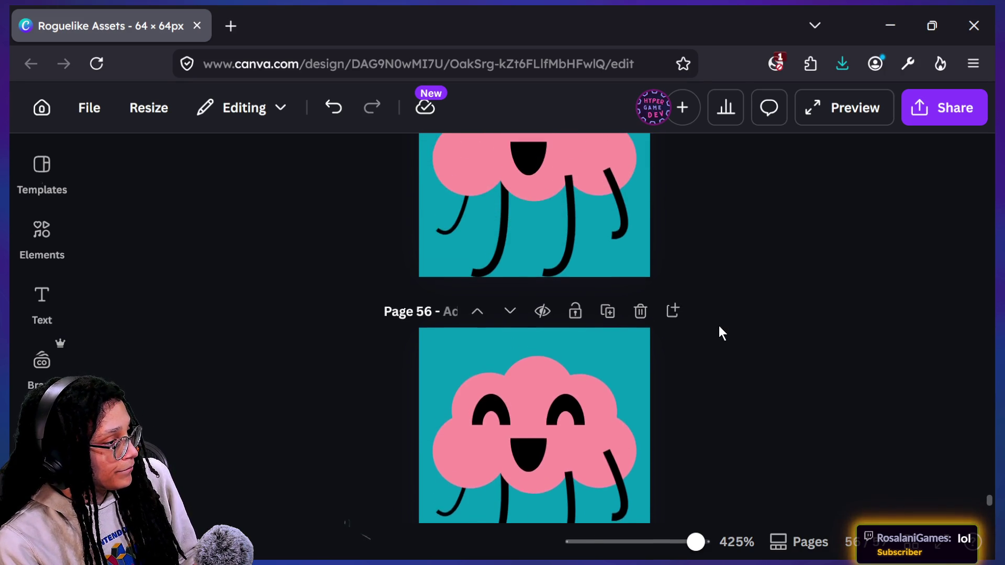
scroll(718, 325, "up", 2)
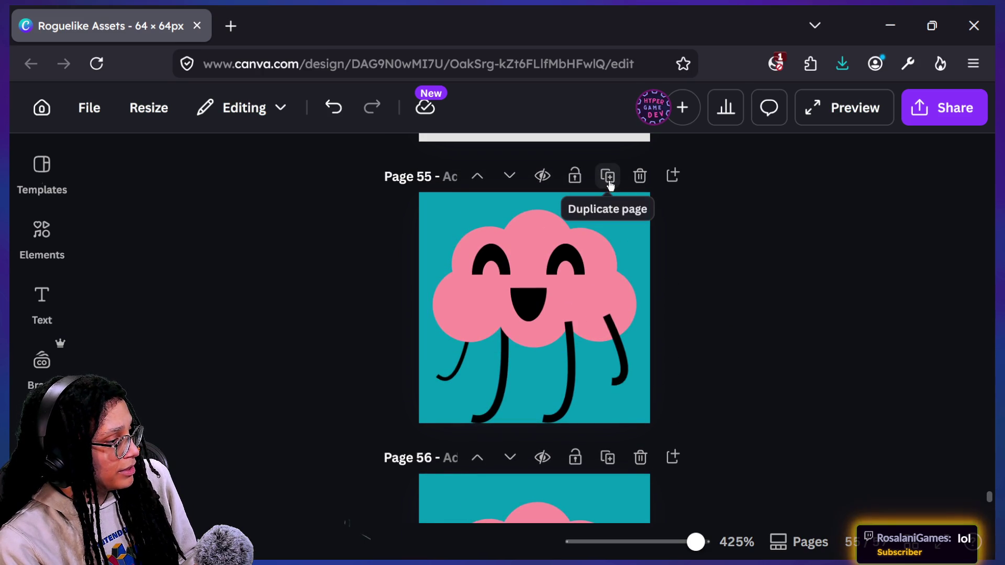
Duplicate Page 55 so Page 56 follows it, then bring up the stream chat window
left_click(607, 175)
scroll(620, 259, "up", 4)
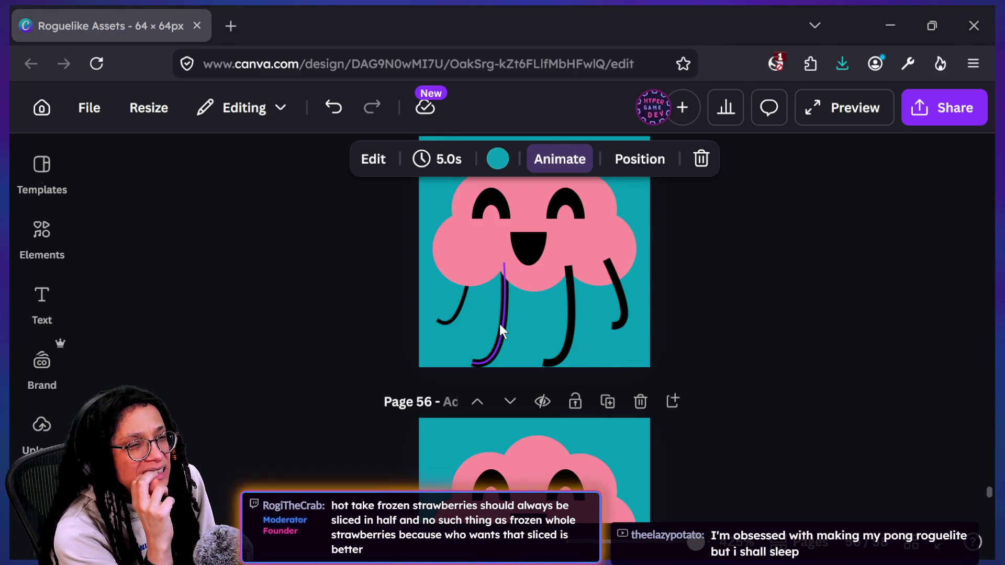
key("alt+Tab")
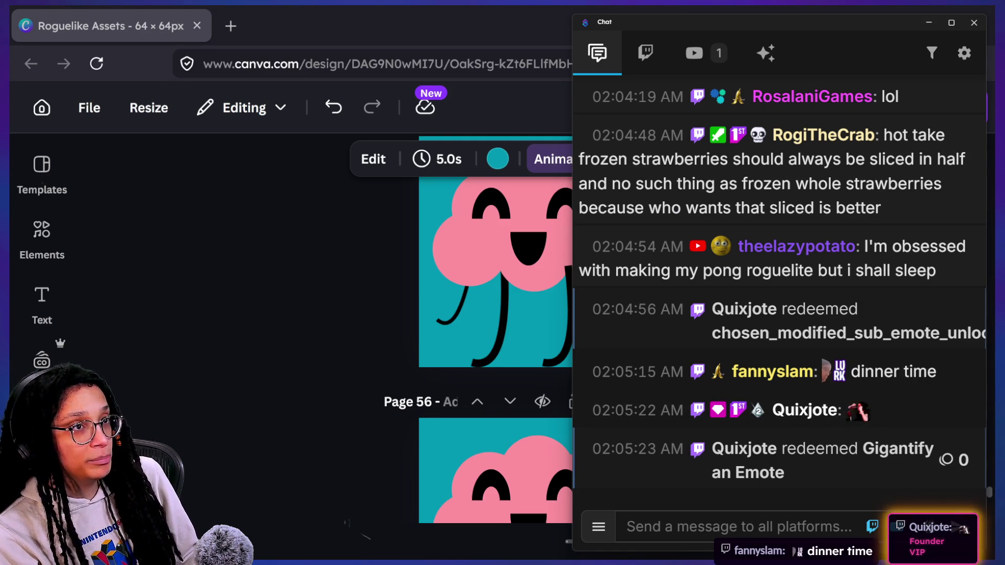
Bring the Twitch Stream Manager window forward and drag it right so Canva stays partly visible
key("alt+Tab")
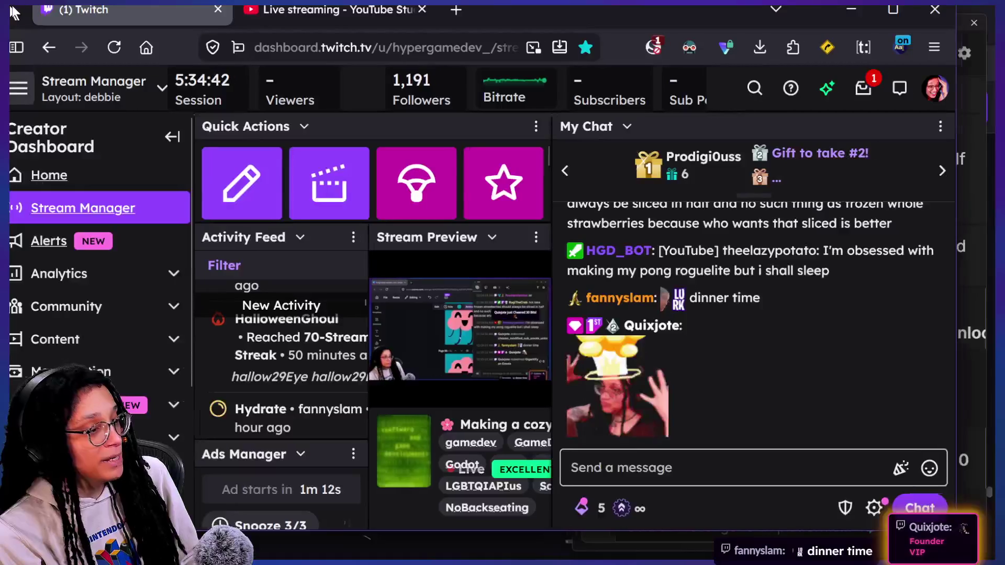
left_click_drag(29, 5, 65, 3)
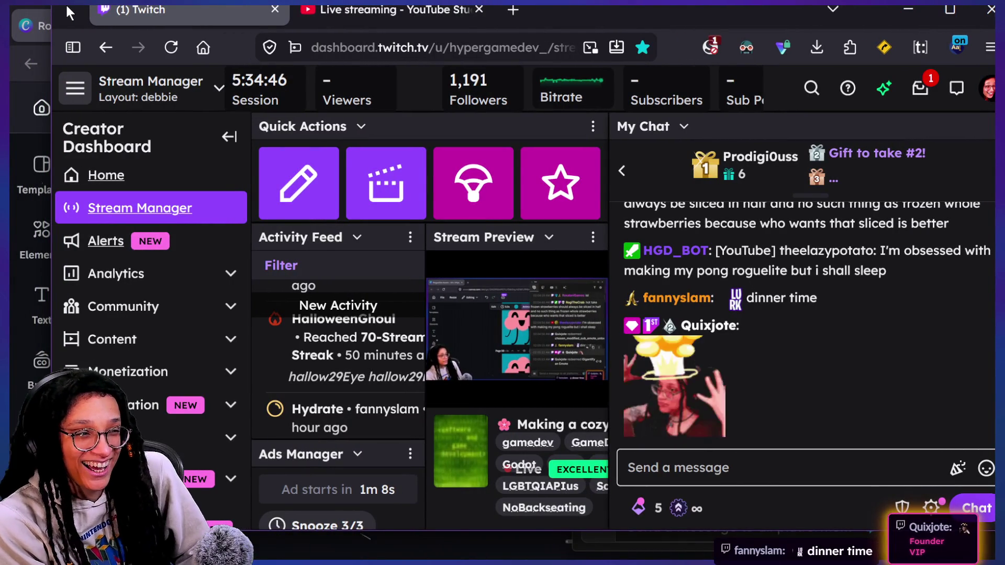
left_click_drag(64, 4, 1004, 5)
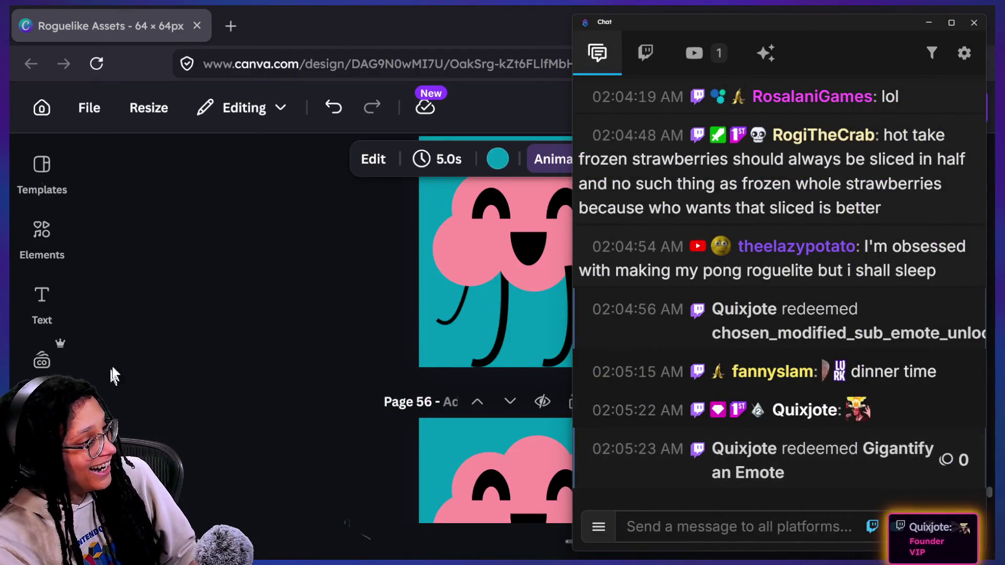
Undo a failed bend and rotate Page 55's middle leg to about -89°
left_click(523, 294)
left_click(558, 325)
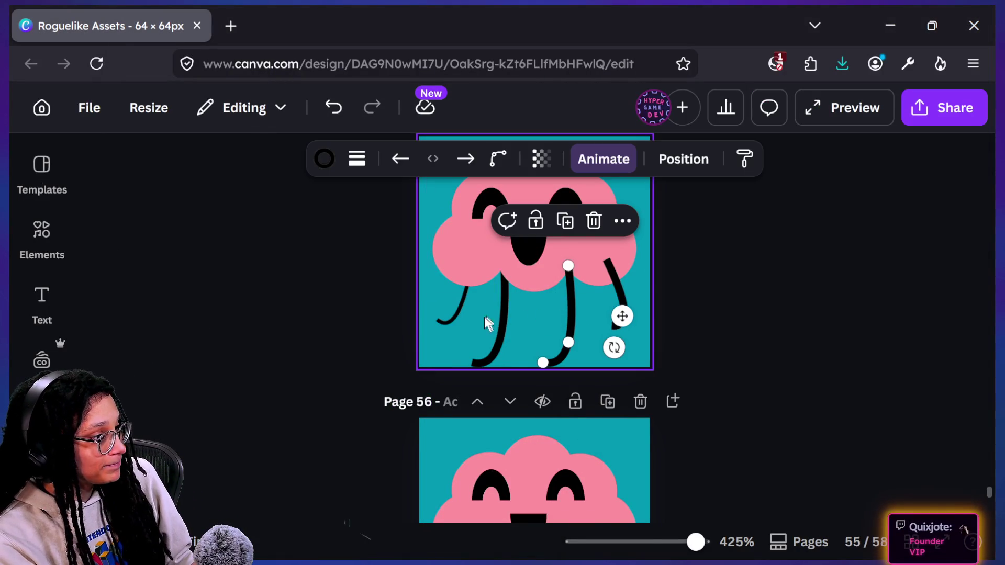
scroll(611, 321, "down", 5)
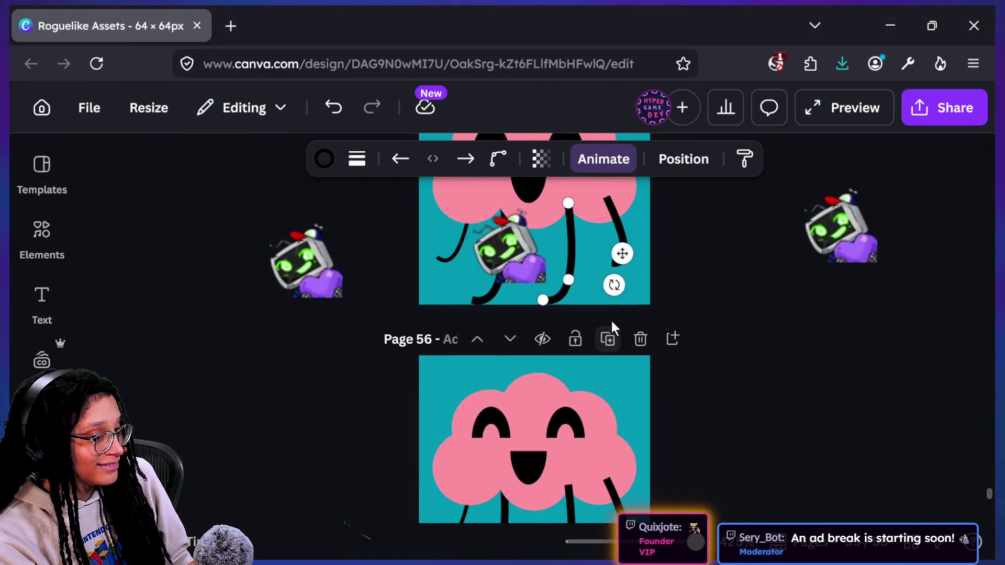
scroll(611, 322, "down", 2)
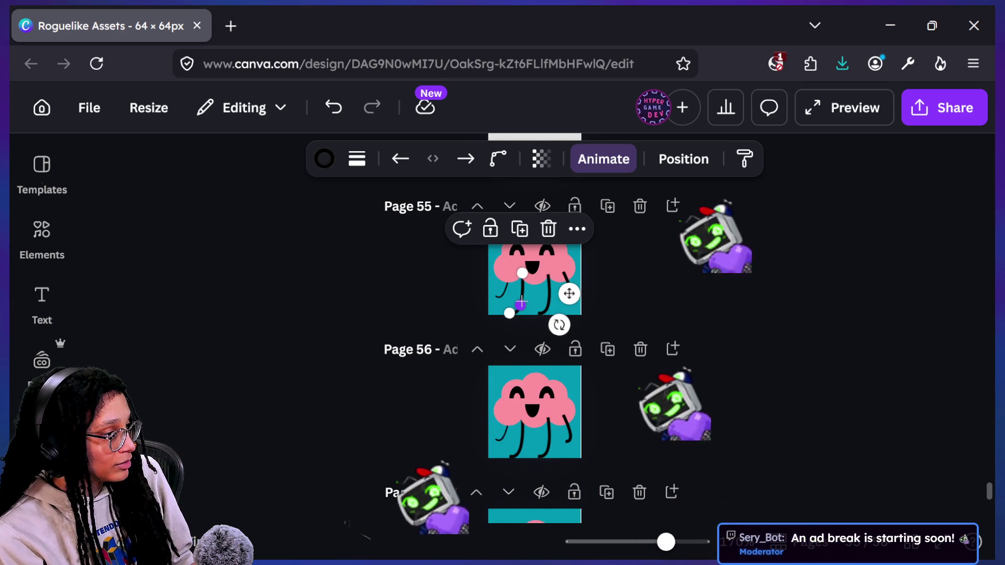
scroll(521, 301, "up", 3)
mouse_move(481, 326)
left_mouse_down()
mouse_move(460, 331)
mouse_move(437, 318)
left_mouse_up()
left_click(535, 344)
key("ctrl+z")
key("ctrl+z")
key("ctrl+z")
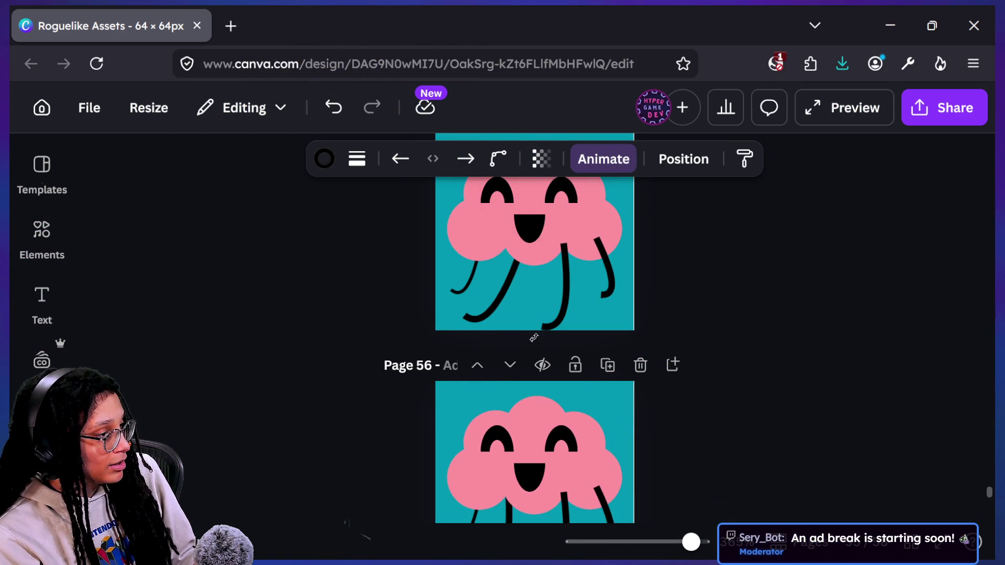
left_click(561, 297)
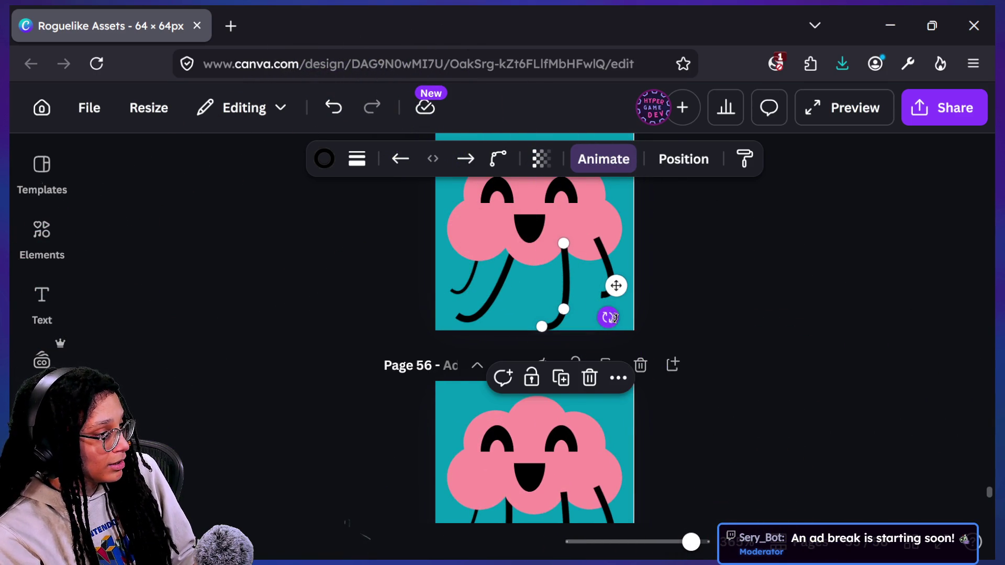
mouse_move(608, 317)
left_mouse_down()
mouse_move(631, 308)
mouse_move(625, 300)
left_mouse_up()
Move and rotate the left leg and slant the right leg outward into a striding pose
left_click(501, 300)
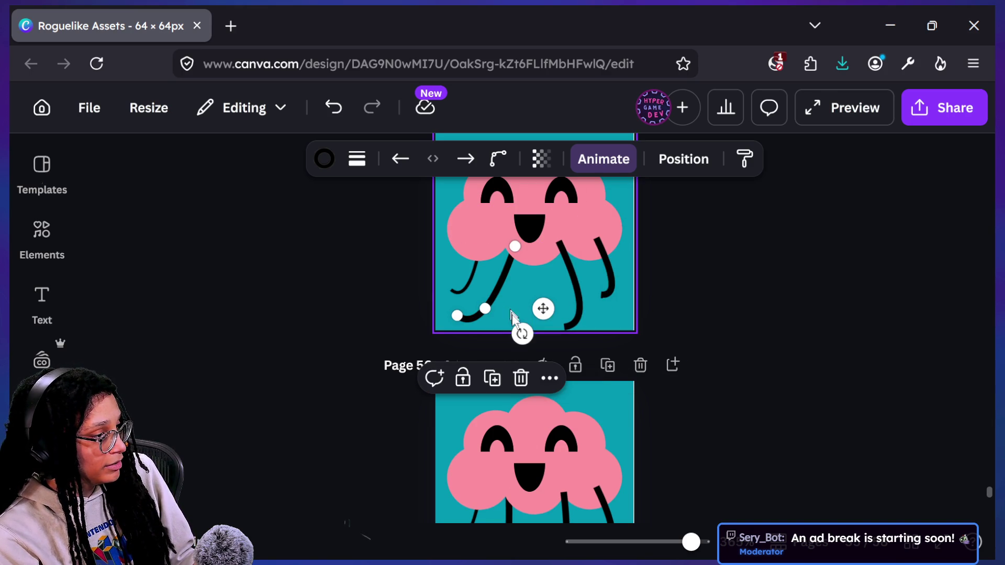
key("shift+Up")
key("shift+Right")
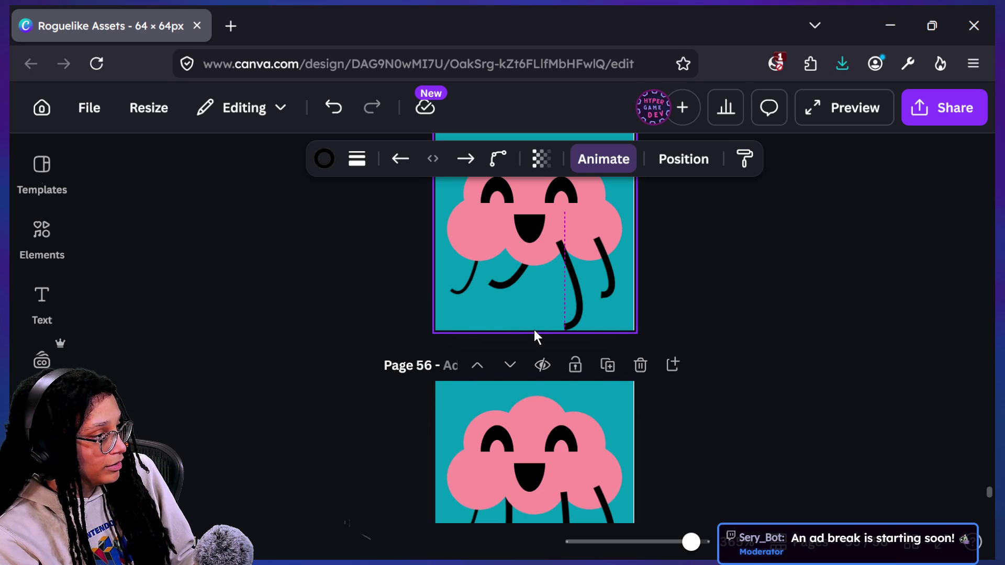
left_click_drag(570, 271, 553, 295)
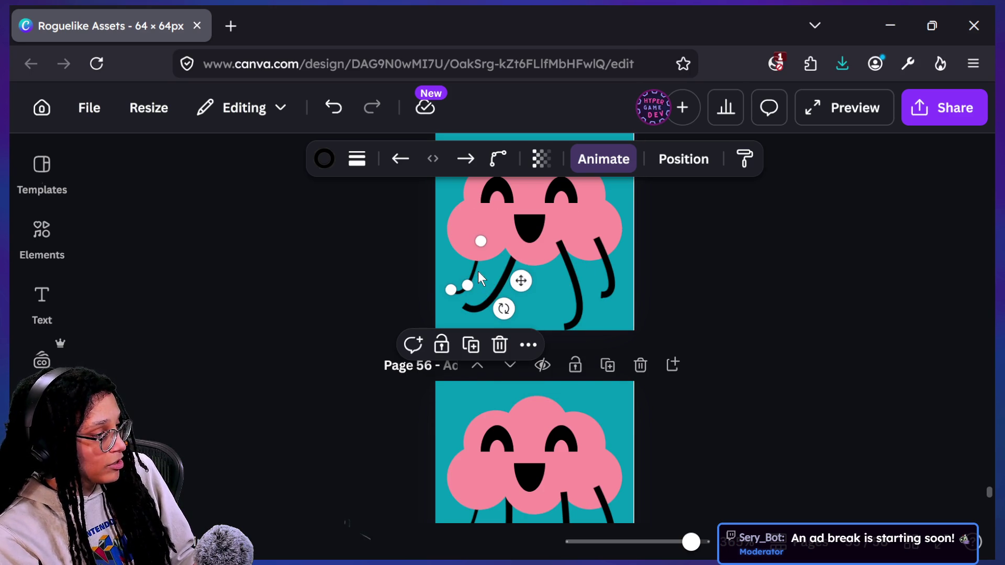
left_click(611, 282)
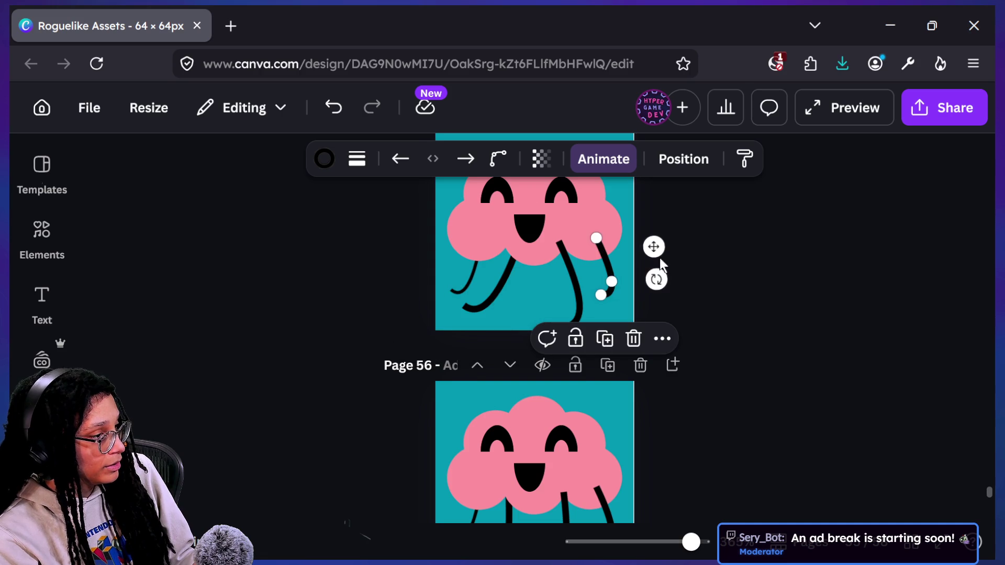
mouse_move(660, 275)
left_mouse_down()
mouse_move(682, 226)
mouse_move(636, 225)
mouse_move(643, 216)
left_mouse_up()
left_click(451, 291)
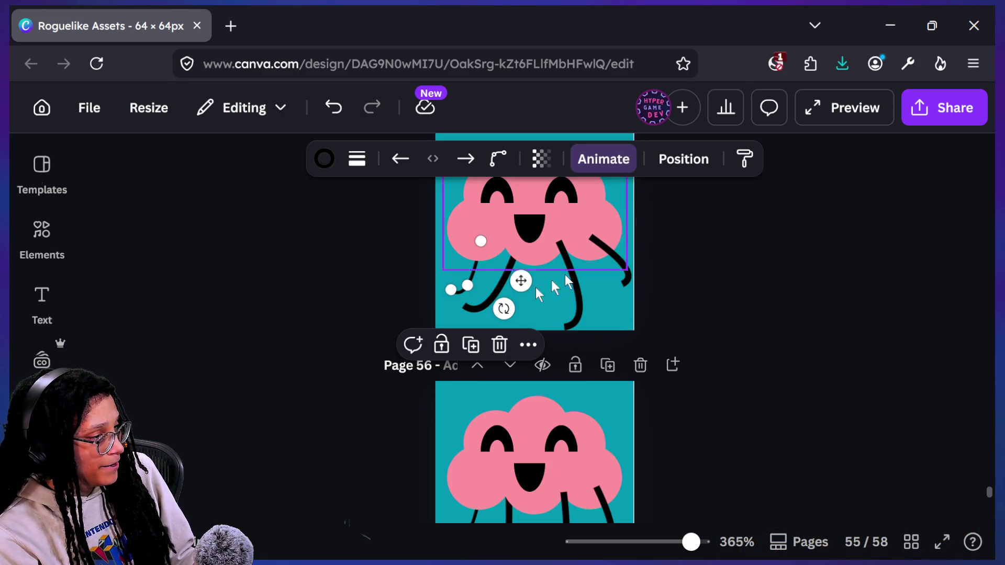
mouse_move(504, 308)
left_mouse_down()
mouse_move(530, 327)
mouse_move(486, 319)
mouse_move(497, 298)
left_mouse_up()
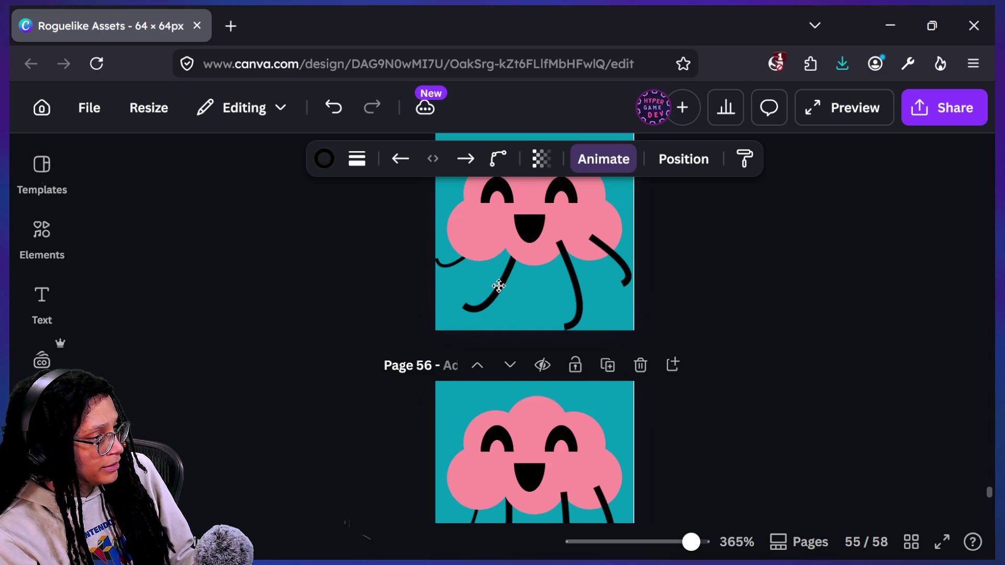
left_click_drag(498, 283, 500, 283)
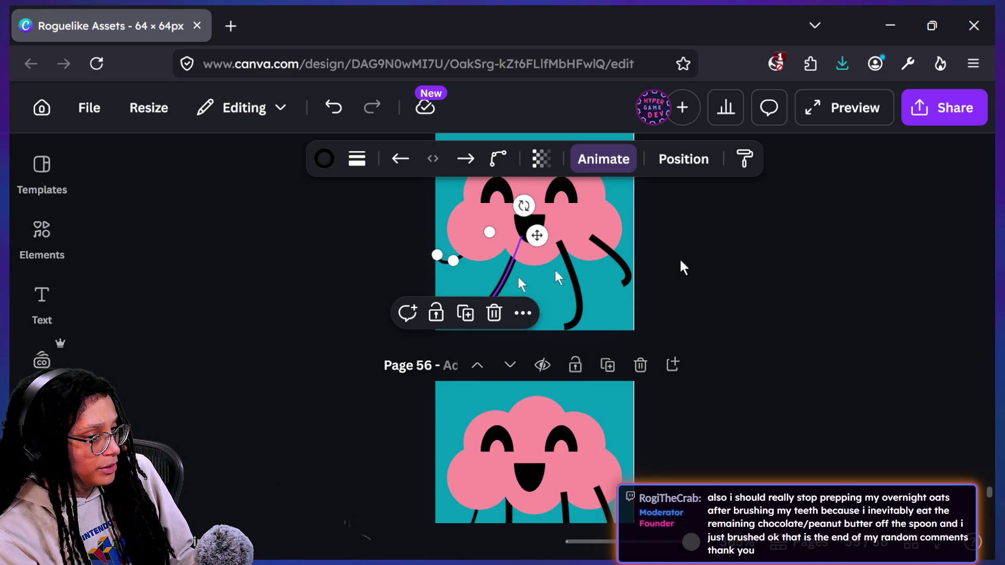
left_click(767, 277)
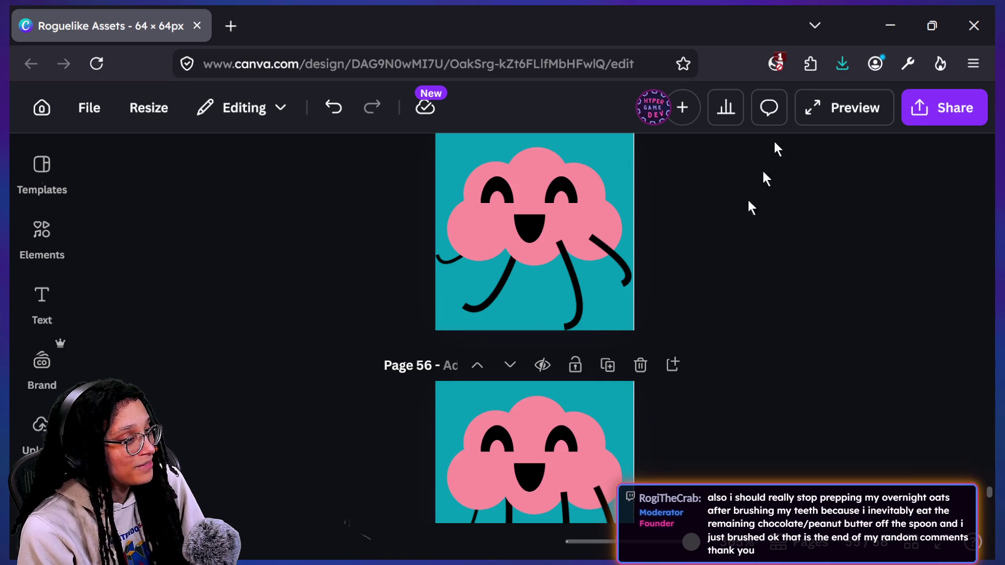
Reselect the left leg, undo an accidental shift to the right, and bring up the Share options
left_click(504, 280)
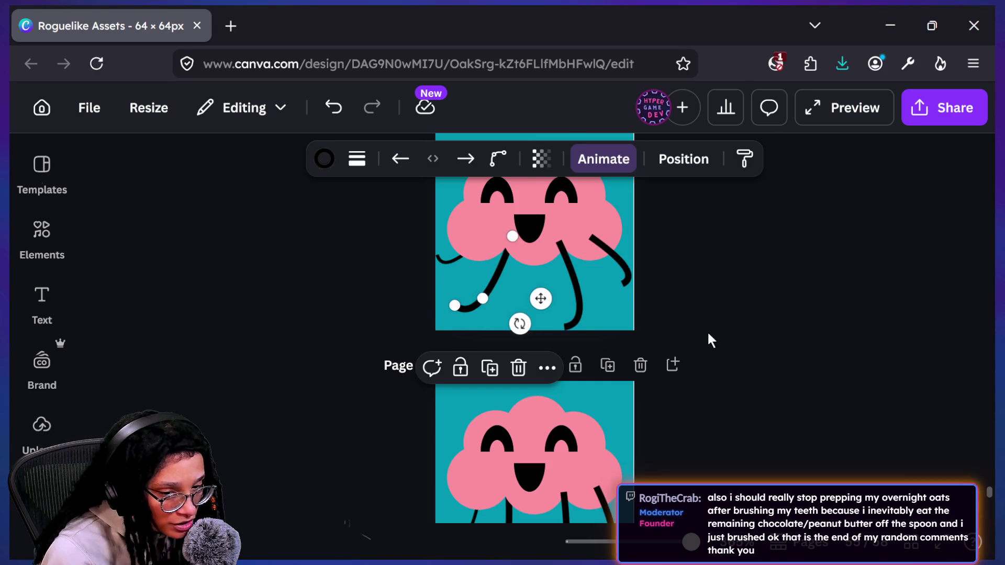
left_click(911, 351)
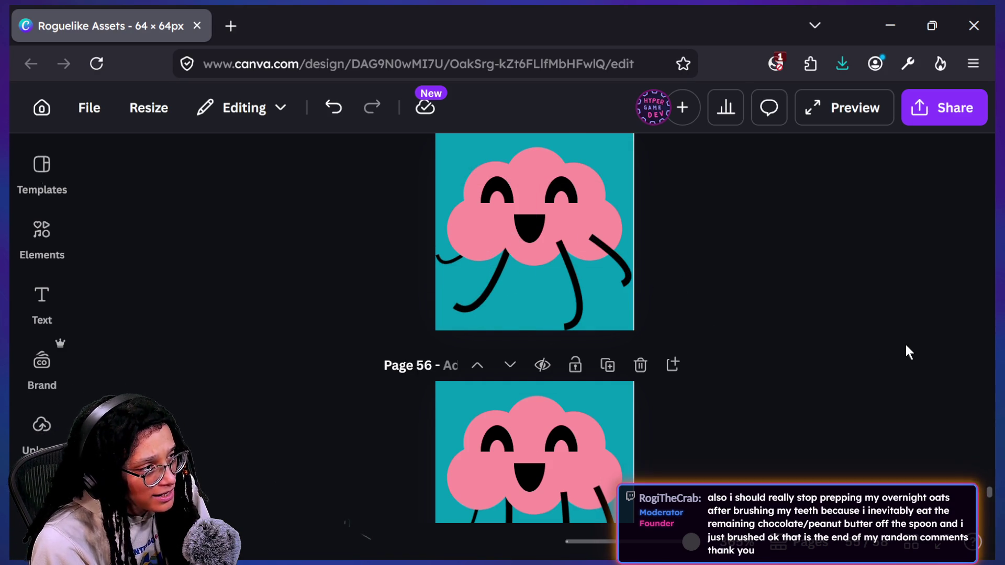
left_click(464, 305)
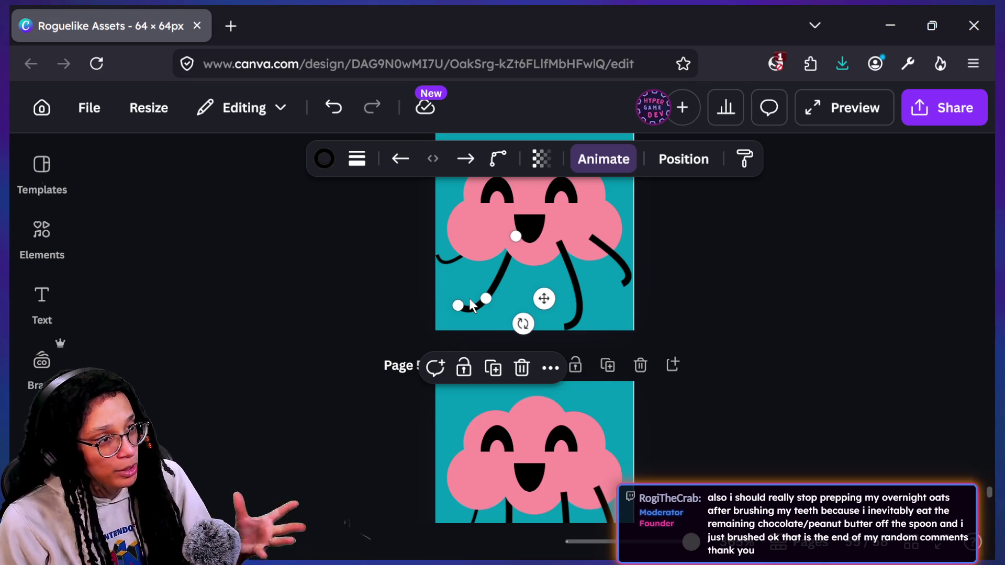
left_click_drag(469, 298, 929, 201)
key("ctrl+z")
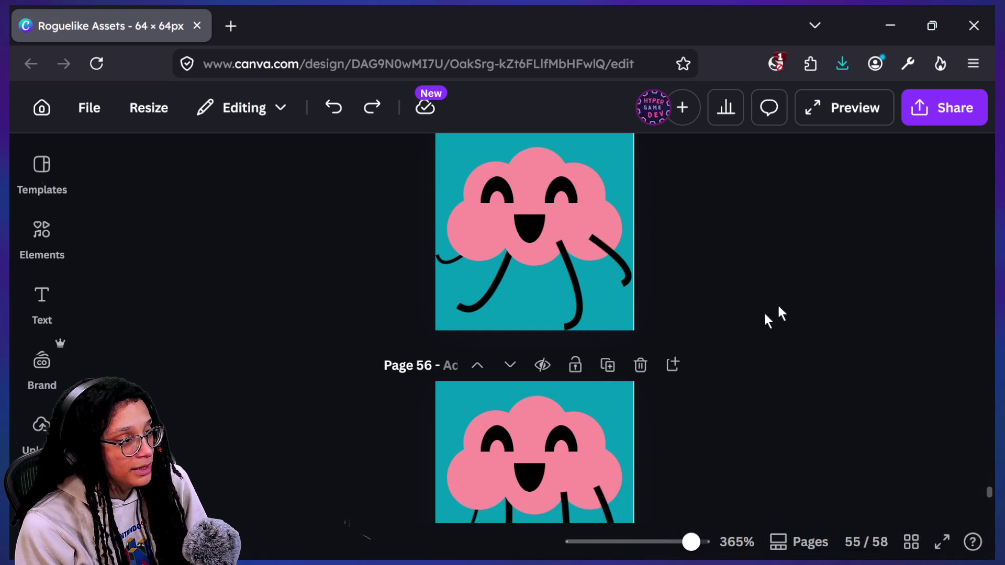
left_click(916, 113)
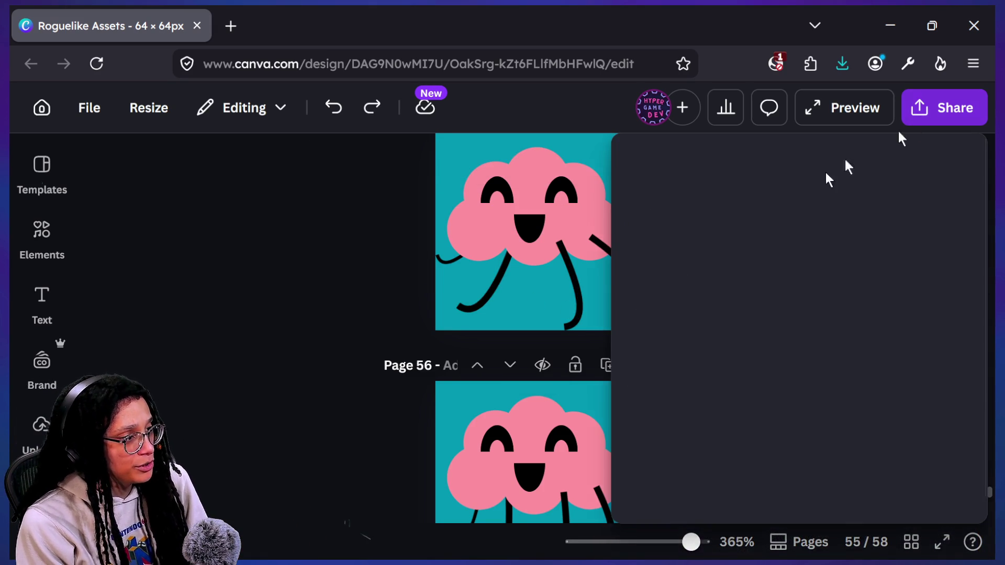
Dismiss the sharing panel and close the Resize options without resizing any pages
left_click(365, 378)
left_click(501, 206)
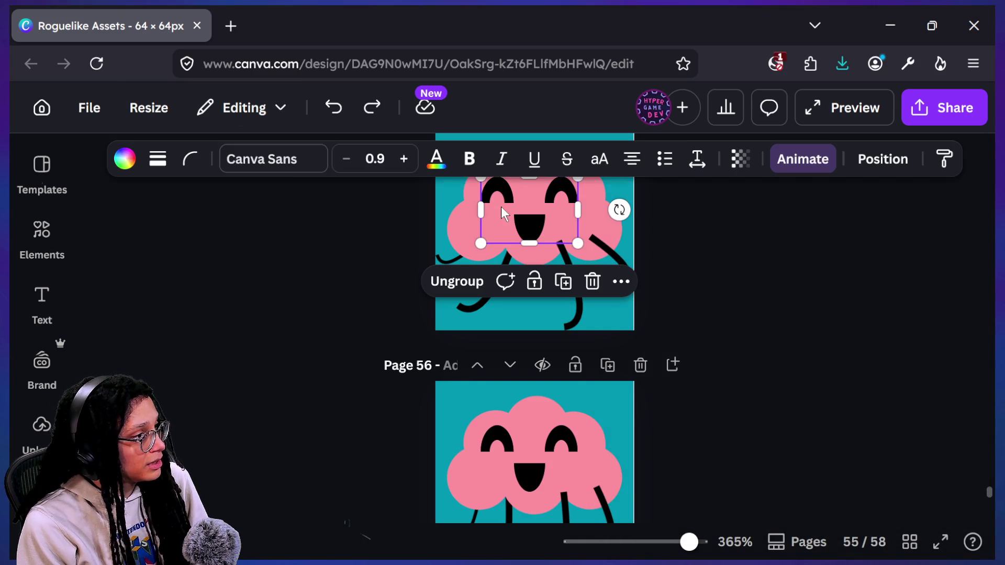
left_click(149, 107)
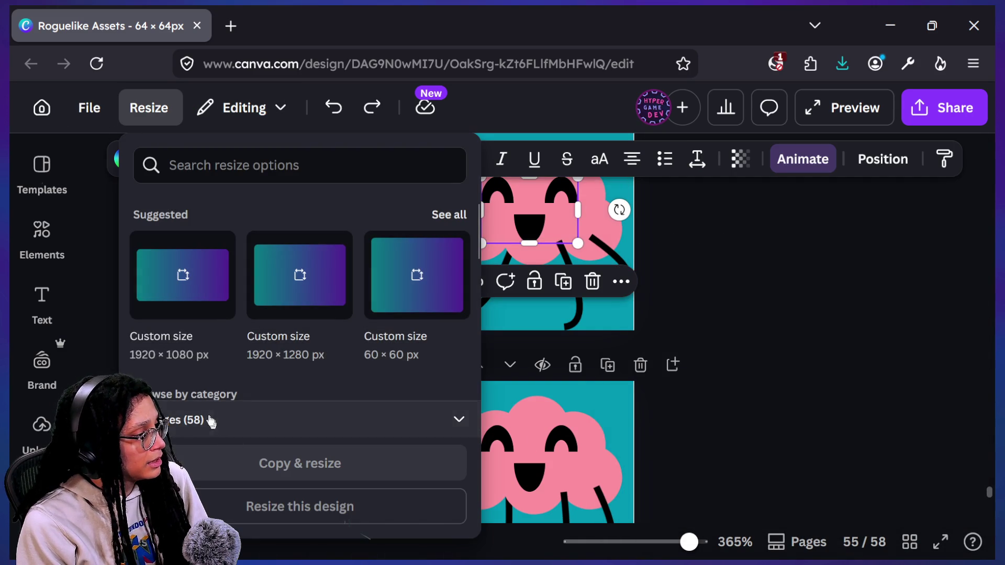
left_click(255, 407)
scroll(303, 320, "down", 15)
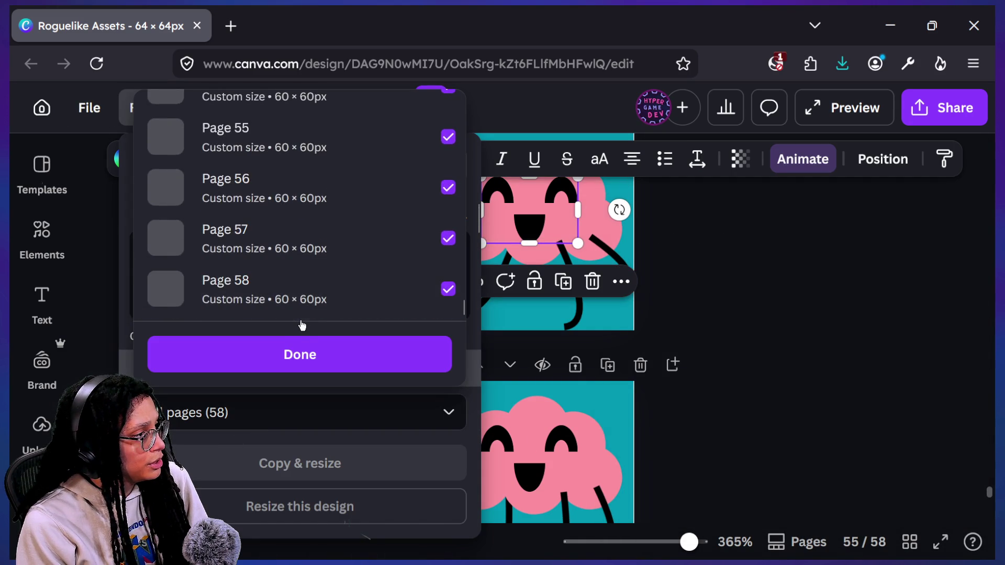
left_click(474, 307)
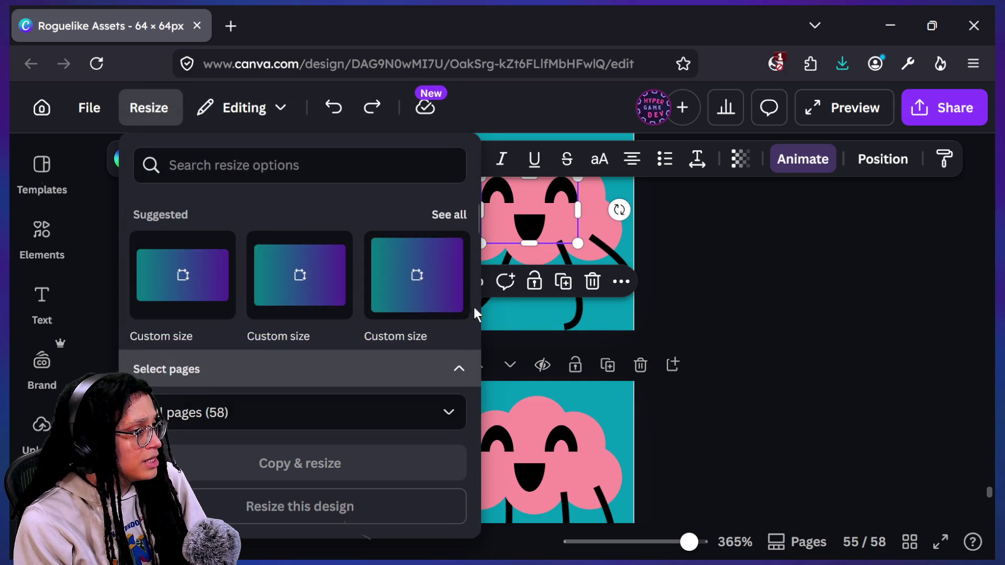
left_click(765, 262)
Set the download to PNG with a transparent background, current page only (Page 55)
left_click(973, 99)
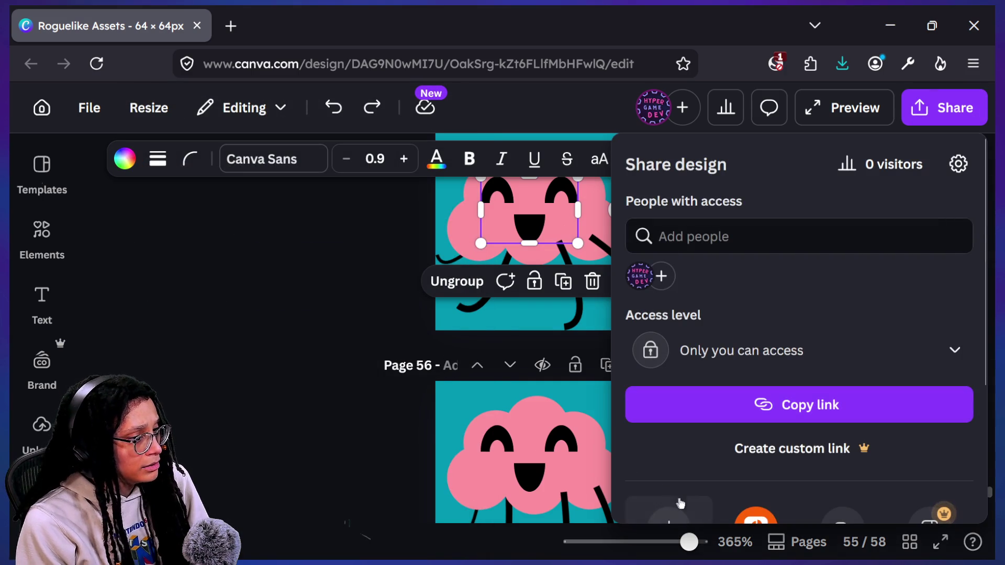
scroll(678, 491, "down", 3)
left_click(668, 403)
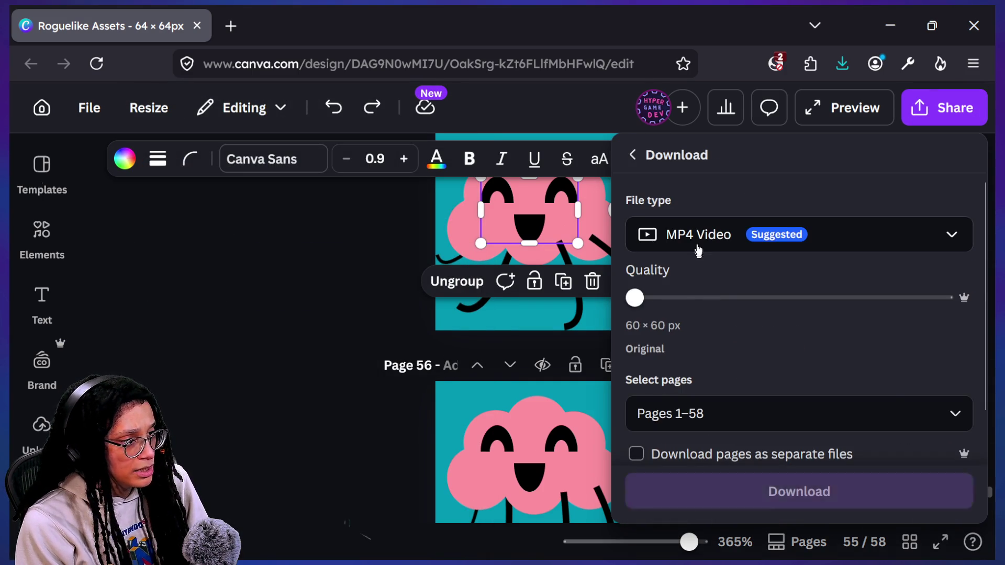
left_click(696, 241)
left_click(700, 361)
left_click(717, 390)
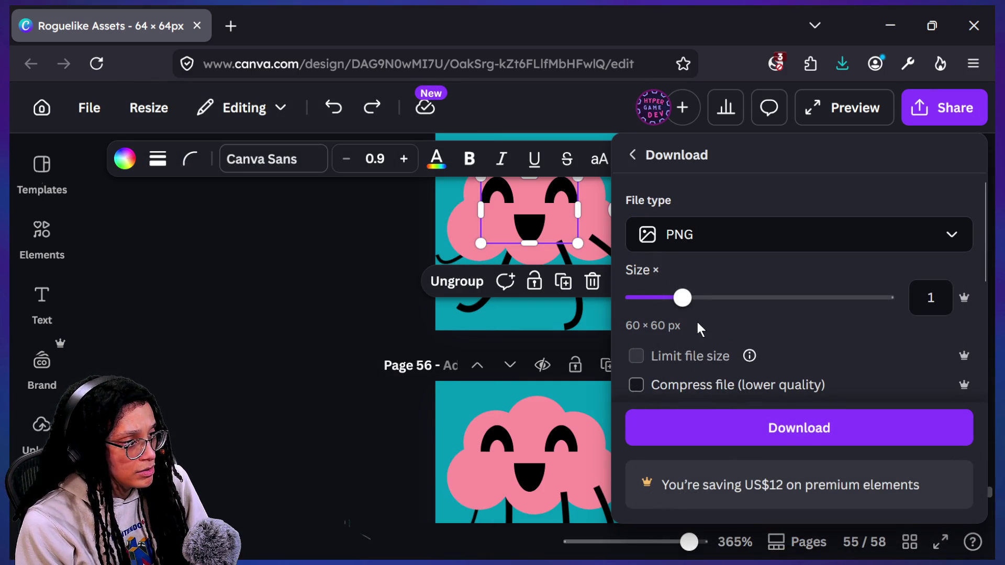
scroll(692, 318, "down", 1)
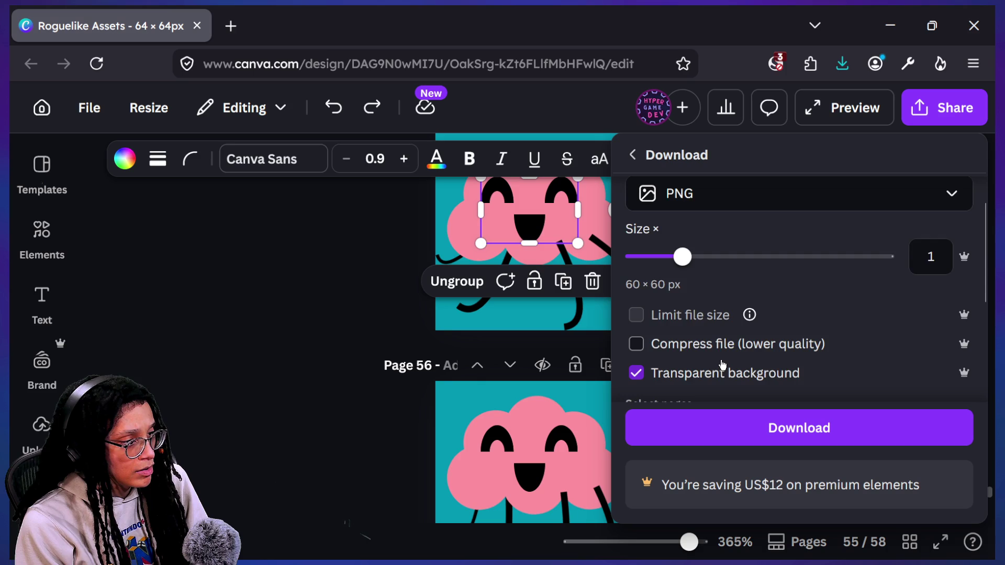
scroll(721, 365, "down", 3)
left_click(720, 327)
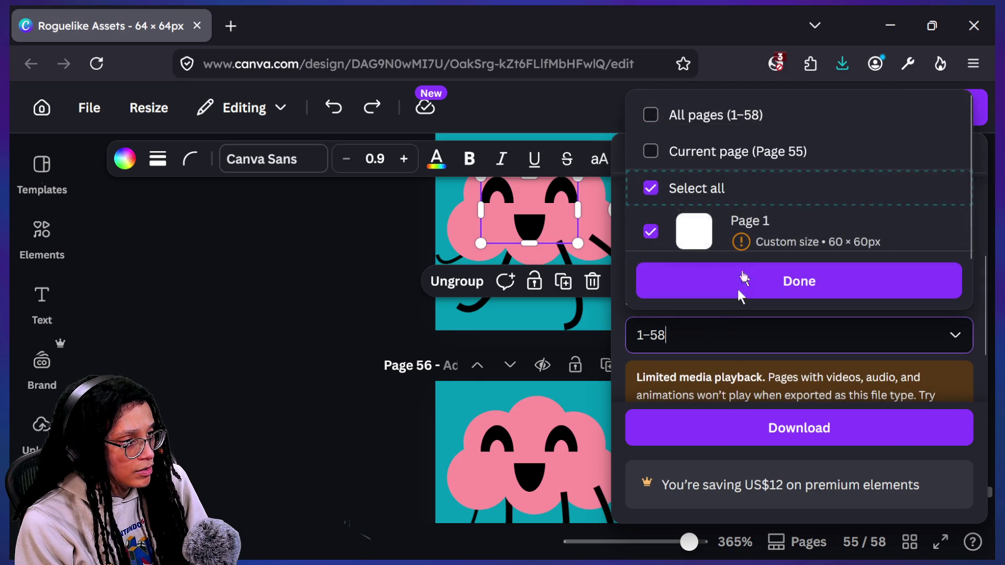
left_click(749, 130)
left_click(749, 131)
left_click(745, 167)
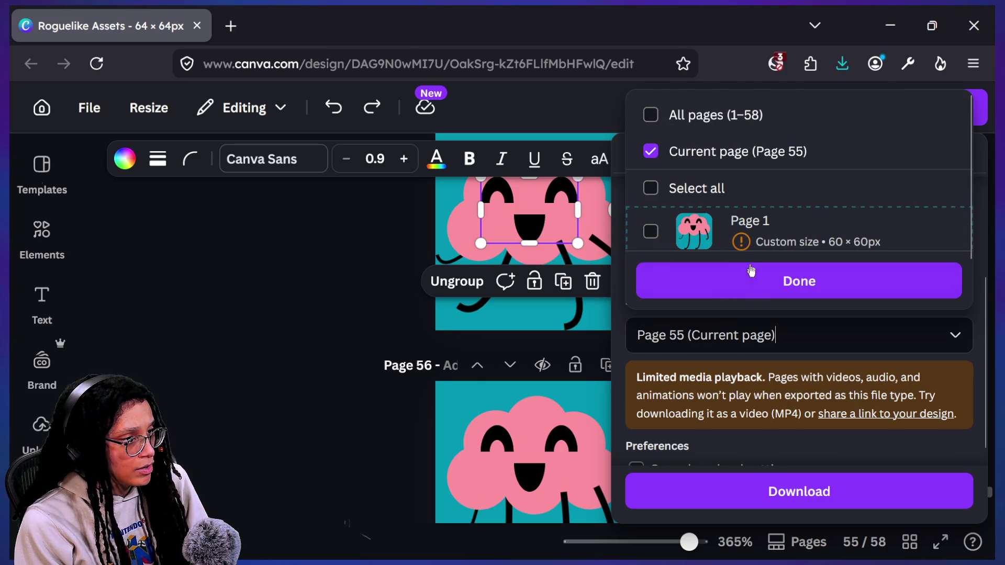
left_click(748, 281)
Start the download and browse to Godot Projects > roguelike > embed_post_planner > Spritesheets > Player
left_click(749, 489)
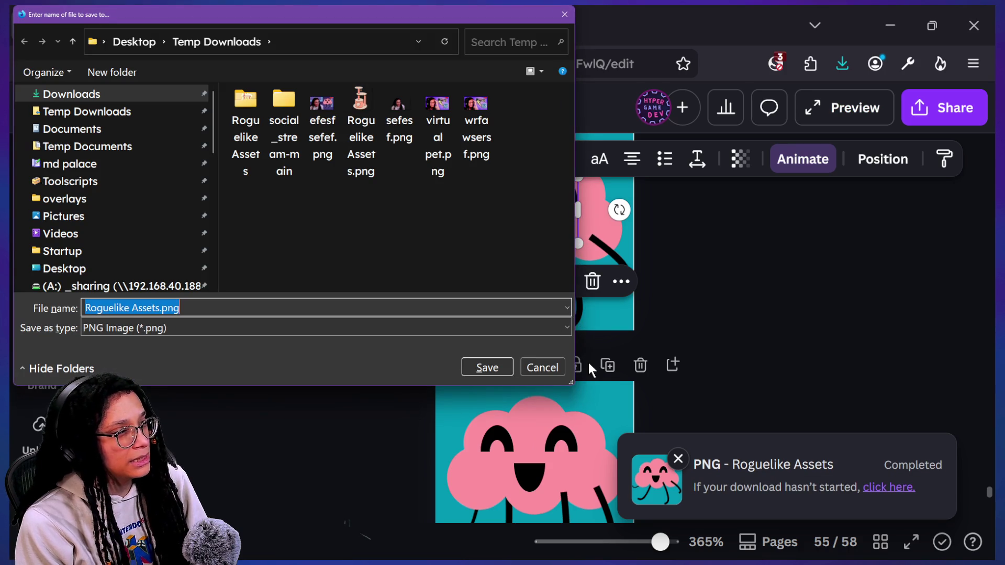
scroll(148, 212, "down", 4)
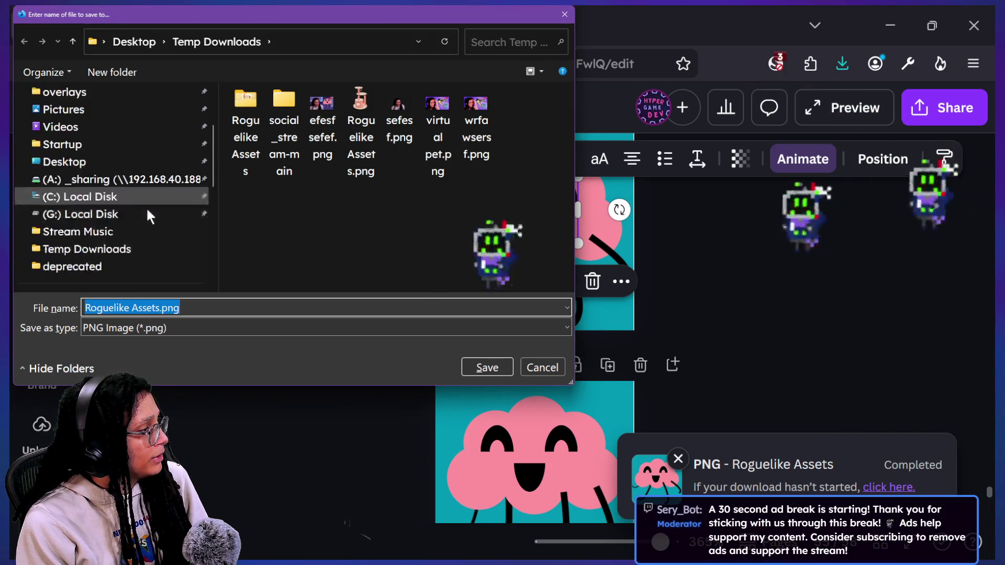
scroll(139, 219, "down", 4)
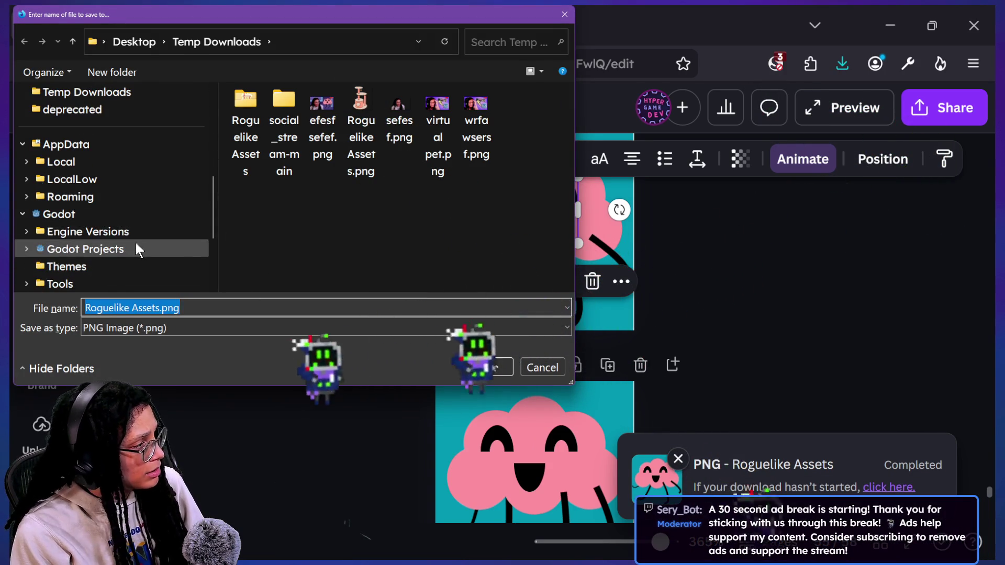
left_click(136, 244)
scroll(280, 191, "down", 2)
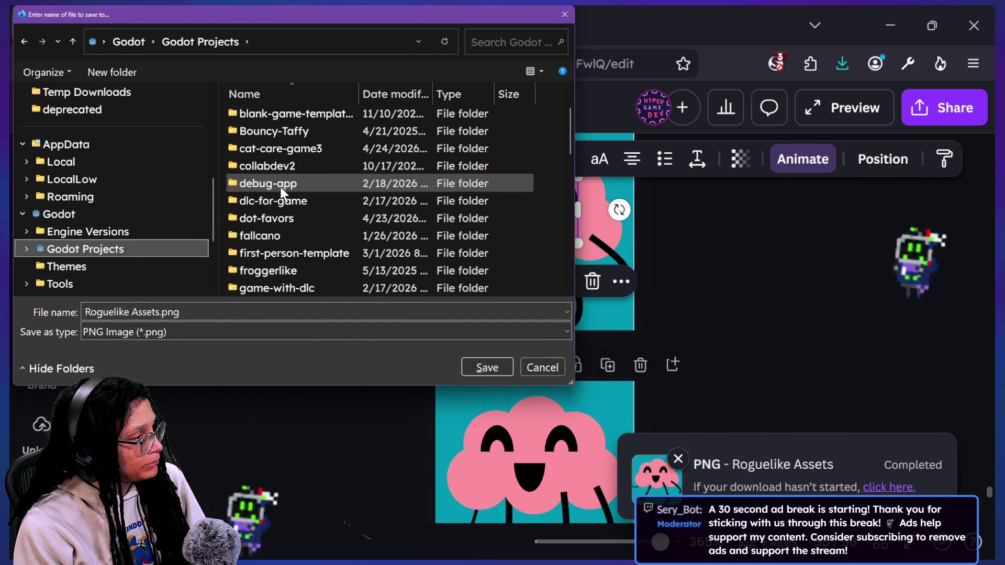
scroll(281, 194, "up", 2)
left_click(281, 194)
type("ro")
key("Return")
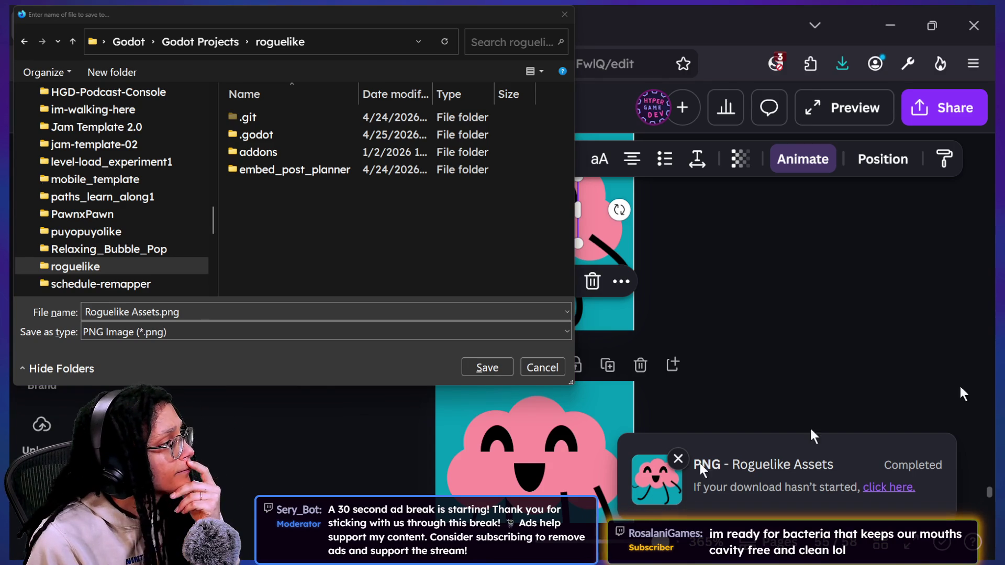
double_click(300, 166)
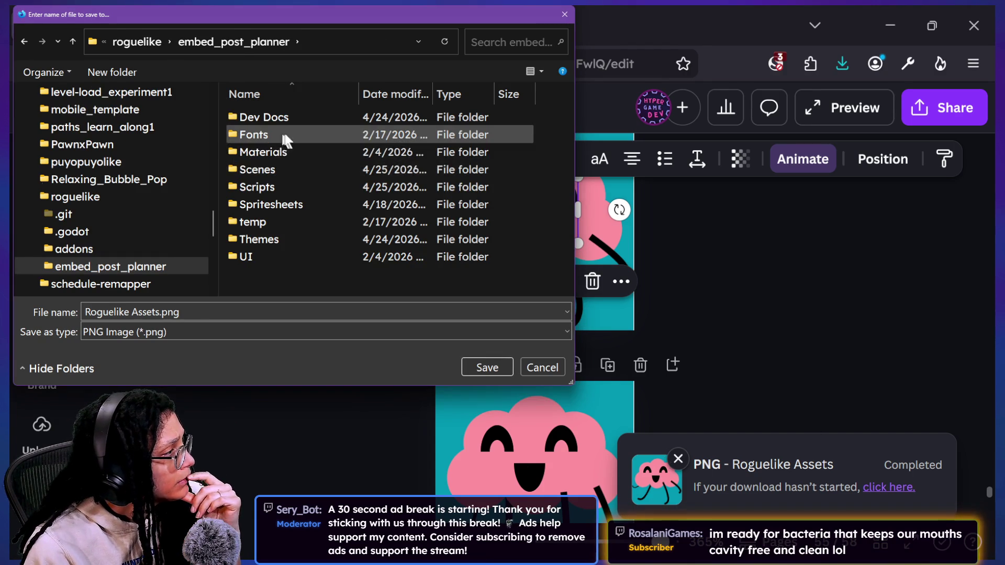
double_click(292, 203)
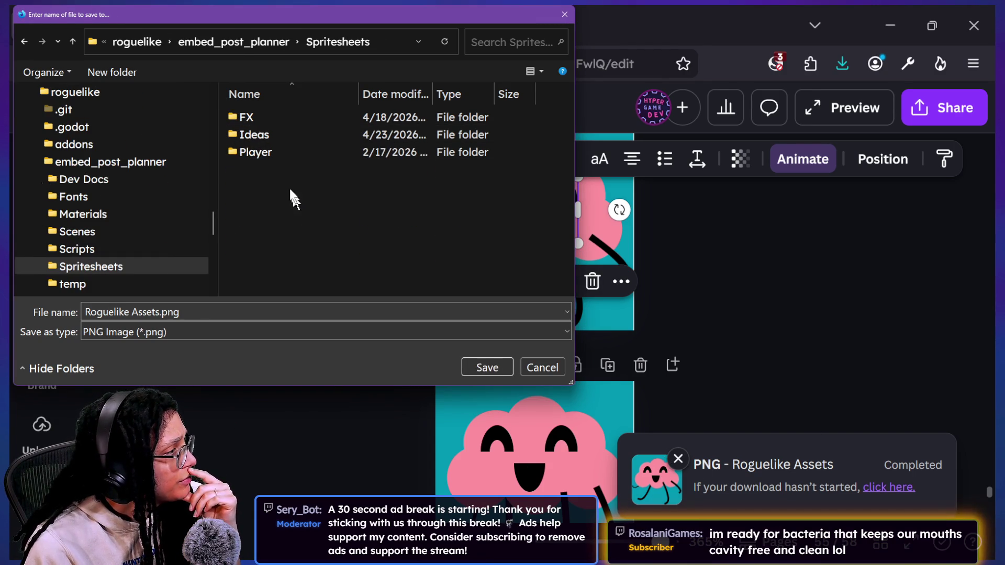
double_click(275, 152)
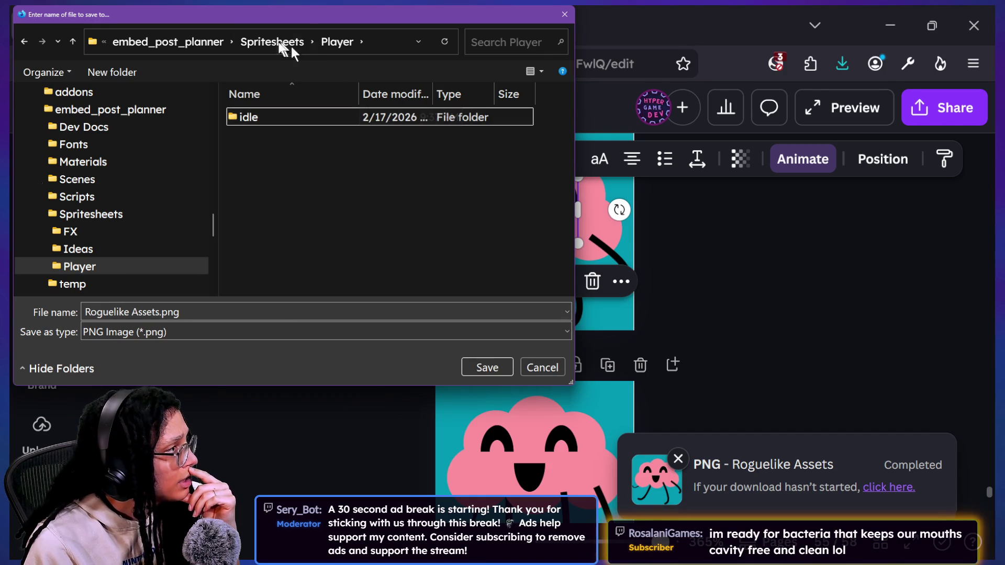
Create a 'walk' folder and save the PNG there, named 'walk'
left_click(112, 73)
type("walk")
key("Return")
key("Return")
left_click(308, 315)
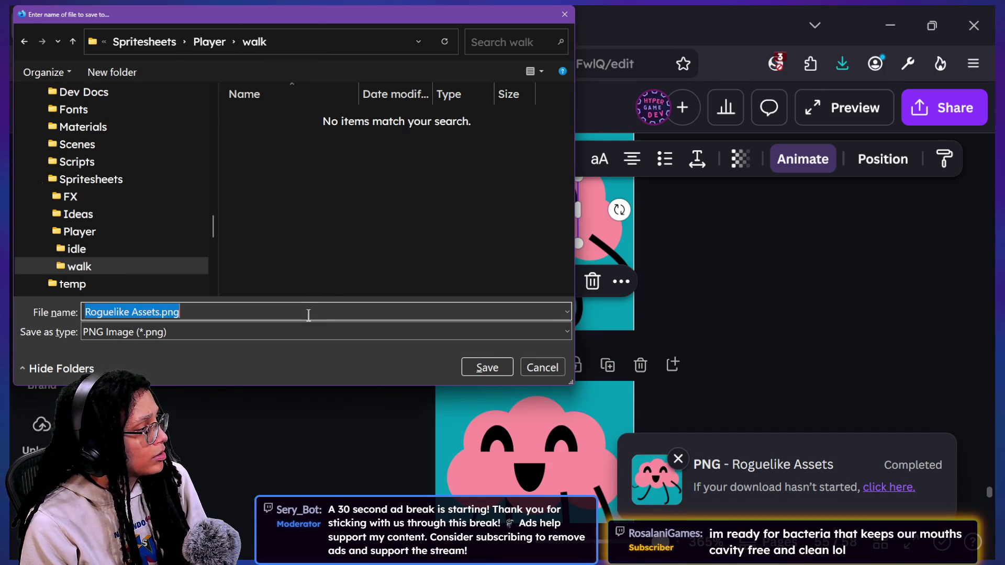
type("walk1")
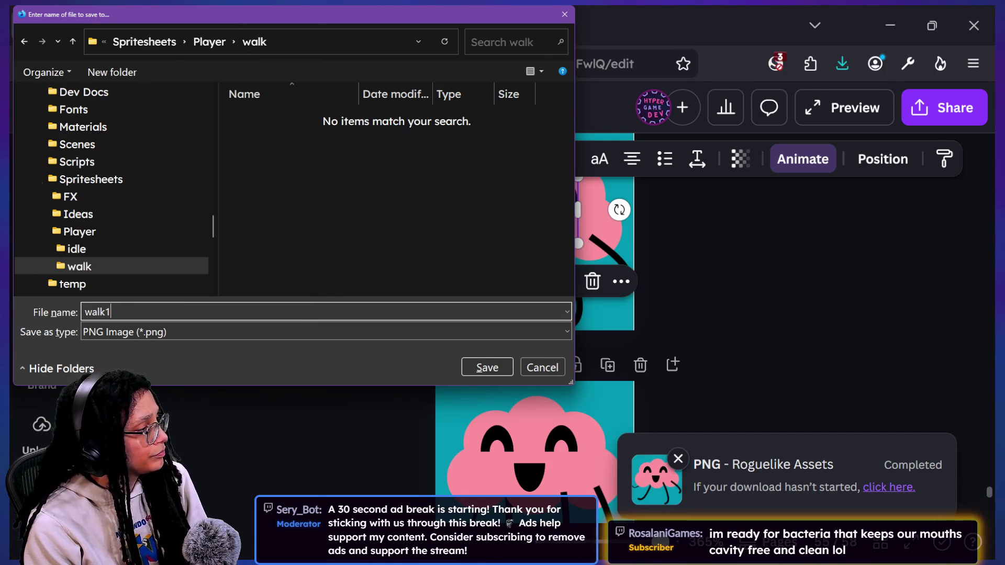
key("Return")
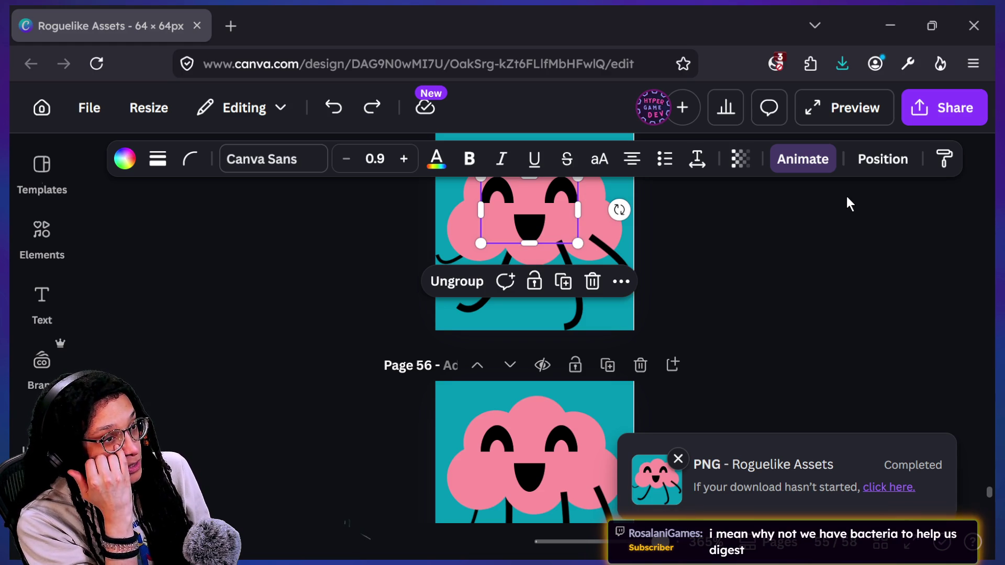
key("alt+Tab")
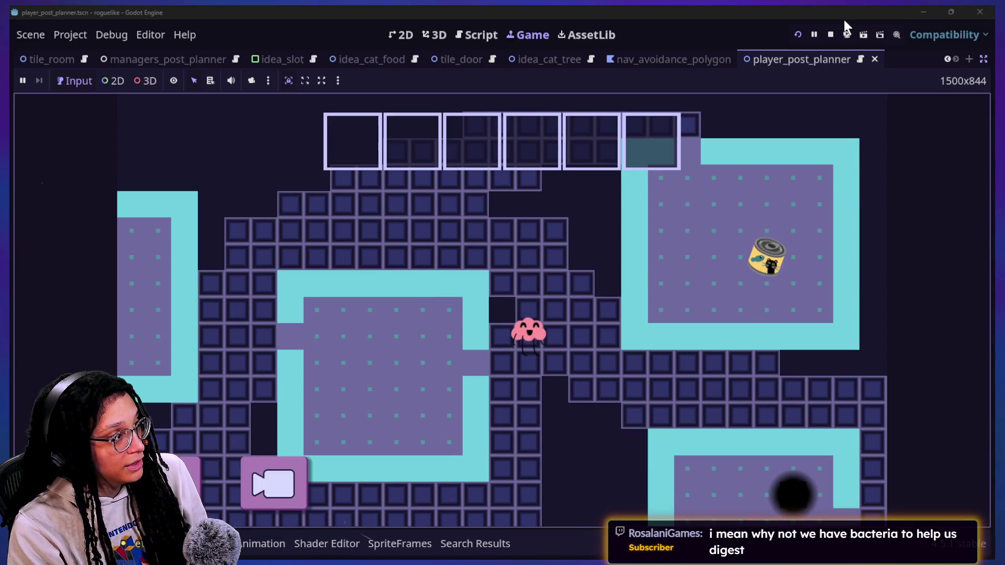
Show the Player AnimatedSprite2D's SpriteFrames panel with its three-frame idle animation at 5.0 FPS
left_click(464, 35)
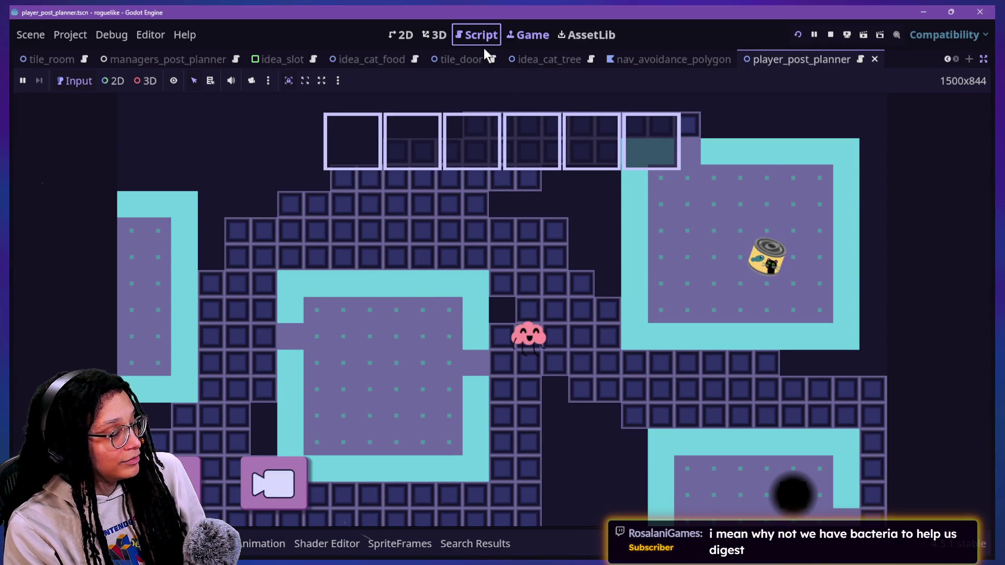
left_click(469, 36)
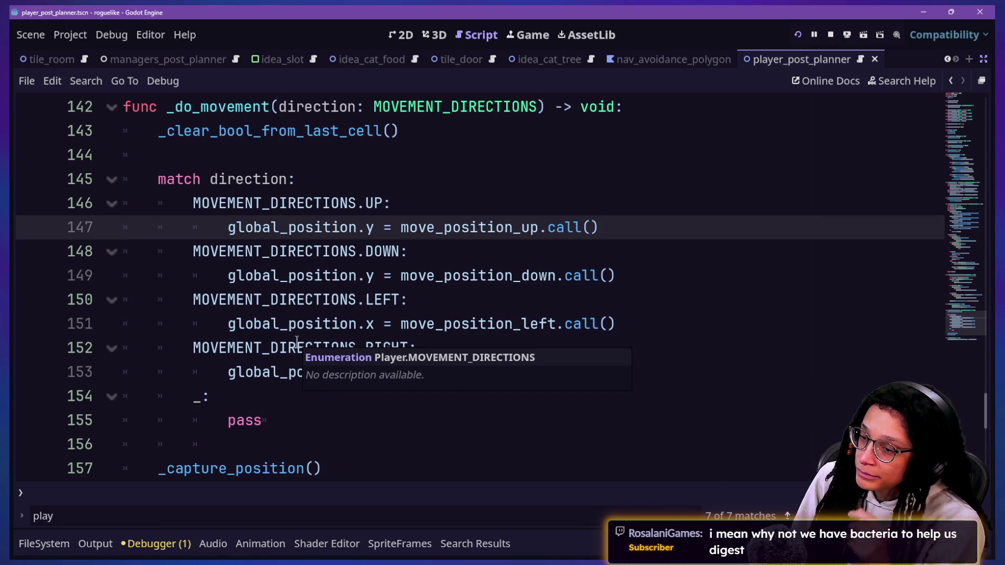
left_click(982, 80)
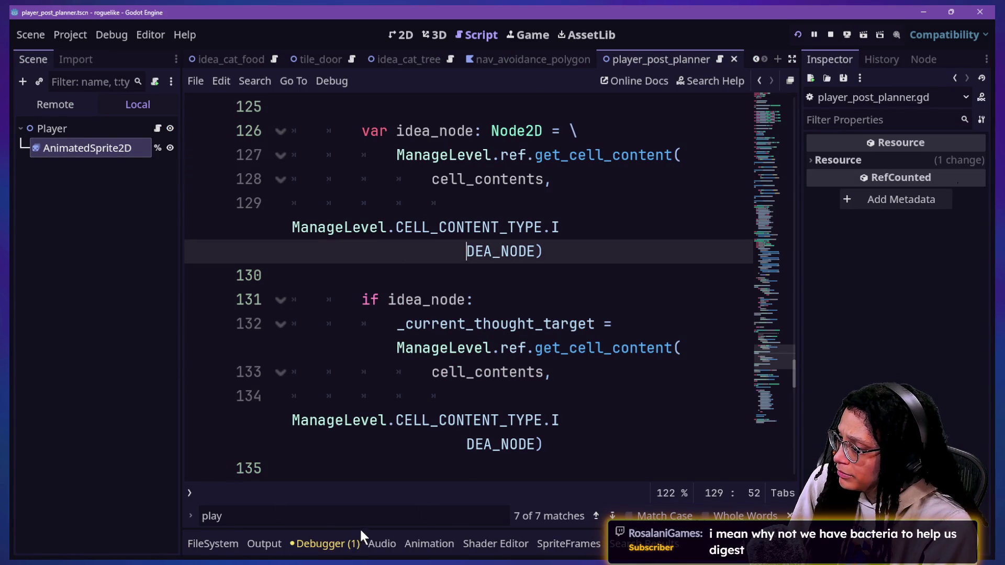
left_click(568, 543)
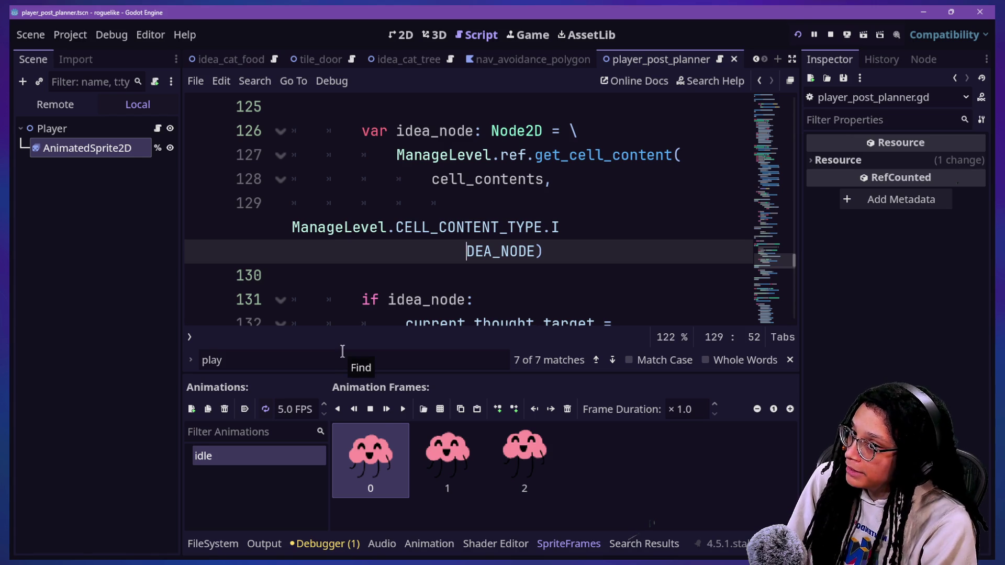
left_click(291, 477)
Add a new animation to the sprite frames and name it 'walk'
left_click(247, 456)
left_click(249, 475)
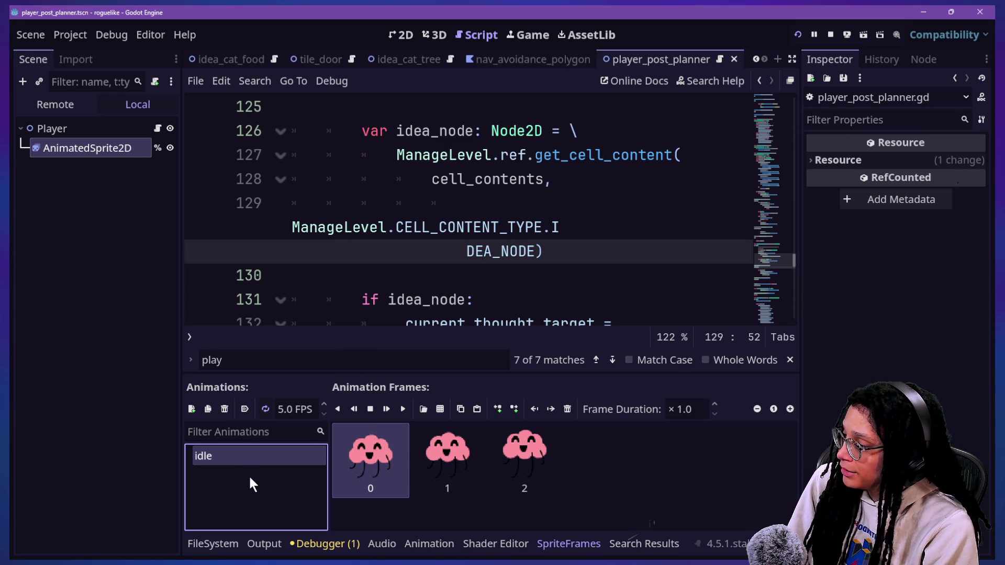
left_click(192, 410)
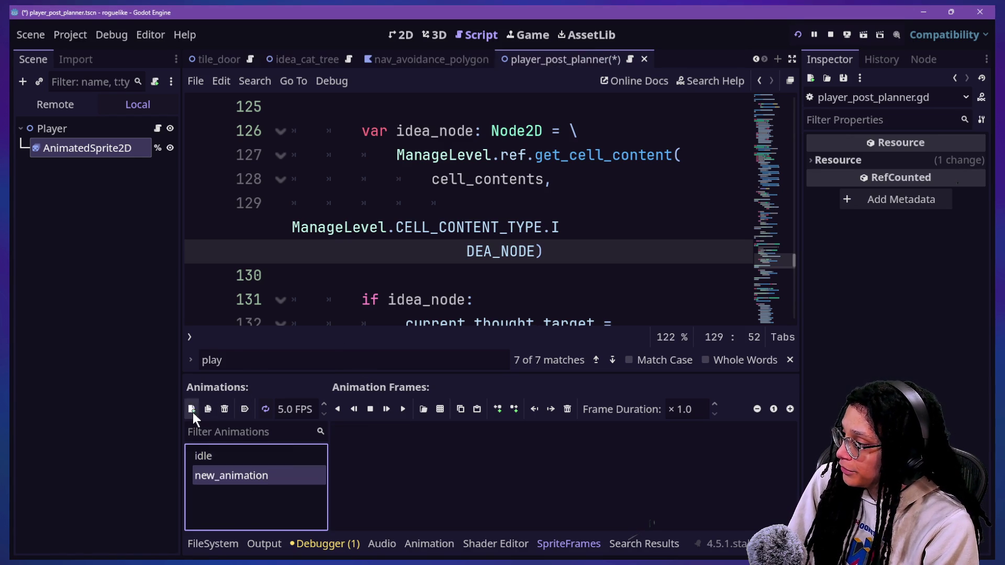
left_click(253, 475)
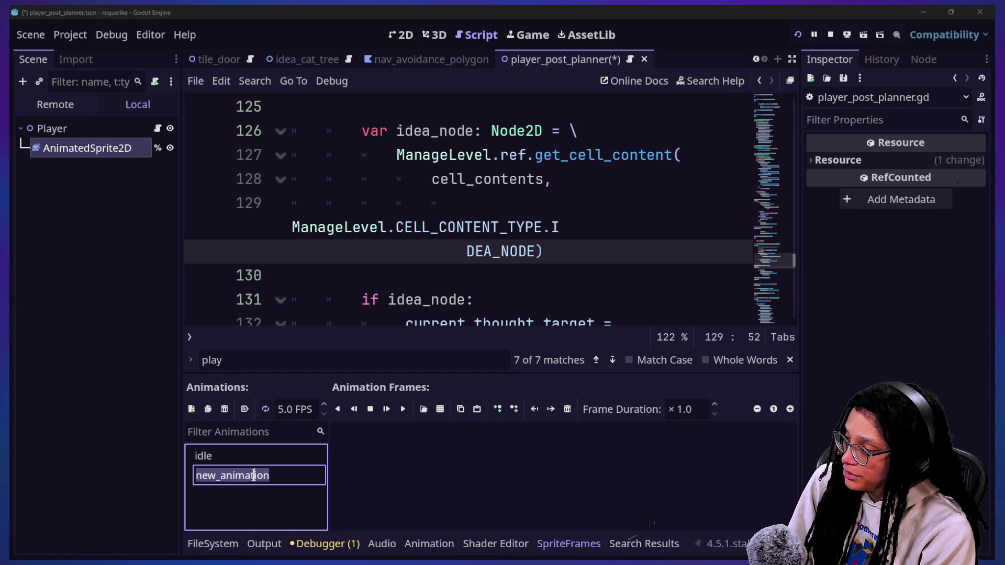
type("walk")
key("Return")
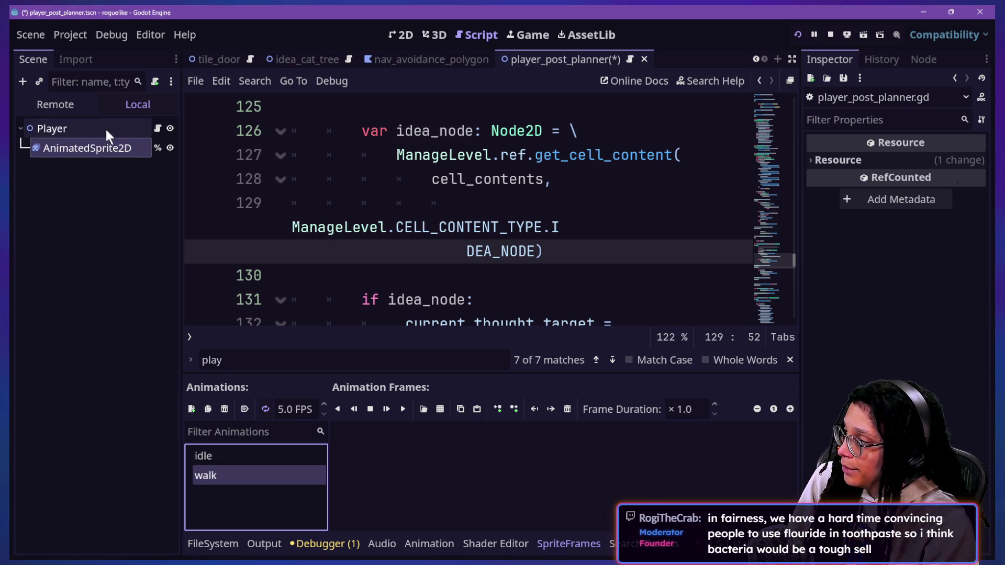
Filter the FileSystem for 'walk' and add walk1.png as the walk animation's first frame
left_click(407, 492)
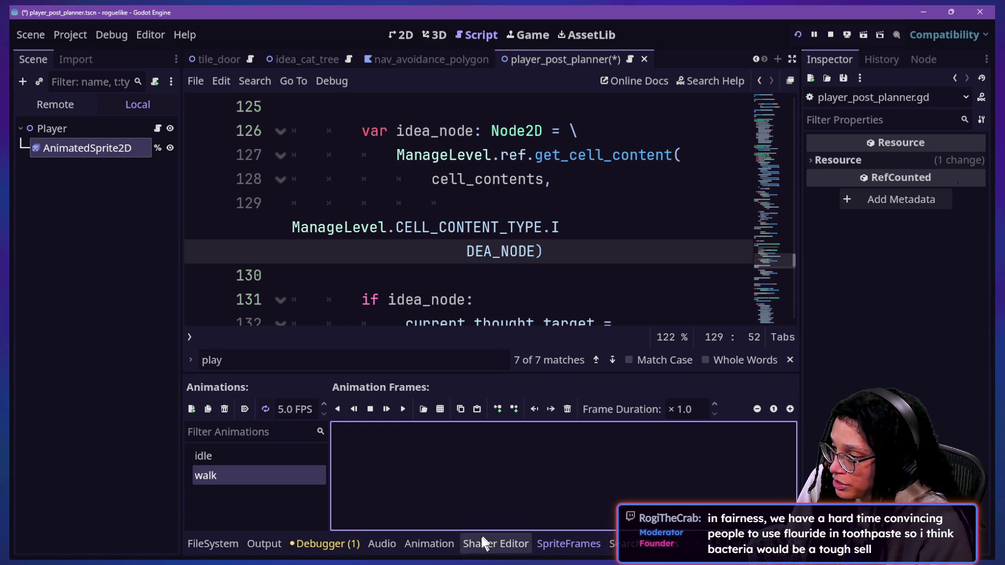
left_click(208, 544)
double_click(369, 430)
type("walk")
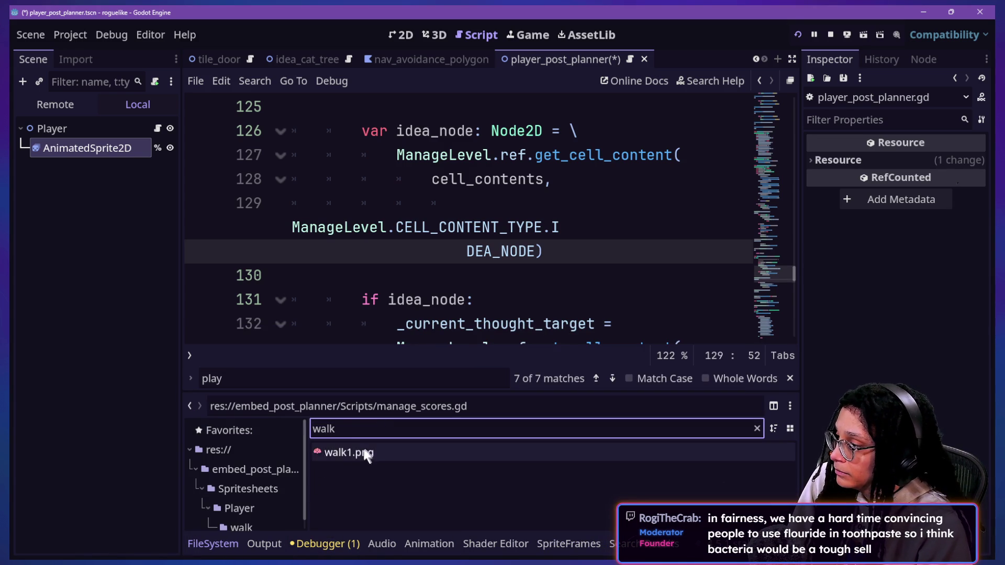
mouse_move(373, 453)
left_mouse_down()
mouse_move(416, 497)
mouse_move(434, 545)
mouse_move(654, 540)
mouse_move(576, 542)
mouse_move(423, 471)
left_mouse_up()
Save the scene and return to Canva
left_click(461, 468)
left_click(401, 411)
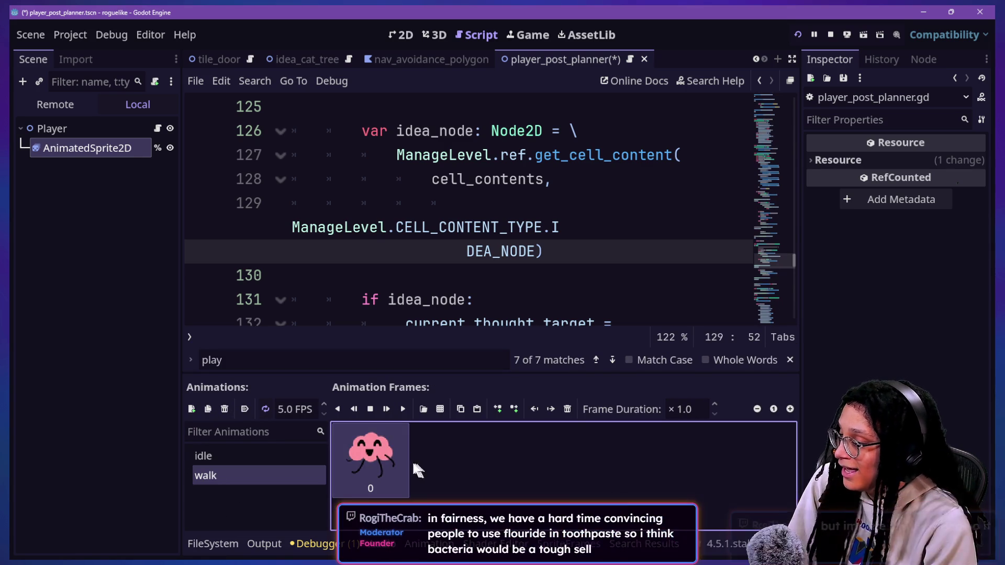
key("ctrl+s")
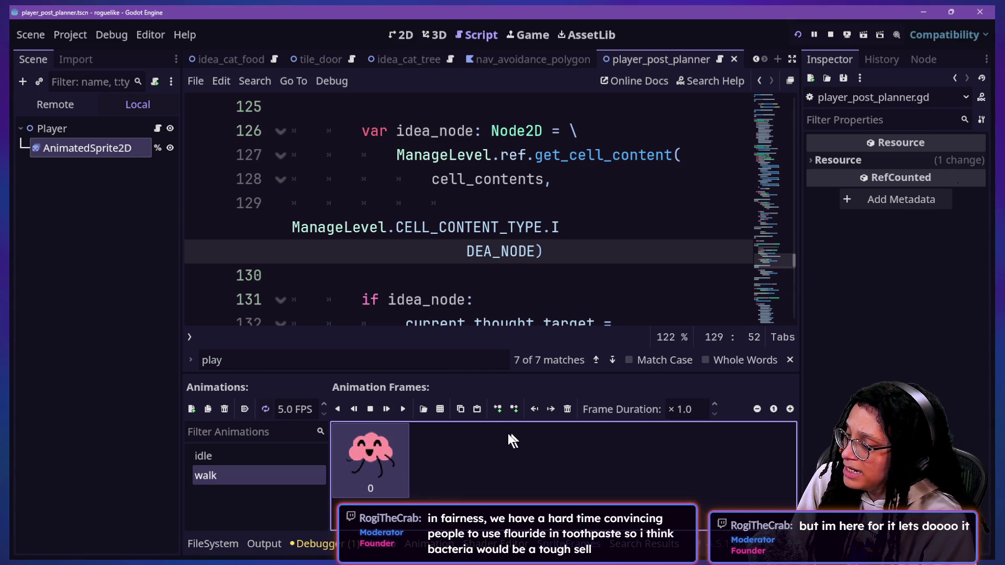
key("alt+Tab")
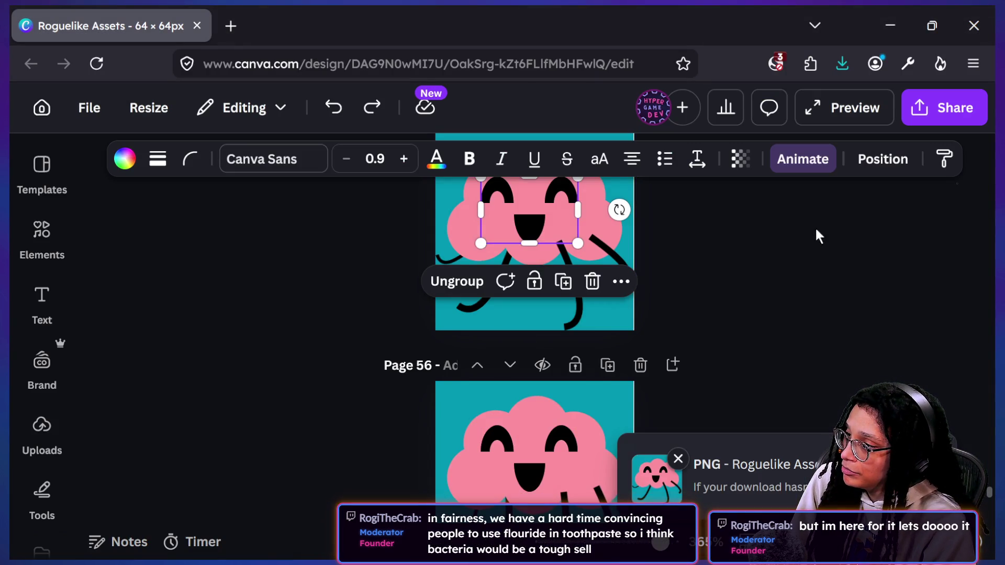
Select both arm lines and both leg lines of the cloud on page 55
left_click(814, 234)
left_click(442, 264)
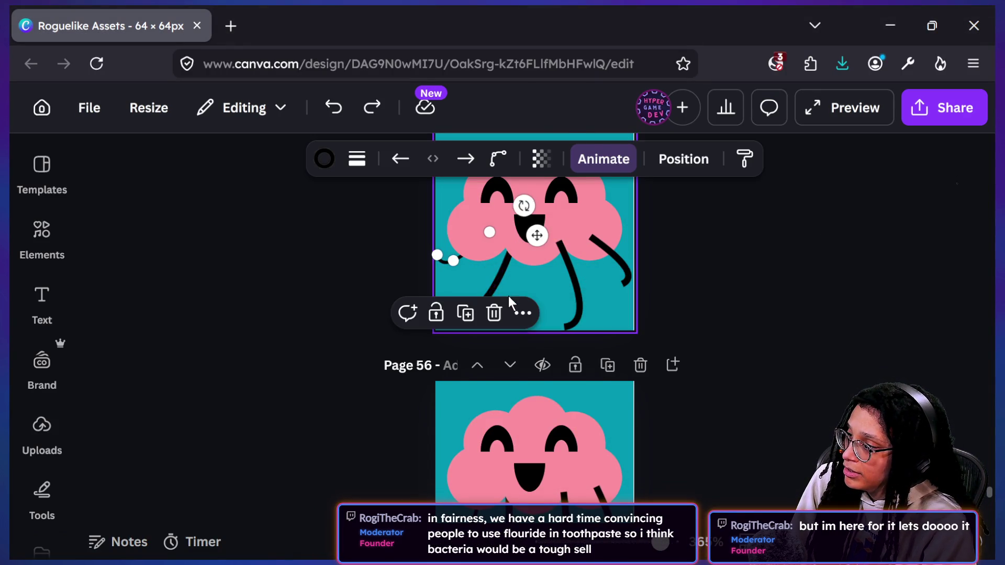
left_click(506, 285, "shift")
left_click(578, 302, "shift")
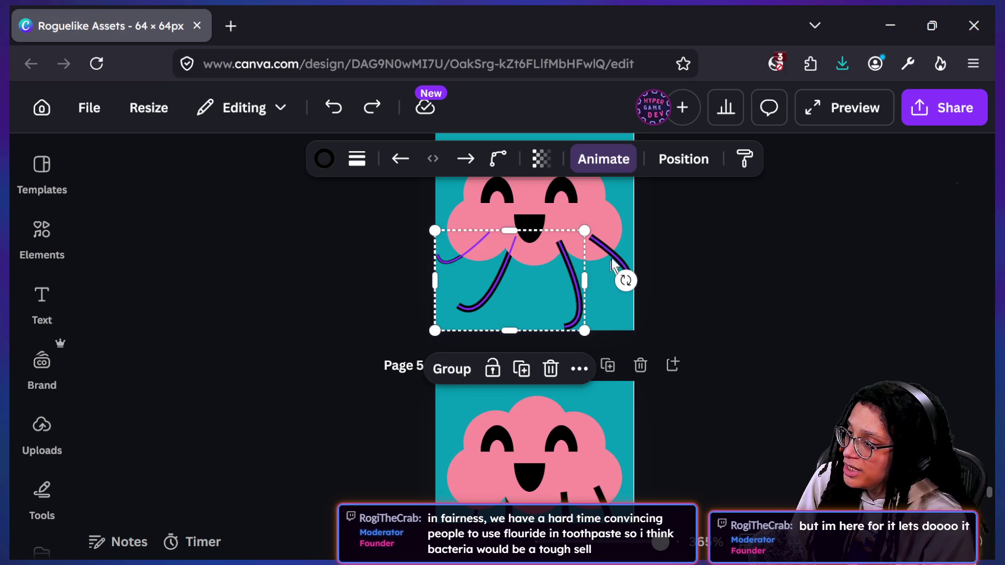
left_click(596, 244, "shift")
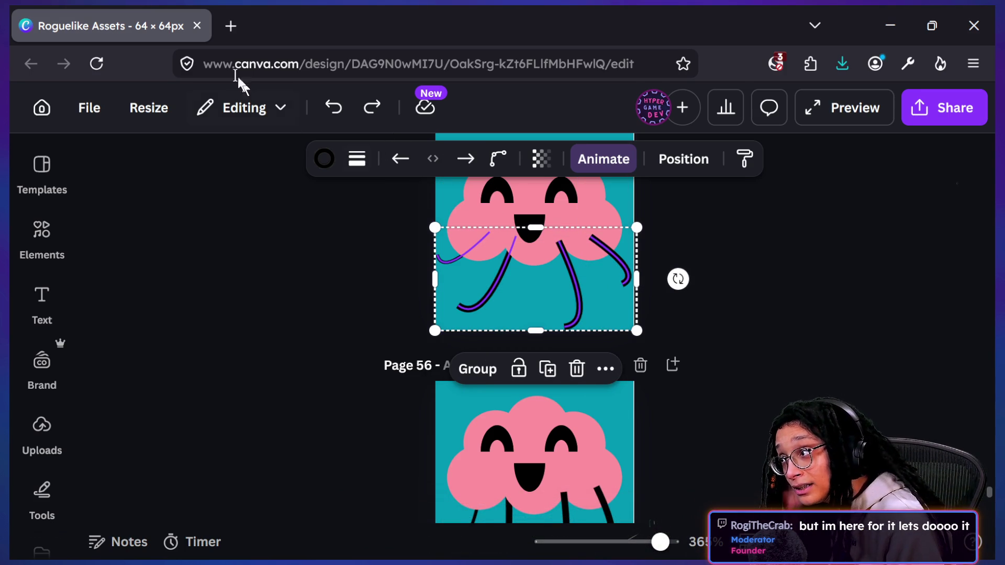
Set the selected arm and leg strokes to the pink swatch
left_click(336, 165)
left_click(325, 163)
left_click(325, 163)
scroll(253, 502, "down", 1)
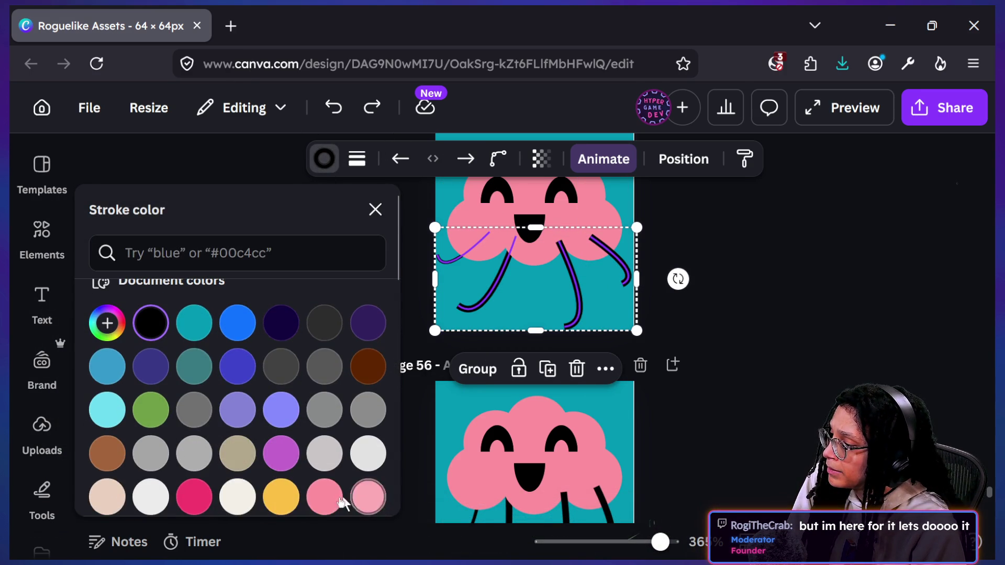
left_click(368, 494)
key("Escape")
left_click(787, 369)
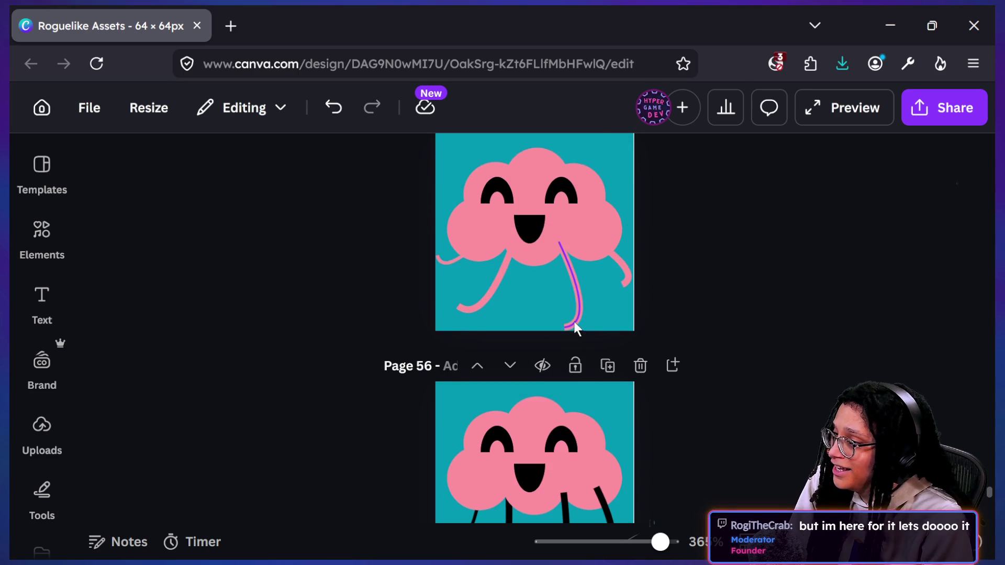
scroll(755, 325, "up", 1)
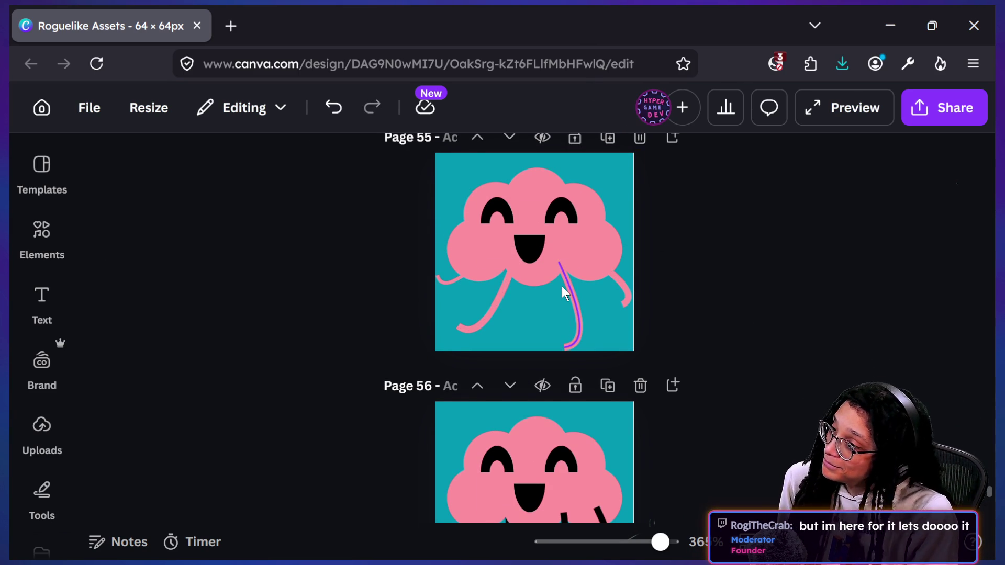
scroll(563, 288, "down", 3)
scroll(561, 286, "down", 5)
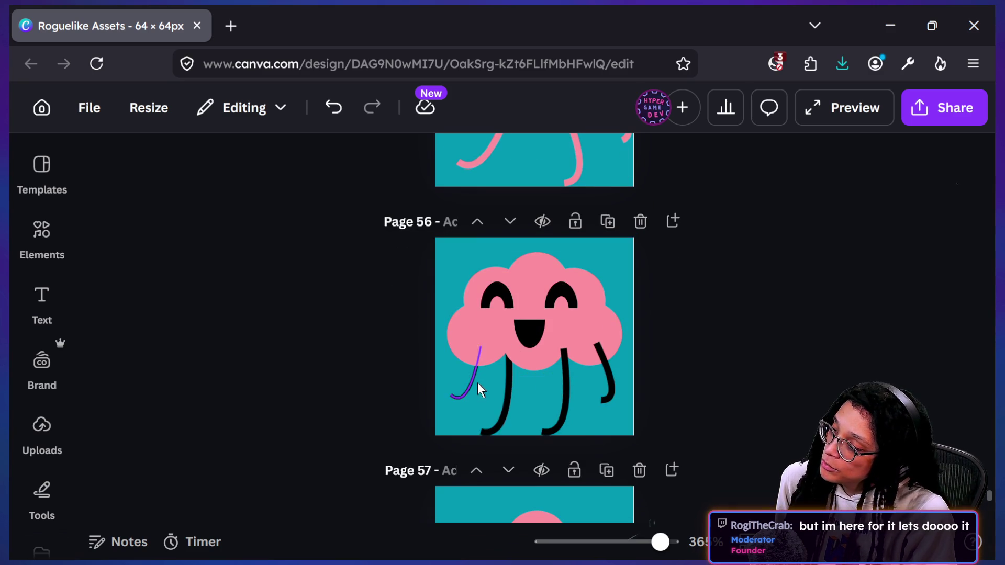
Select the four leg lines on page 57 and set their stroke to pink
left_click(507, 393)
left_click(509, 369, "shift")
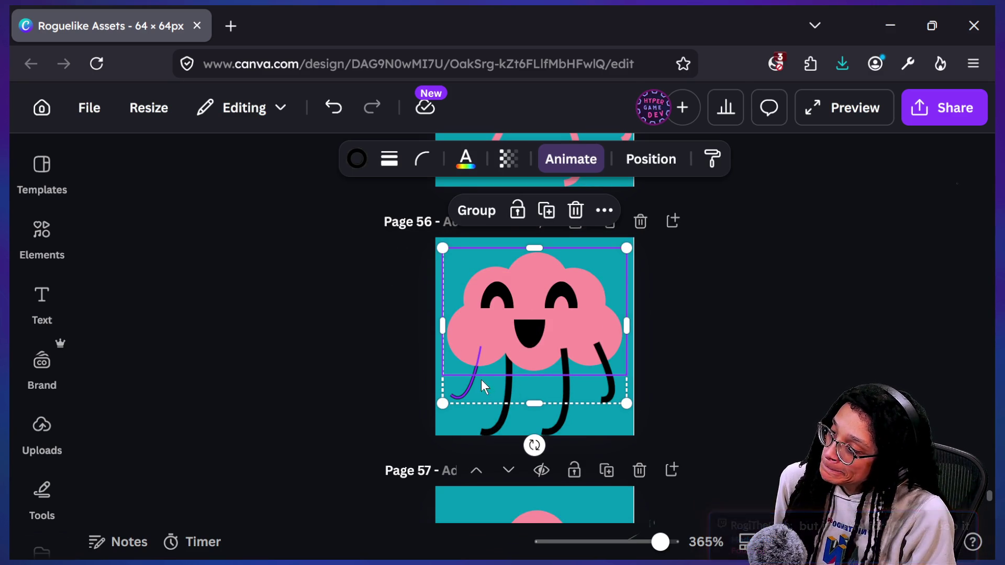
left_click(506, 399)
left_click(467, 399, "shift")
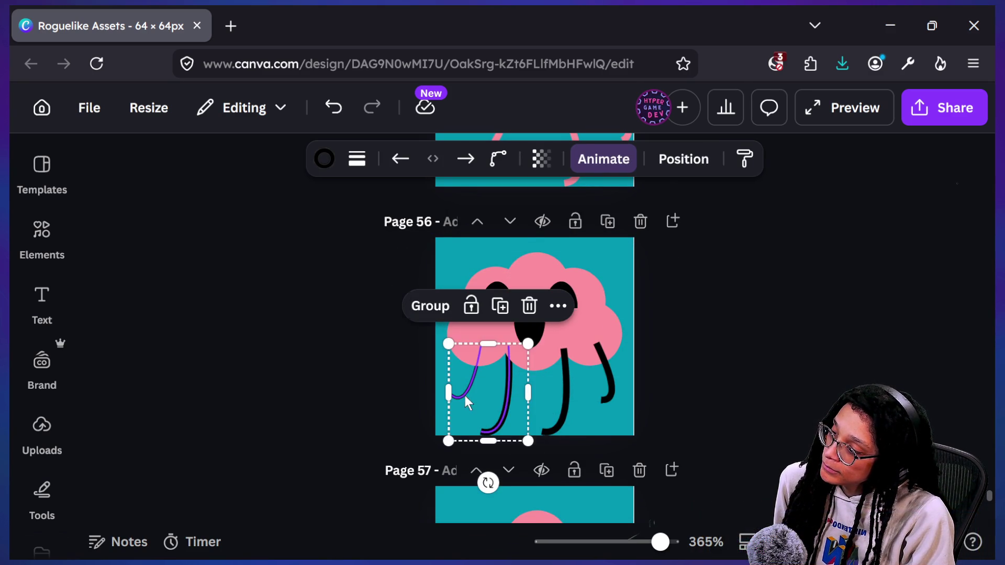
left_click(568, 376, "shift")
left_click(602, 369, "shift")
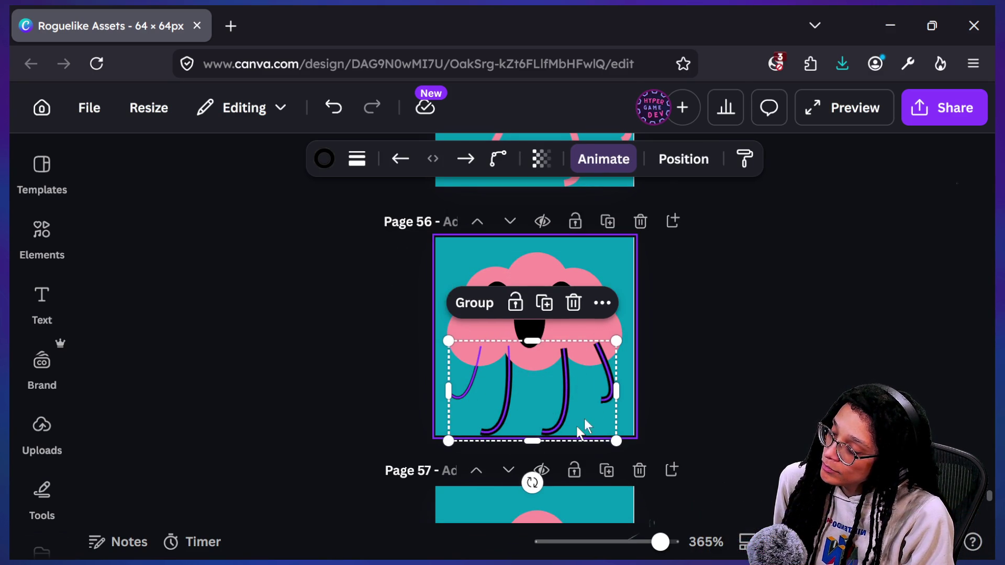
scroll(576, 426, "down", 3)
left_click(569, 435)
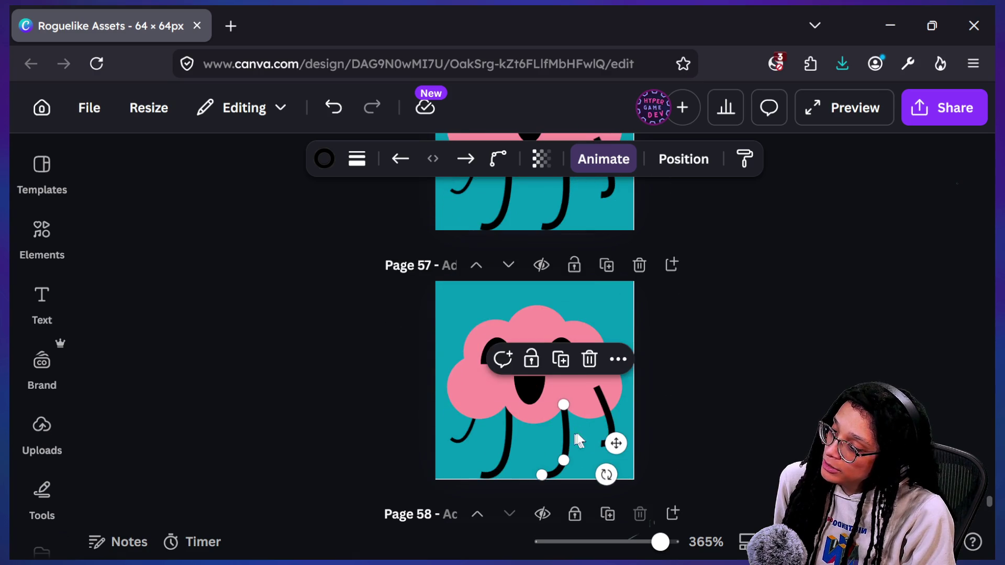
left_click(602, 398, "shift")
left_click(507, 434, "shift")
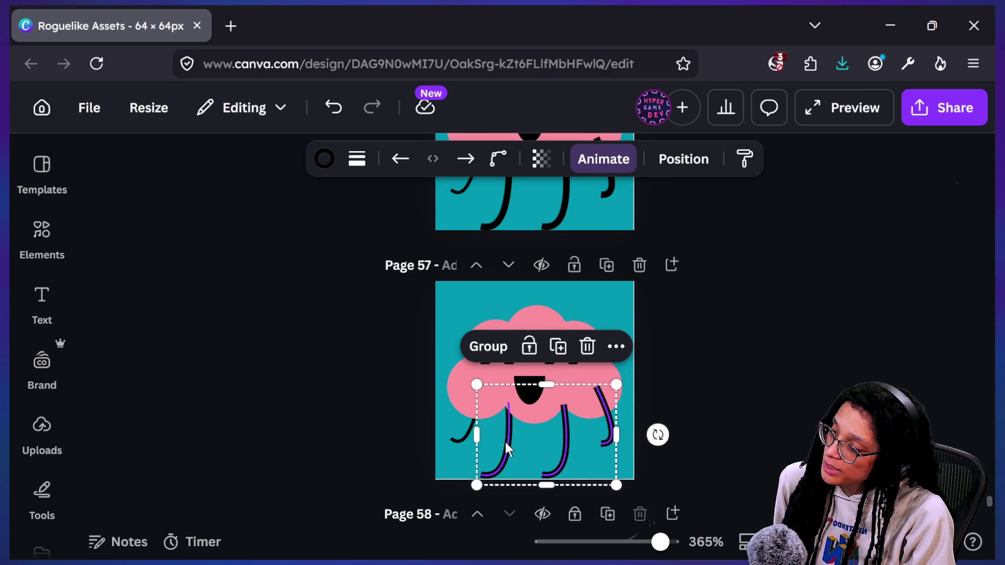
left_click(463, 441, "shift")
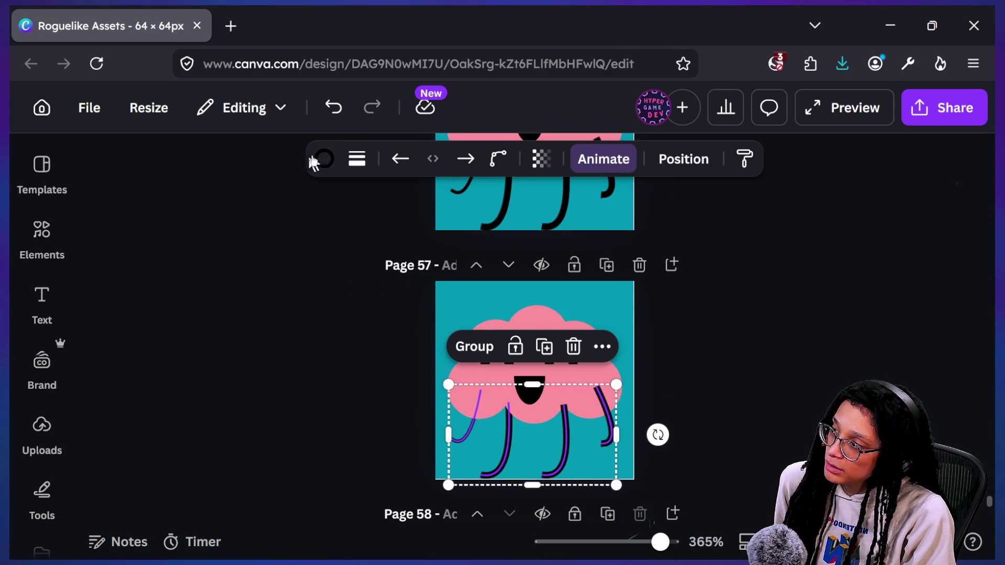
scroll(303, 406, "down", 1)
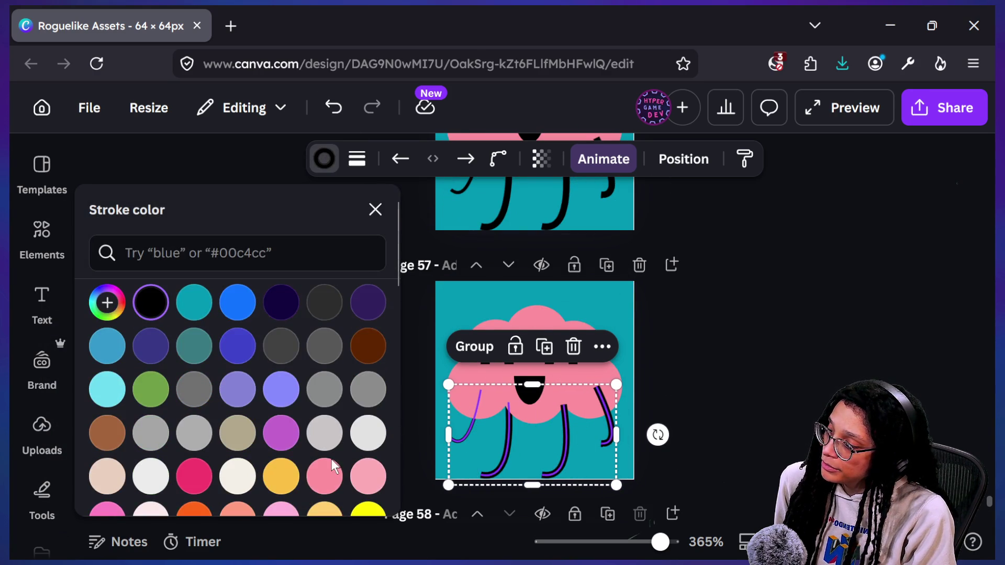
left_click(339, 472)
left_click(796, 327)
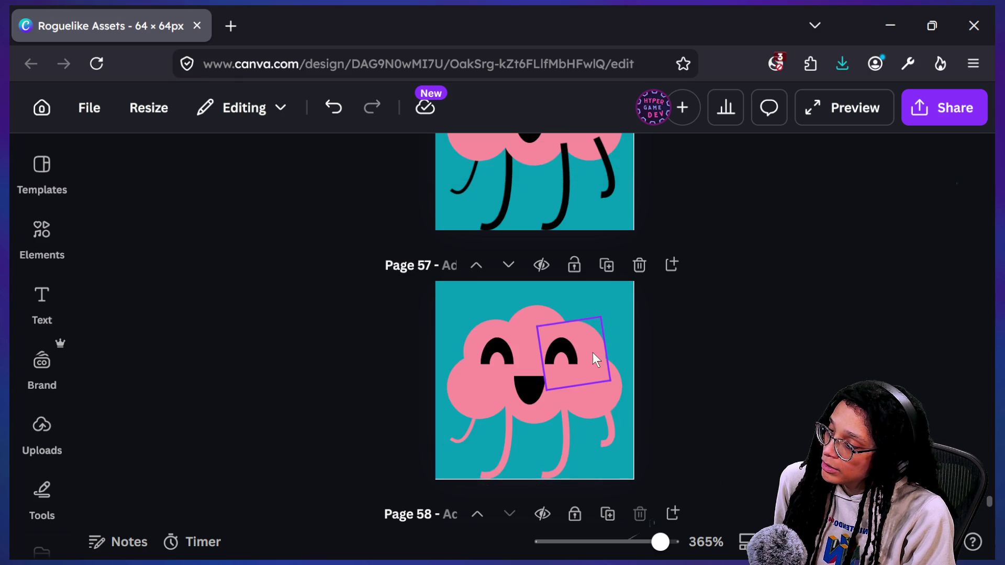
Turn the four leg strokes on page 56 pink and group them
scroll(592, 353, "up", 3)
left_click(566, 320)
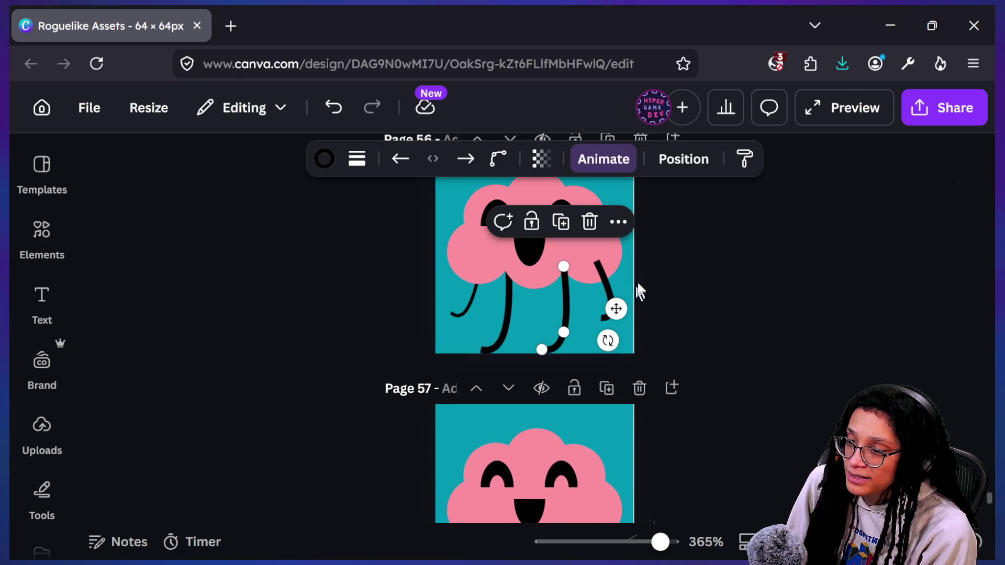
left_click(611, 284, "shift")
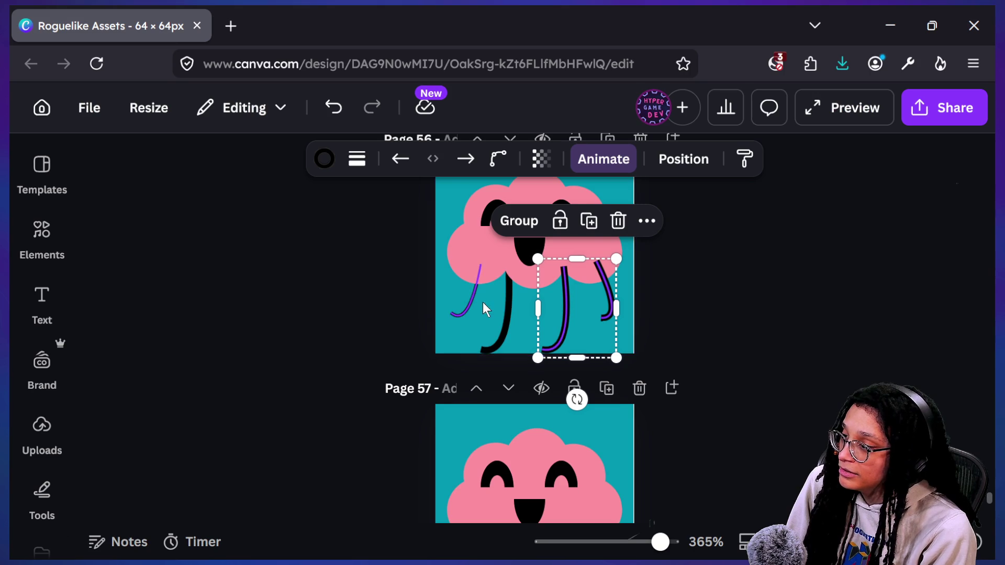
left_click(503, 304, "shift")
left_click(467, 314, "shift")
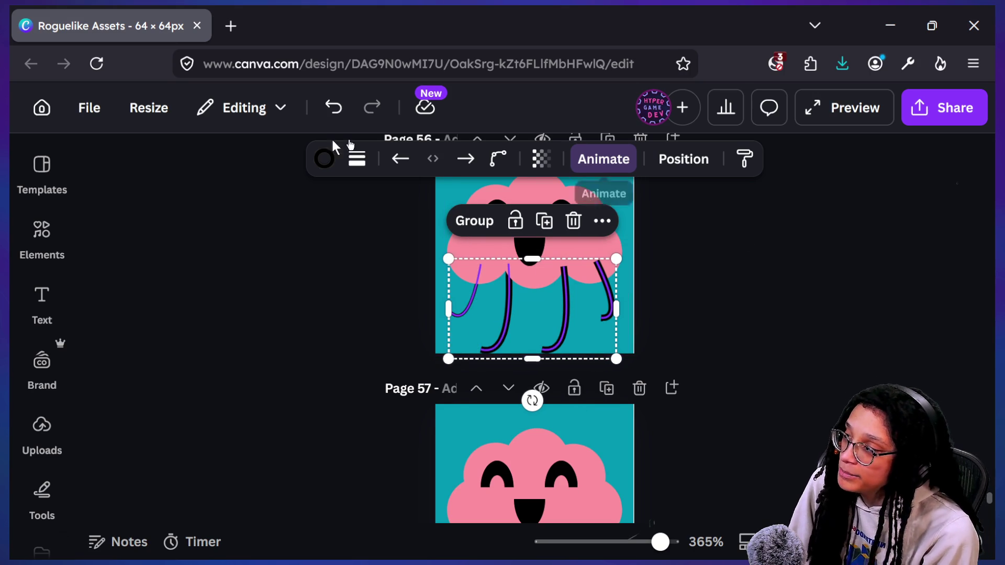
left_click(324, 159)
scroll(221, 348, "down", 2)
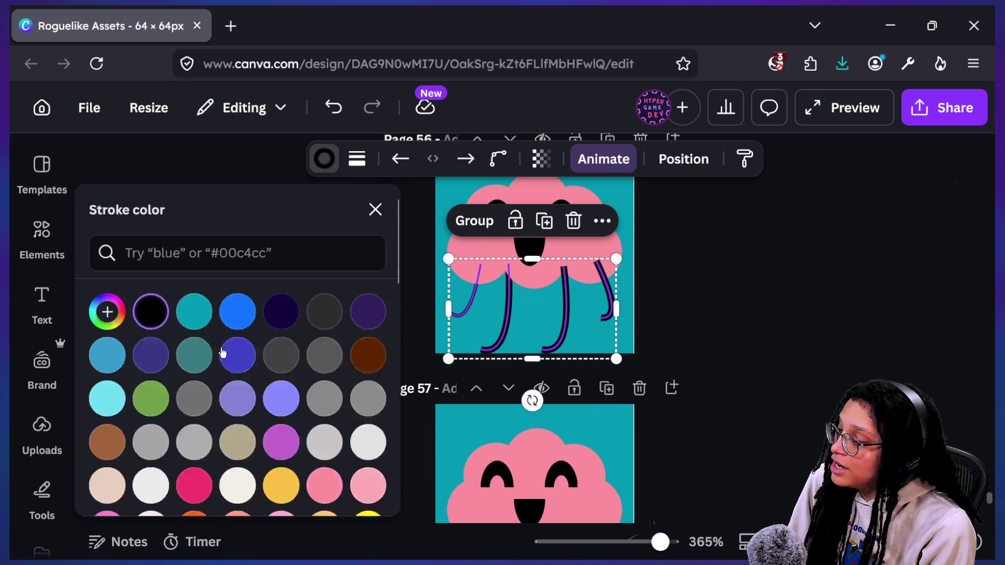
left_click(321, 432)
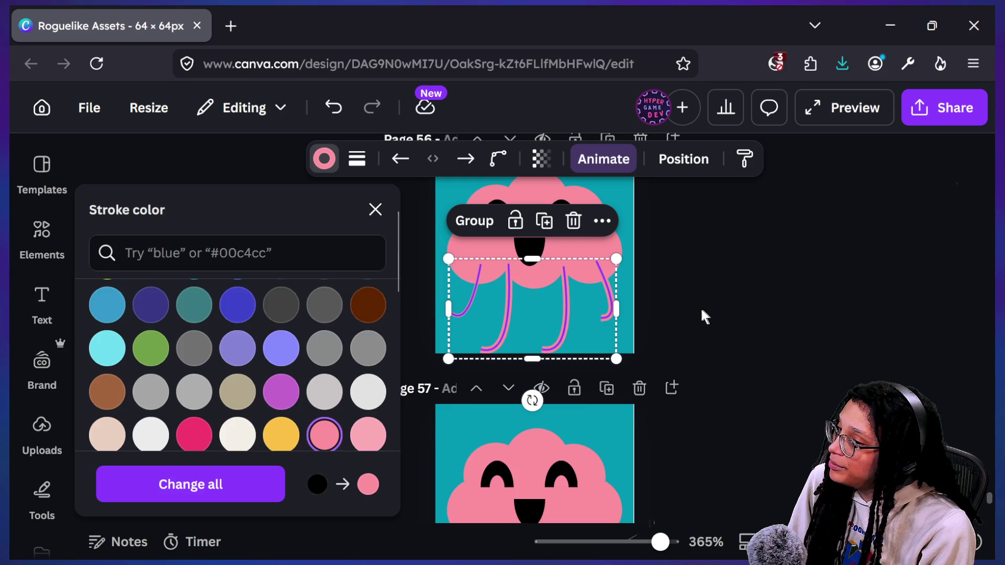
key("Escape")
key("ctrl+g")
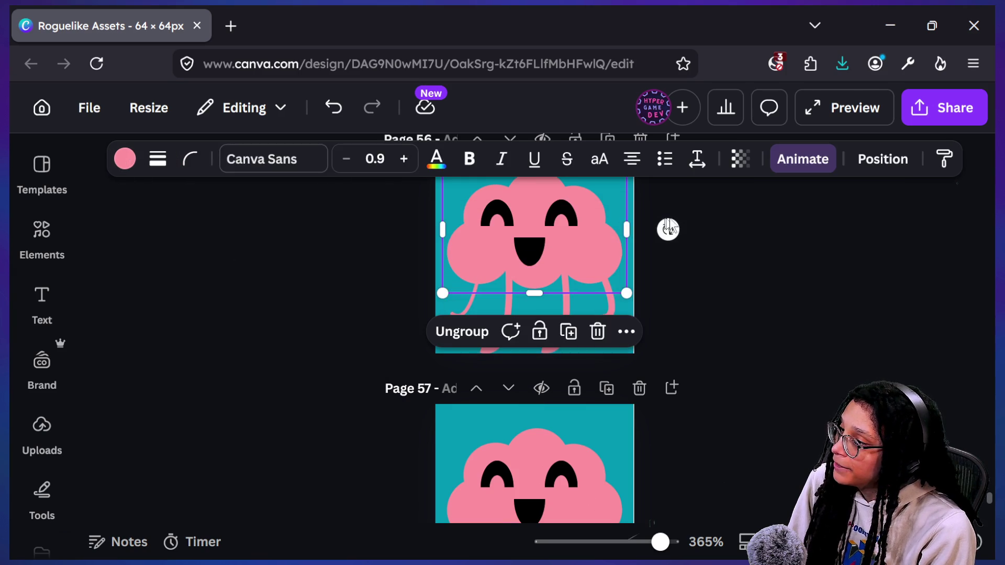
left_click(676, 223)
Export only page 56 via Share > Download as a transparent-background PNG
scroll(605, 376, "up", 2)
left_click(935, 125)
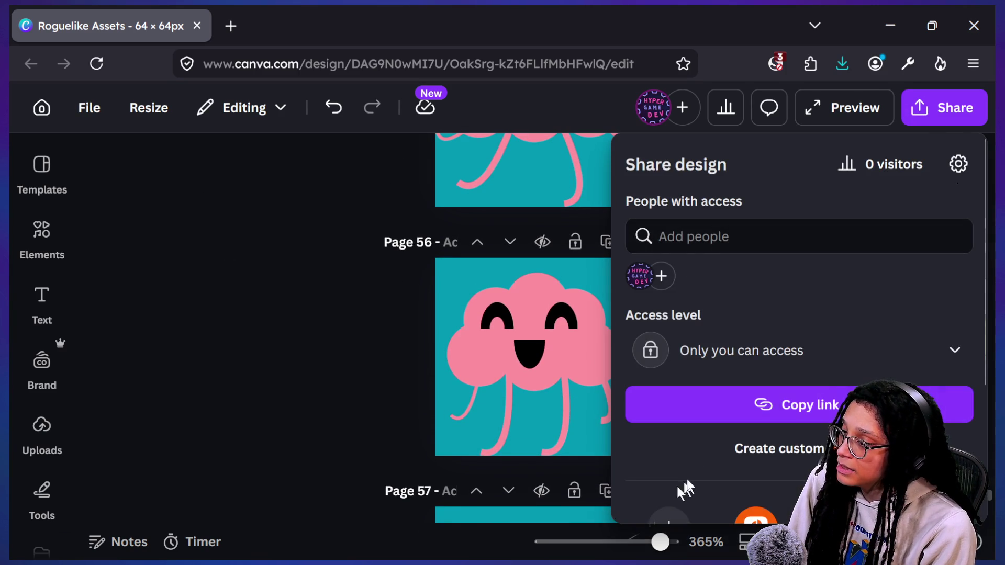
scroll(709, 402, "down", 3)
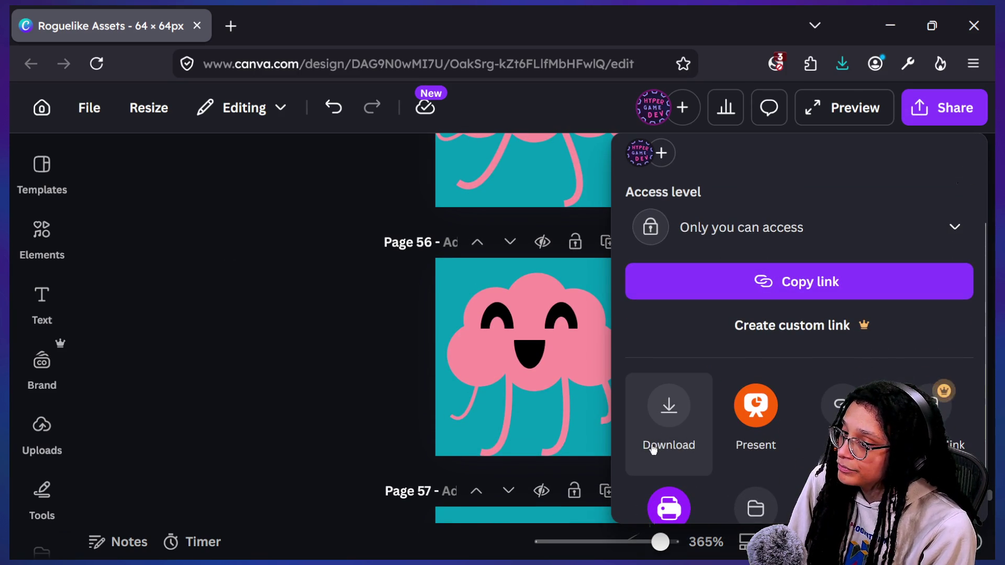
left_click(660, 428)
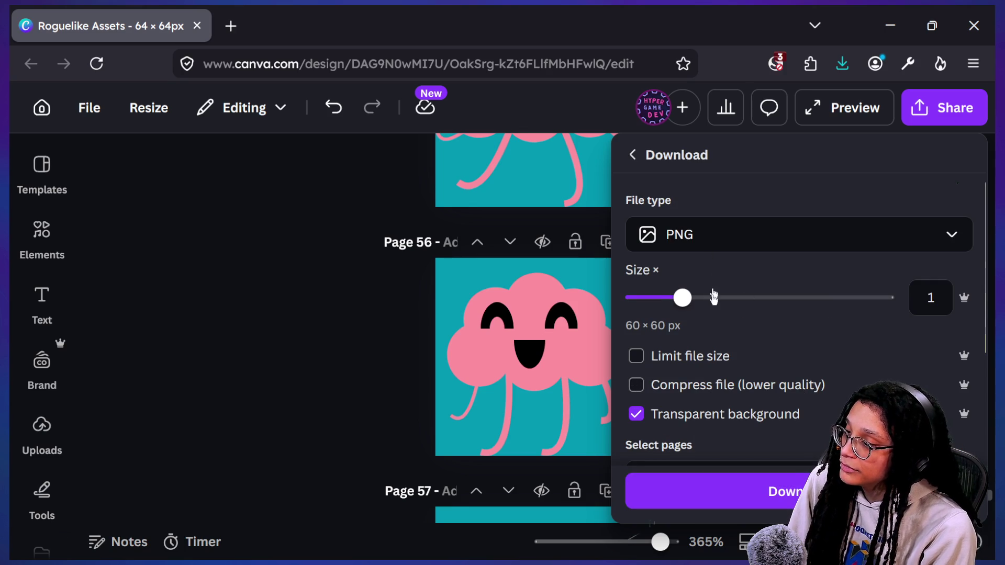
scroll(708, 393, "down", 1)
left_click(734, 419)
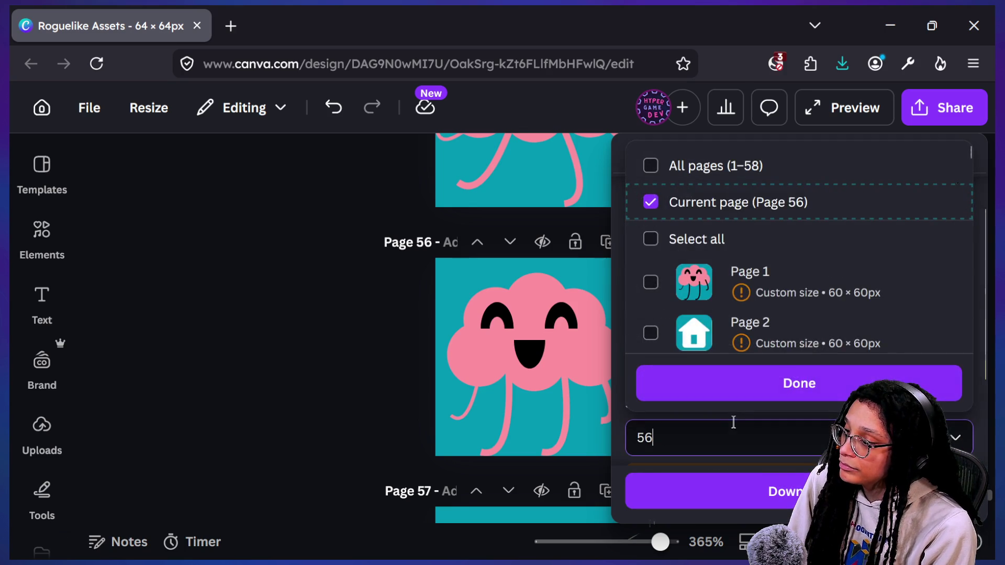
key("Escape")
left_click(922, 116)
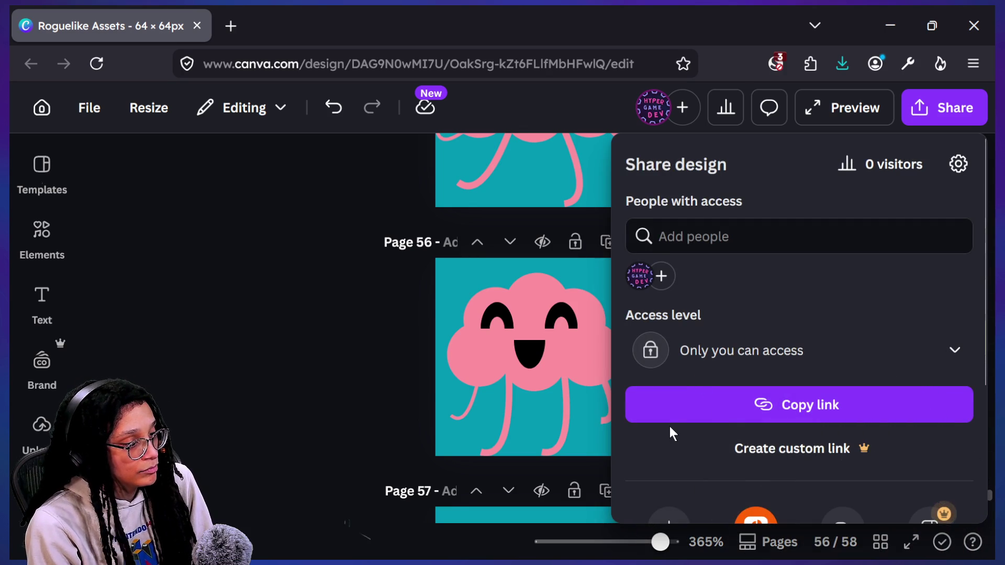
scroll(671, 427, "down", 2)
left_click(670, 430)
scroll(671, 426, "down", 3)
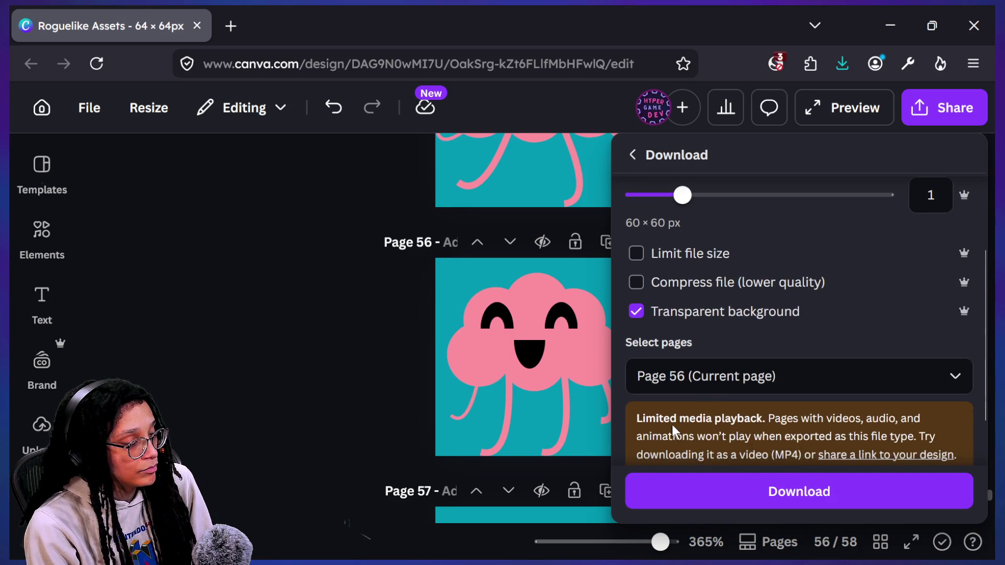
left_click(747, 494)
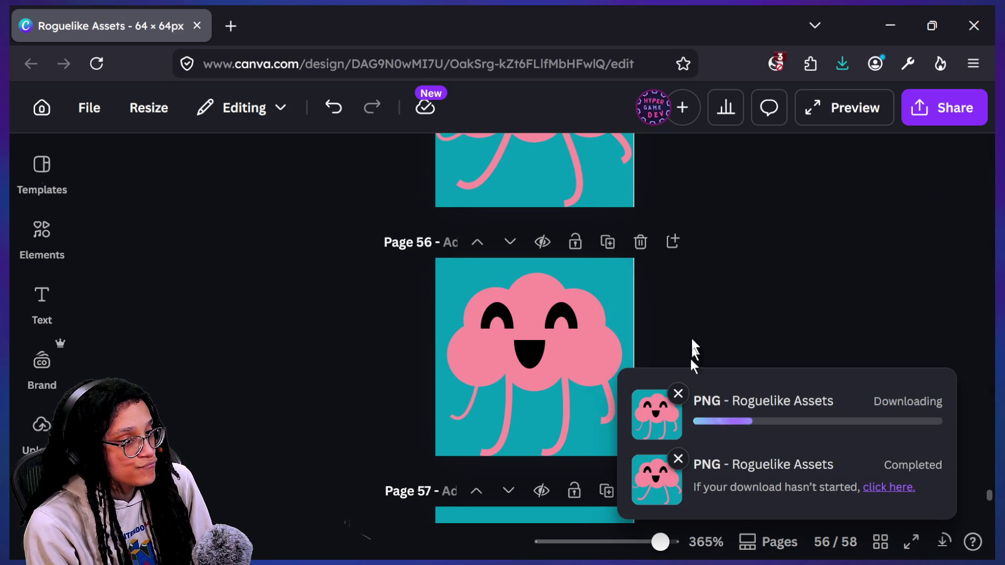
scroll(692, 324, "down", 3)
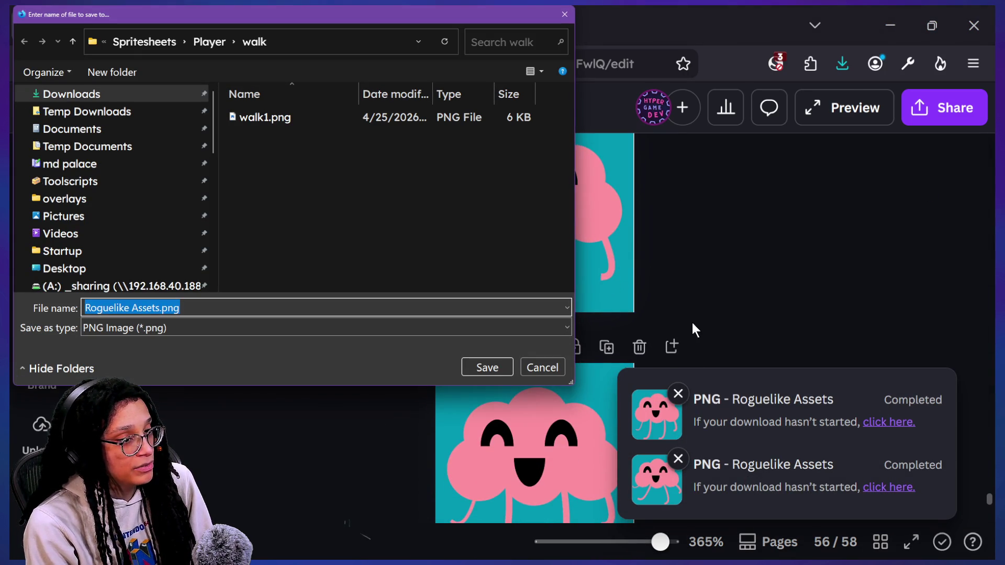
Open the Player idle folder in the save dialog and display files as extra large icons
mouse_move(445, 19)
left_mouse_down()
mouse_move(752, 78)
mouse_move(661, 84)
mouse_move(638, 73)
left_mouse_up()
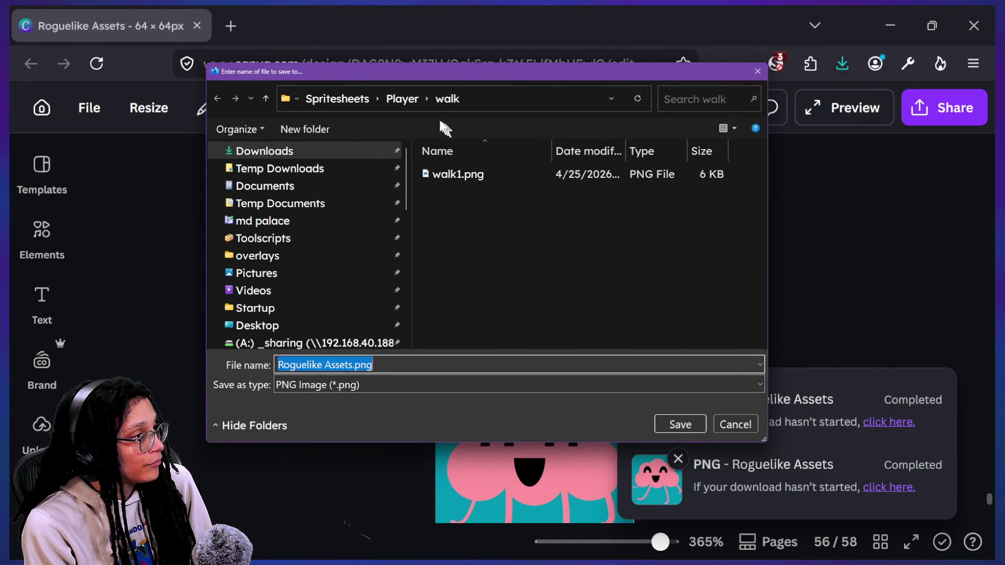
left_click(409, 101)
double_click(457, 171)
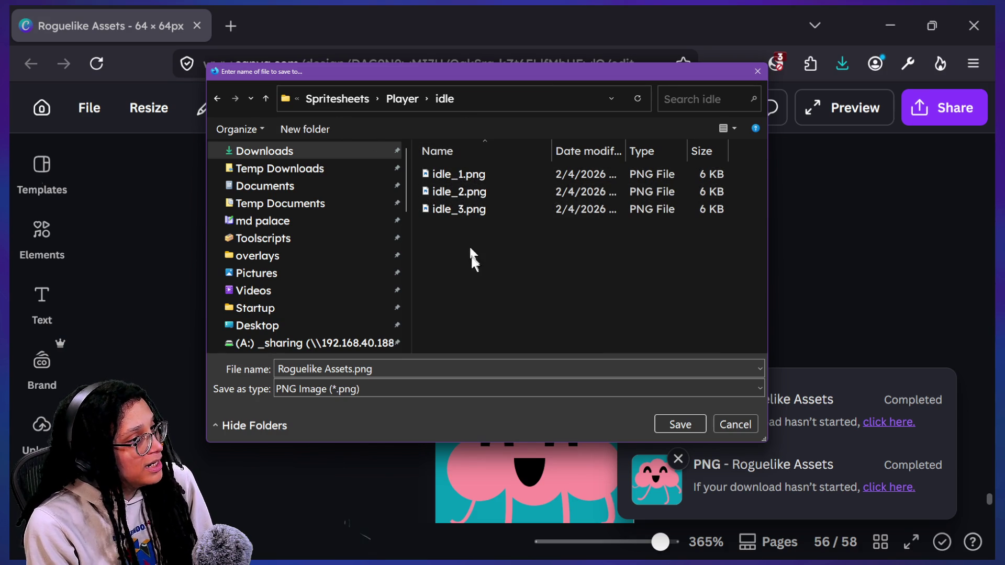
left_click(734, 128)
left_click(781, 83)
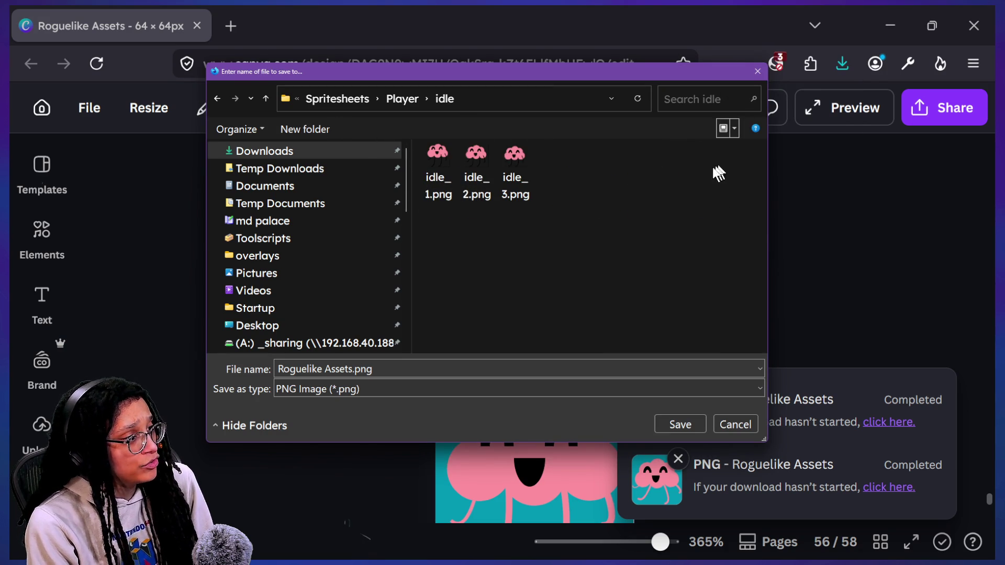
left_click(733, 127)
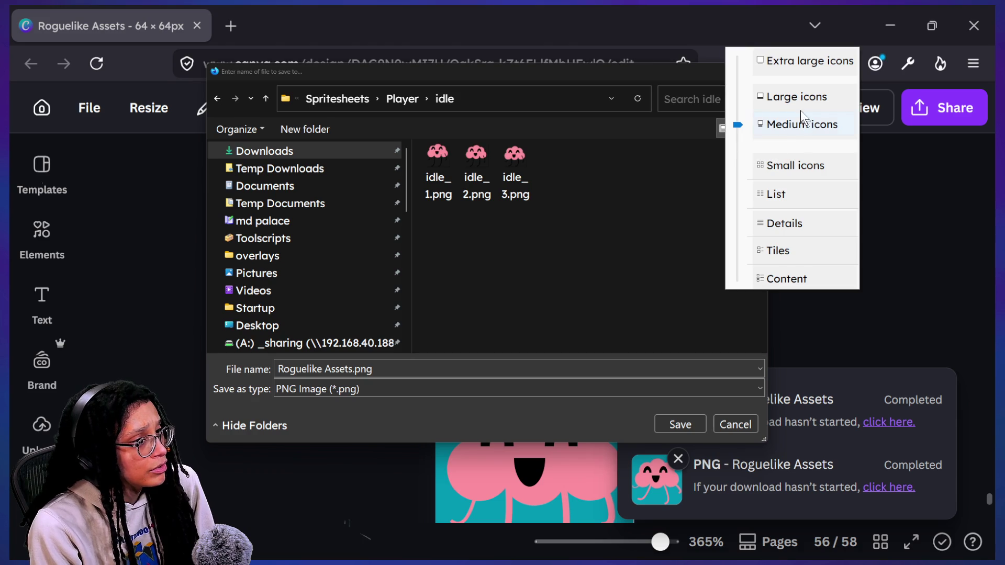
left_click(765, 68)
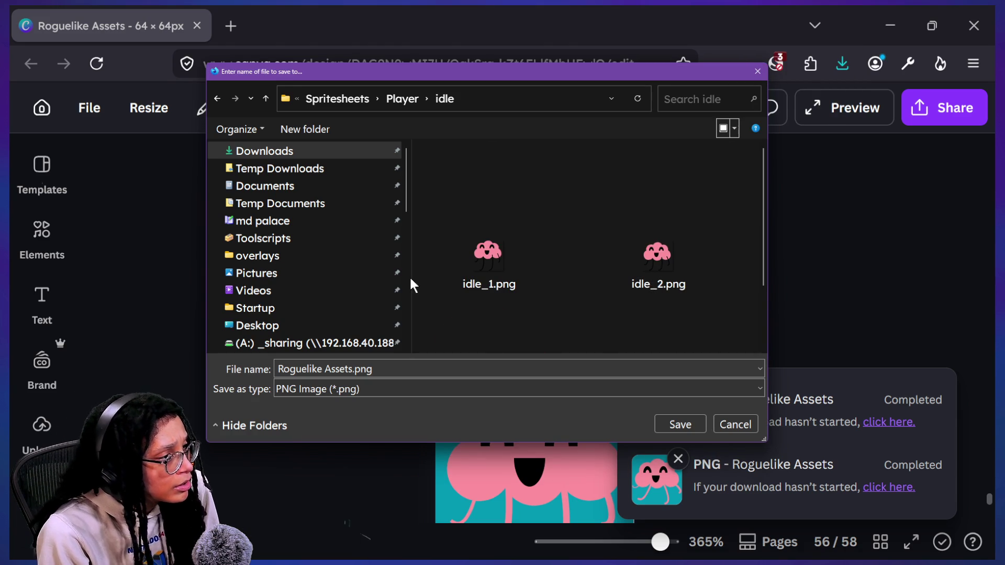
scroll(462, 283, "down", 2)
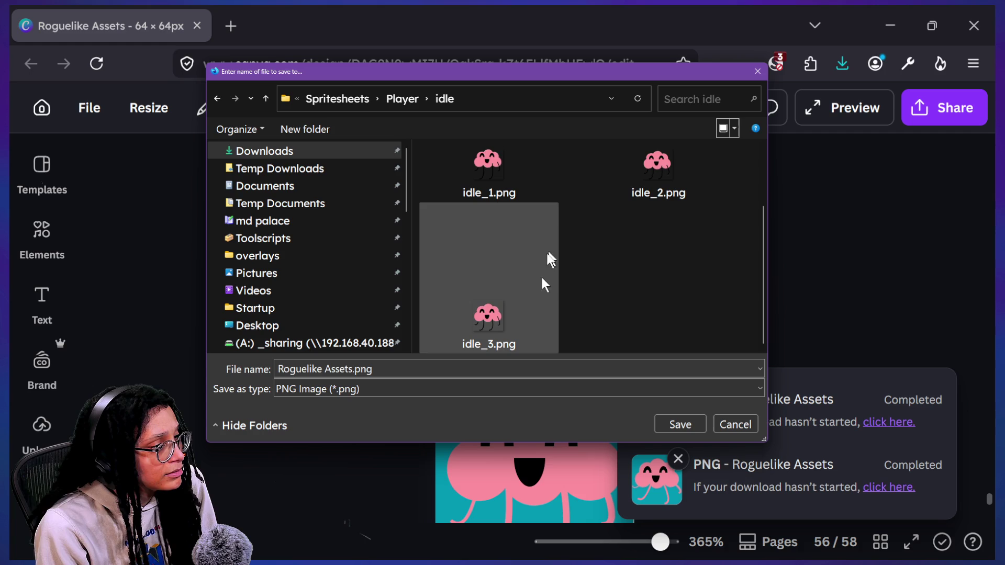
Flip between idle_1, idle_2 and idle_3.png to compare the frames, then cancel the save
left_click(529, 296)
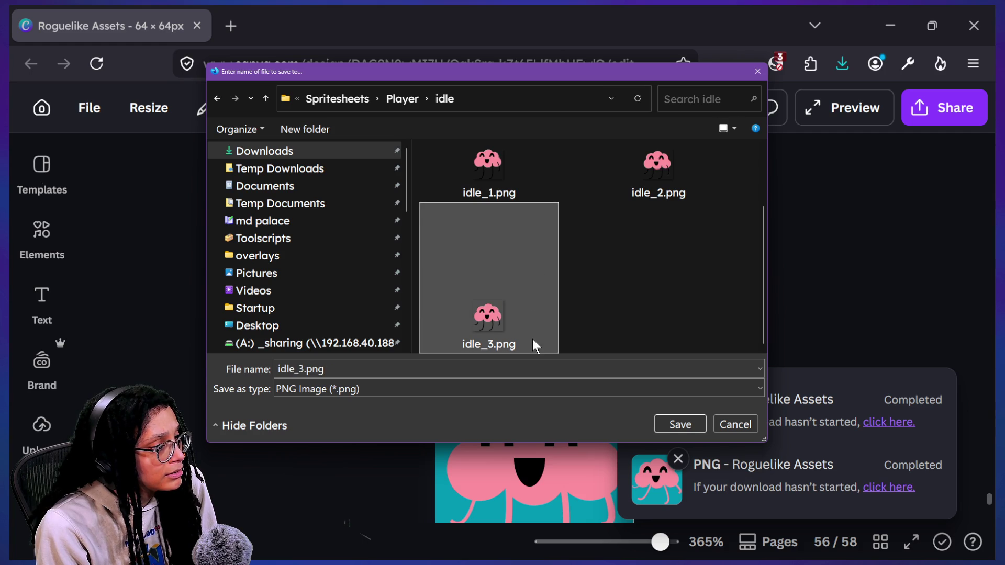
scroll(646, 191, "up", 2)
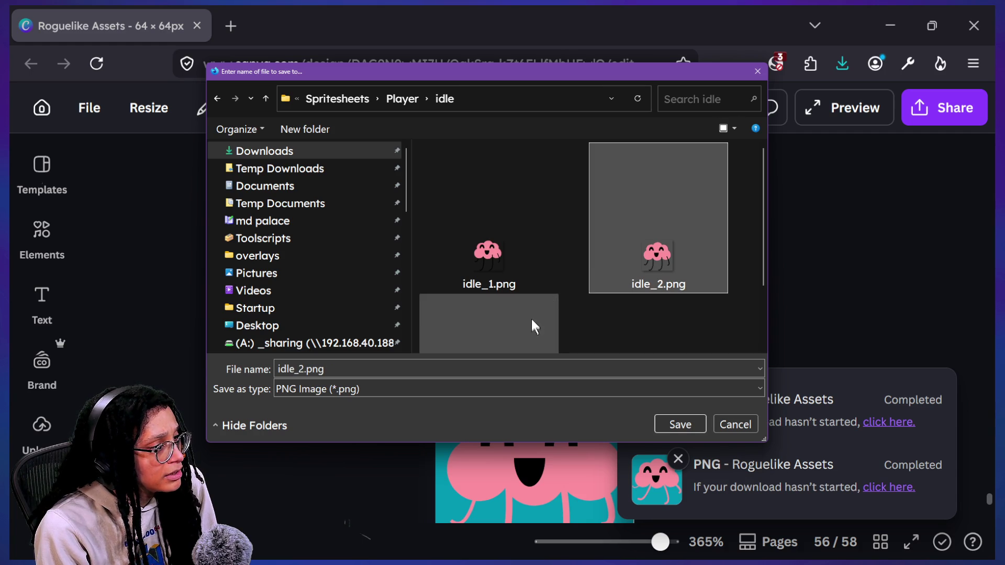
left_click(525, 292)
scroll(526, 294, "down", 1)
scroll(525, 293, "up", 1)
key("Right")
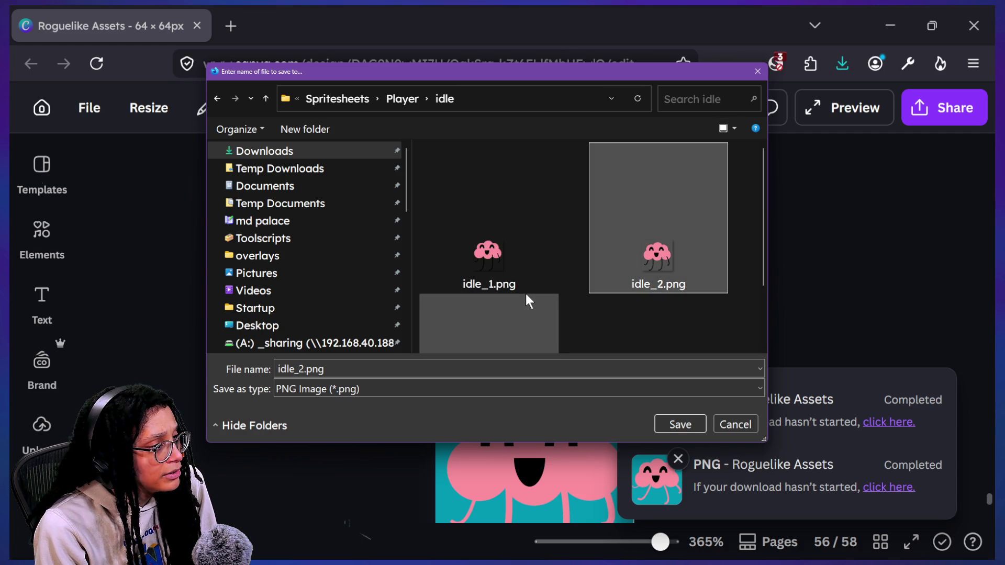
key("Left")
key("Right")
key("Left")
key("Right")
key("Left")
key("Right")
key("Left")
key("Right")
key("Left")
key("Right")
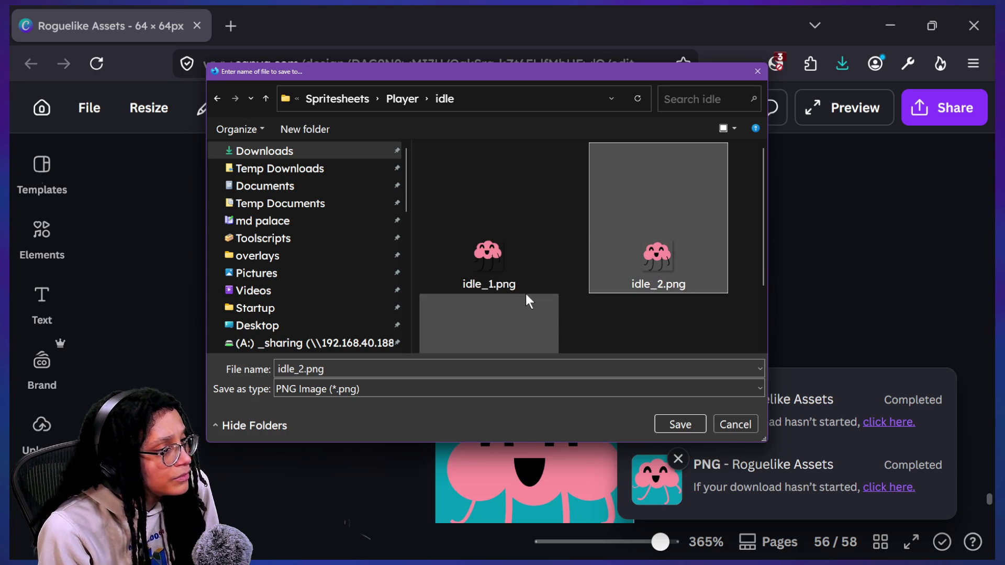
key("Left")
key("Down")
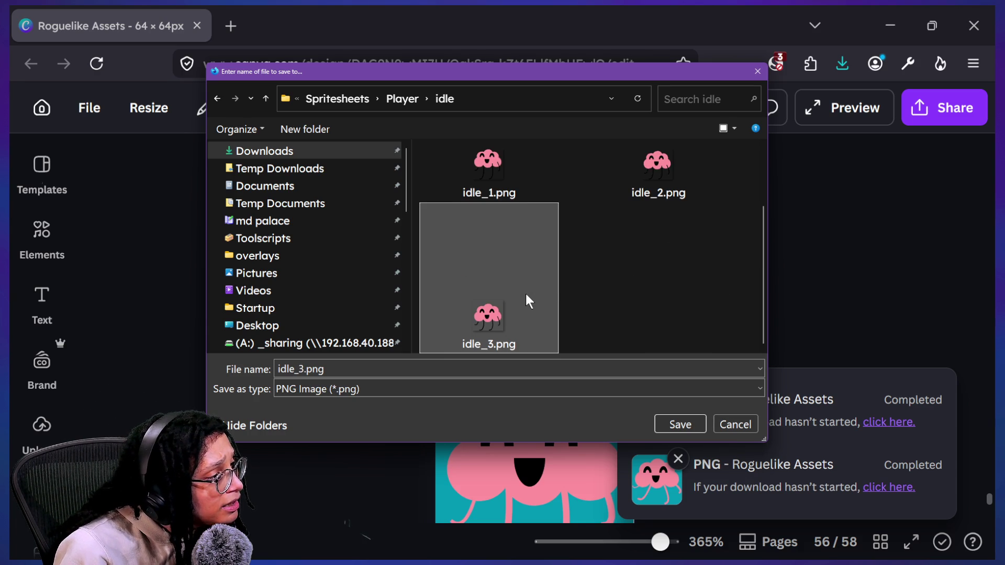
key("Up")
key("Right")
key("Left")
key("Right")
key("Left")
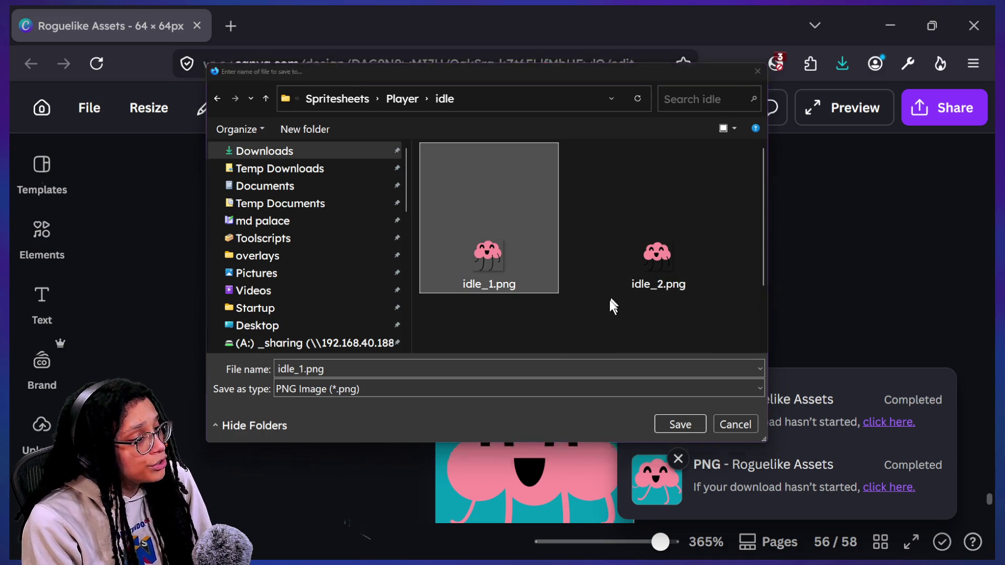
left_click(728, 425)
Check the pink legs on page 56 and the cloud's face on page 57
scroll(733, 330, "down", 7)
scroll(734, 330, "up", 4)
scroll(734, 330, "up", 5)
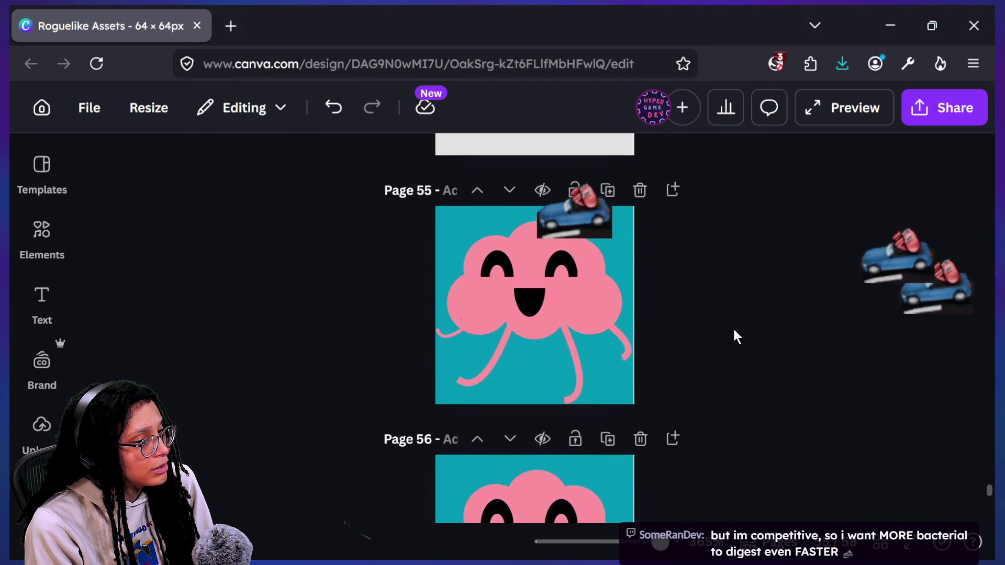
scroll(686, 362, "down", 4)
scroll(686, 361, "down", 3)
scroll(686, 361, "up", 2)
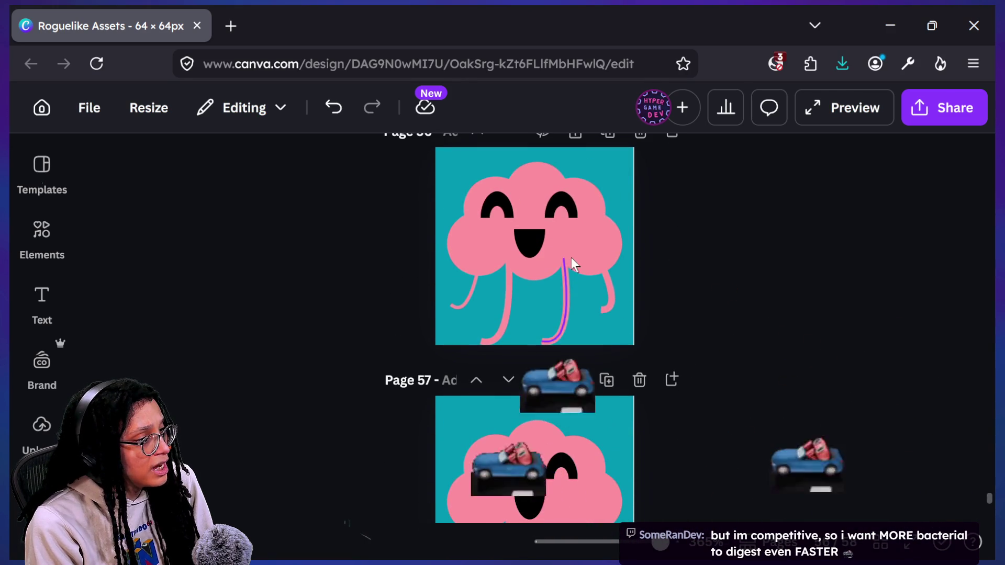
left_click(572, 259)
scroll(571, 257, "down", 2)
left_click(556, 357)
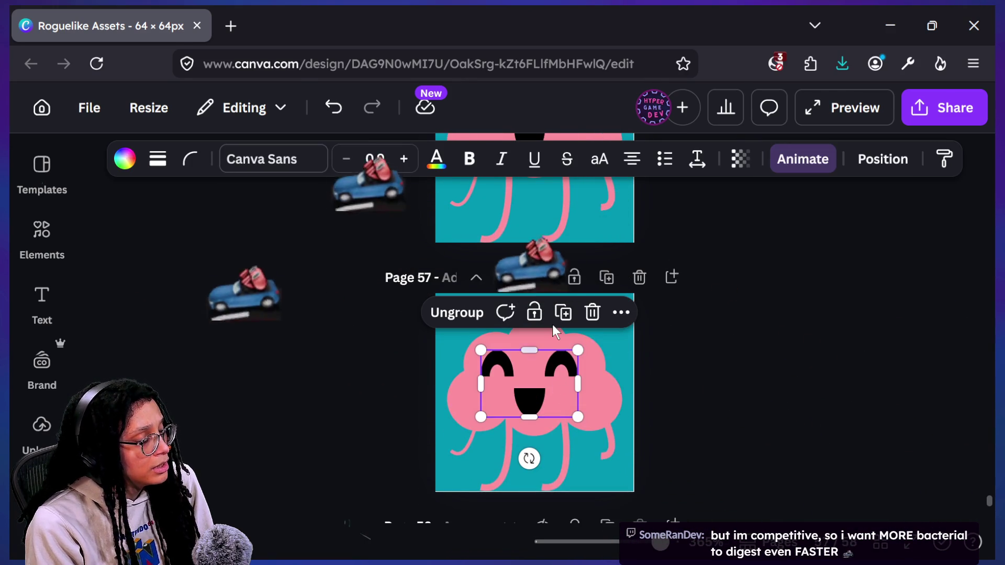
scroll(551, 325, "down", 3)
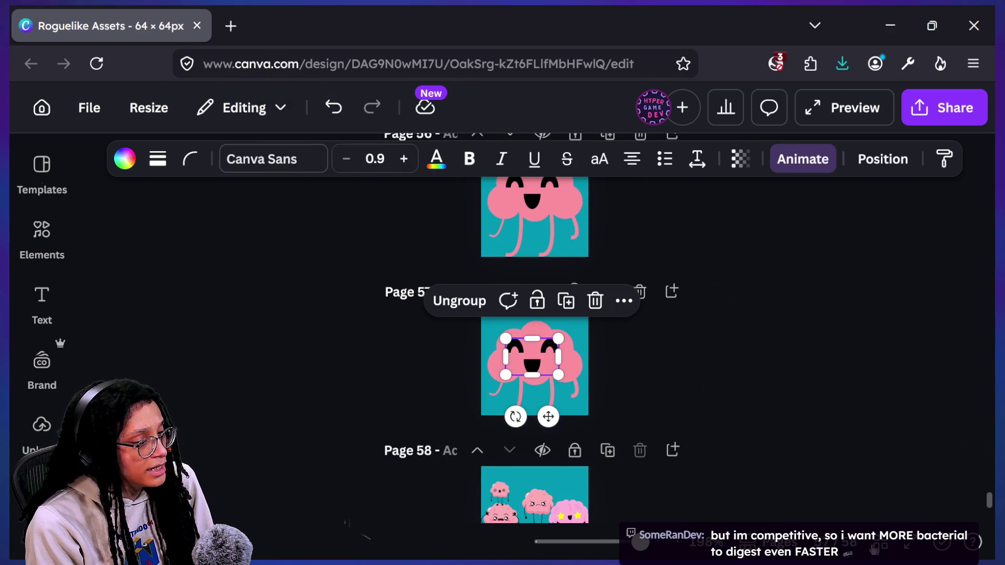
scroll(667, 366, "down", 3)
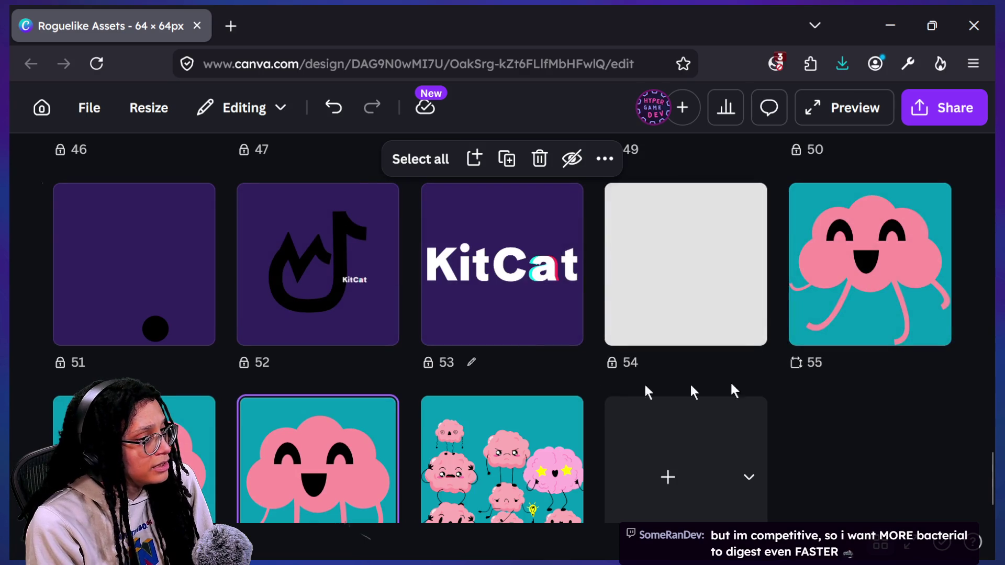
Drag page 55 and page 2 thumbnails to move the walk frames to the front
left_click(927, 301)
mouse_move(873, 278)
left_mouse_down()
mouse_move(759, 242)
mouse_move(703, 152)
mouse_move(269, 270)
mouse_move(243, 256)
mouse_move(191, 349)
left_mouse_up()
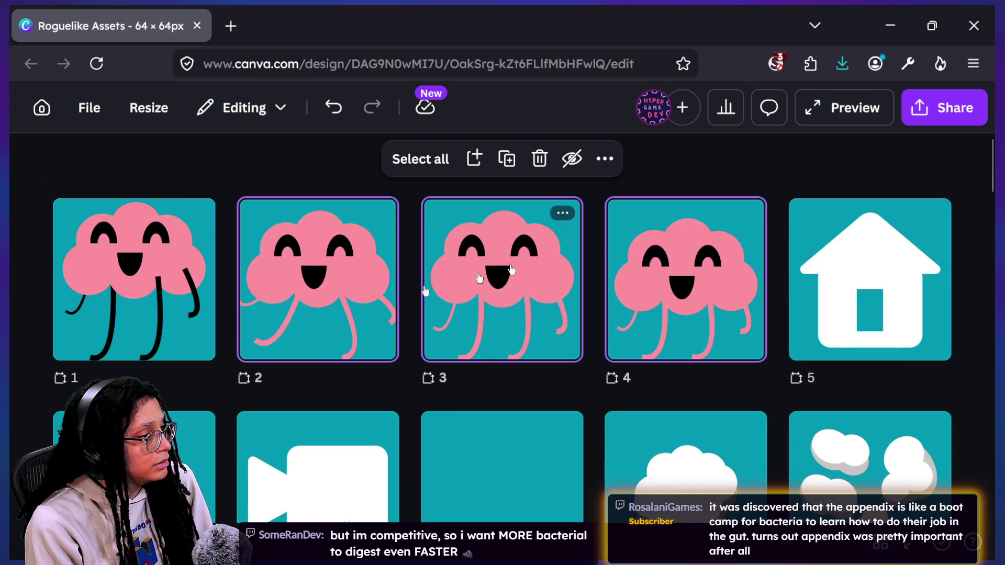
left_click(293, 183)
left_click_drag(308, 246, 752, 317)
left_click(142, 319)
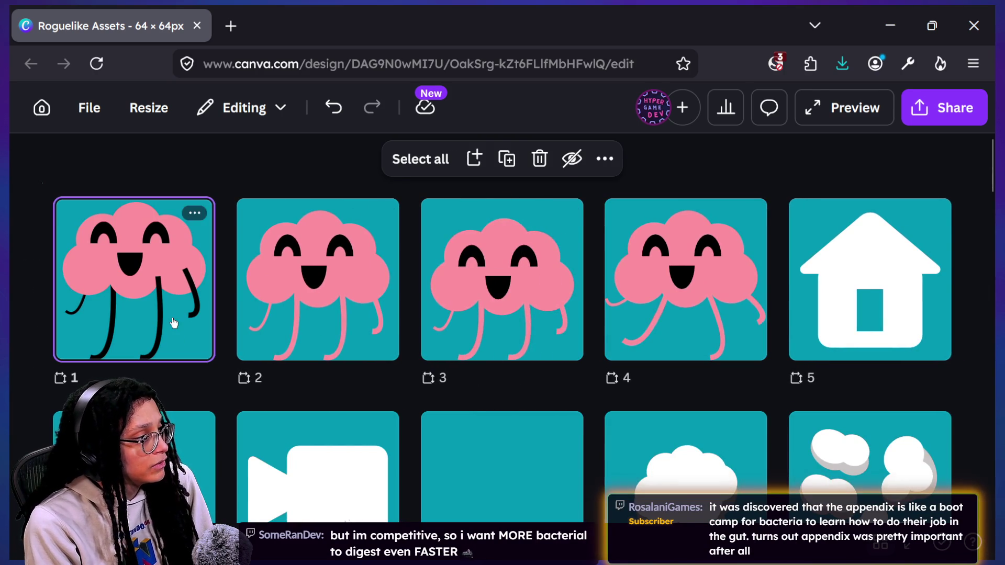
Select the four black leg lines on page 1 and set their stroke to pink
double_click(174, 323)
left_click(495, 282)
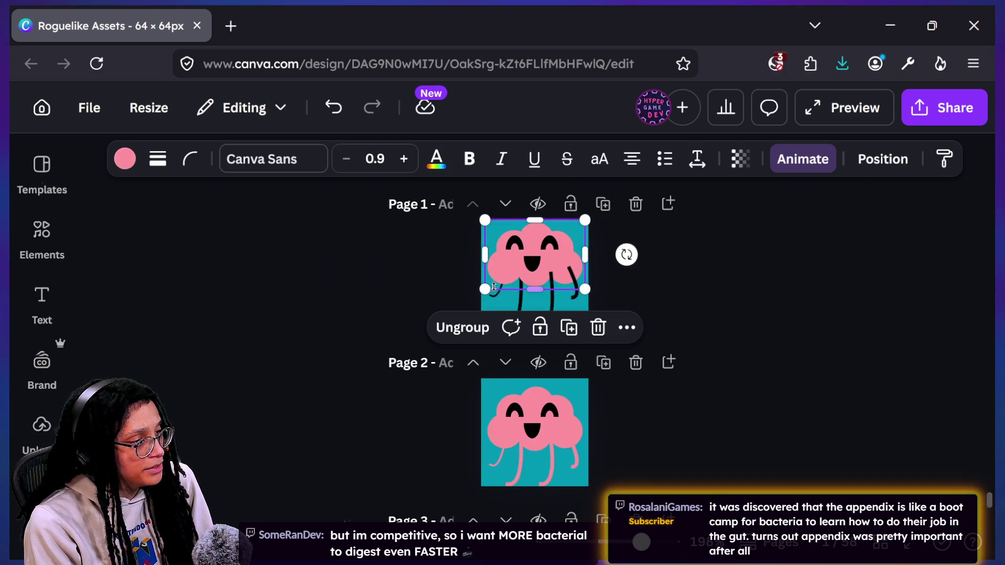
left_click(418, 310)
left_click(495, 305)
left_click(518, 302, "shift")
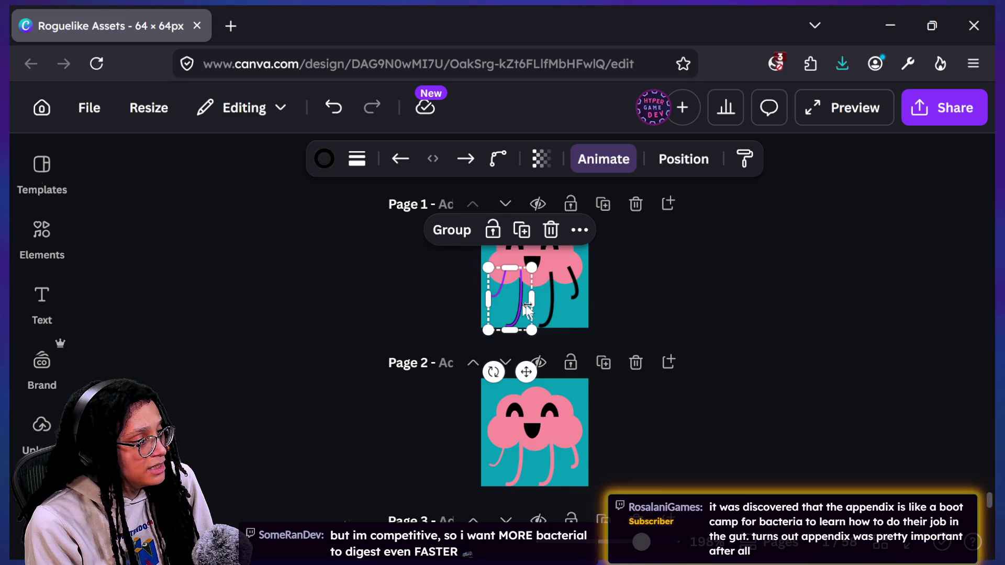
left_click(546, 305, "shift")
left_click(573, 298, "shift")
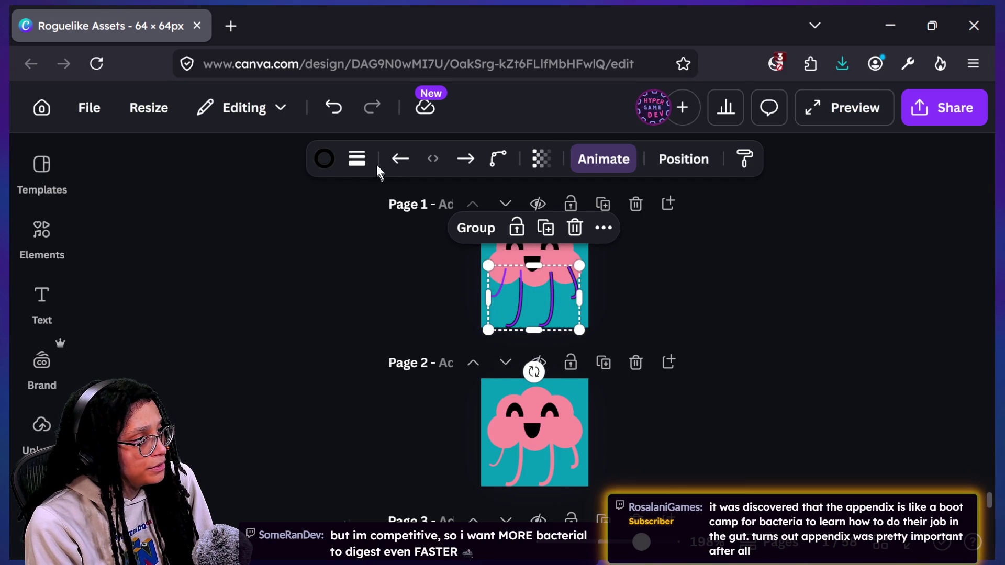
left_click(324, 159)
scroll(312, 372, "down", 5)
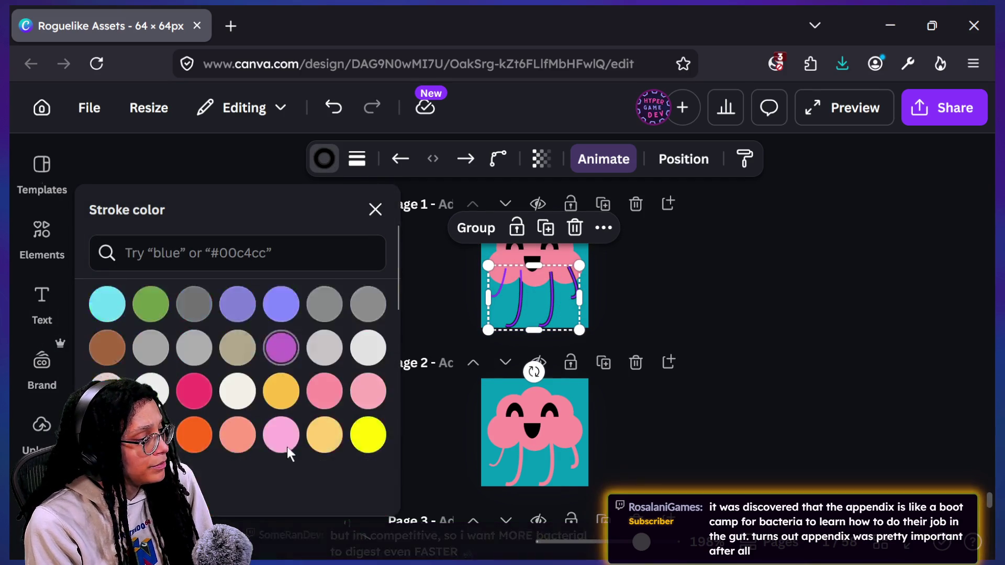
left_click(321, 348)
left_click(751, 368)
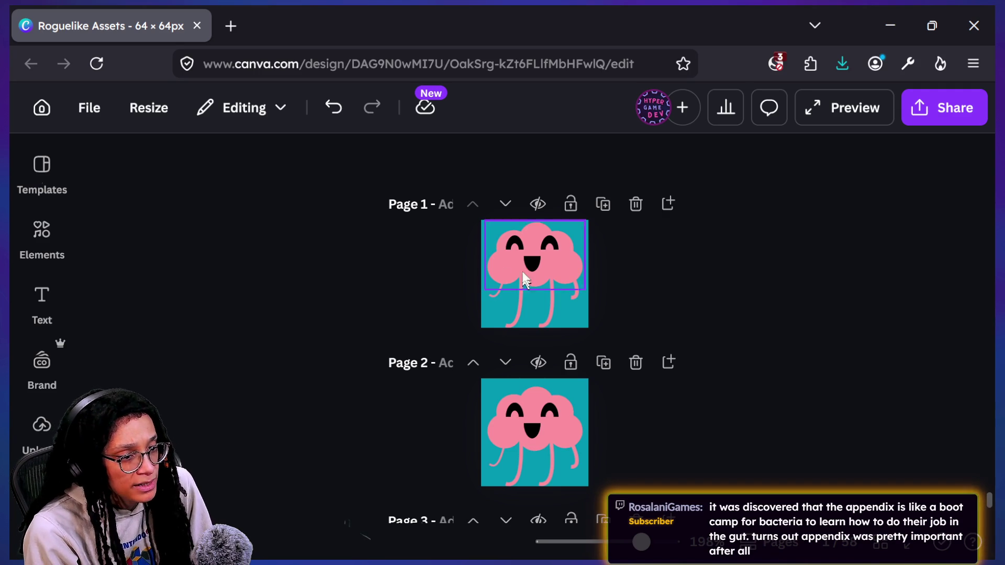
scroll(568, 256, "up", 3, "ctrl")
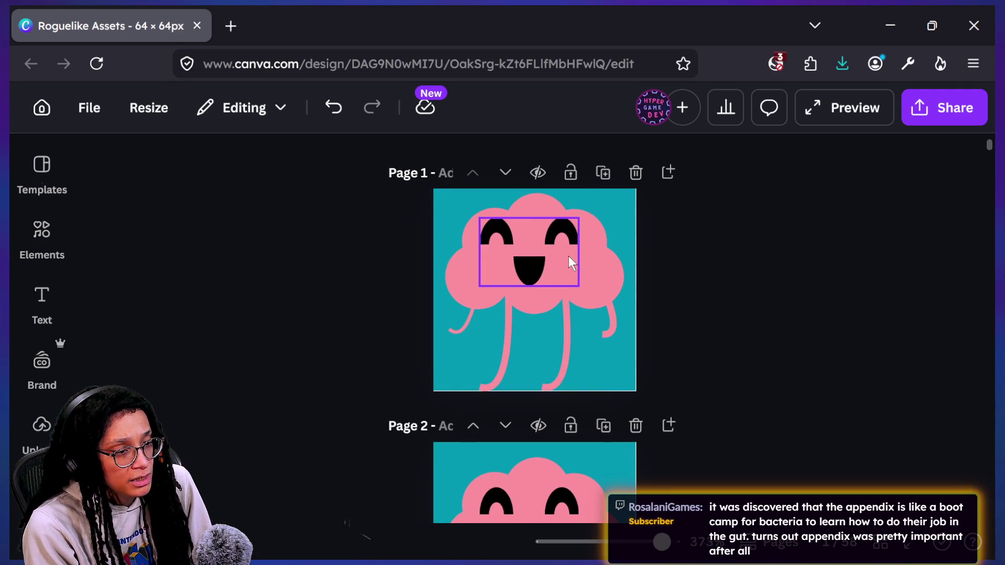
Check the stroke weight of both arm lines on Page 1
left_click(467, 335)
left_click(608, 334, "shift")
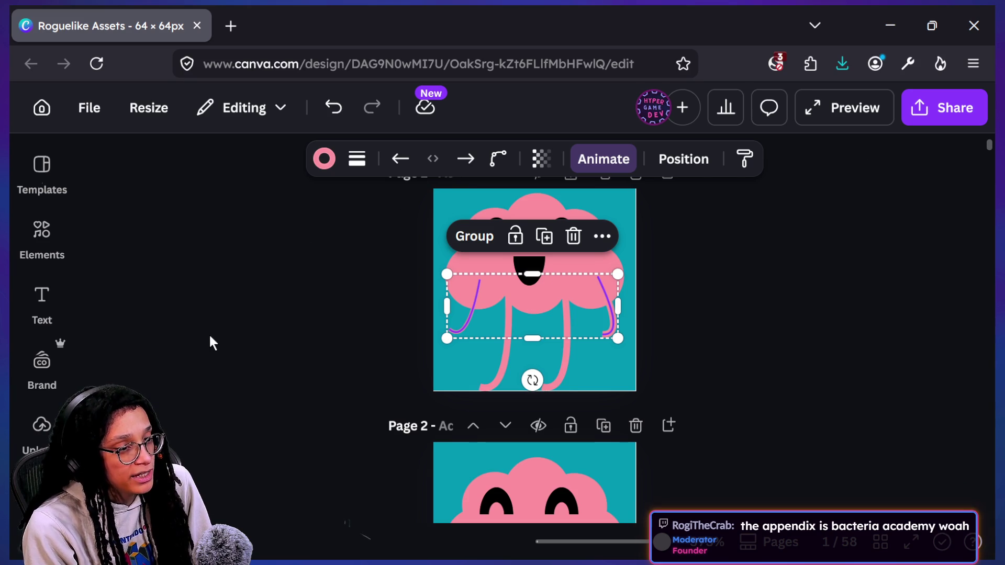
left_click(370, 163)
key("Escape")
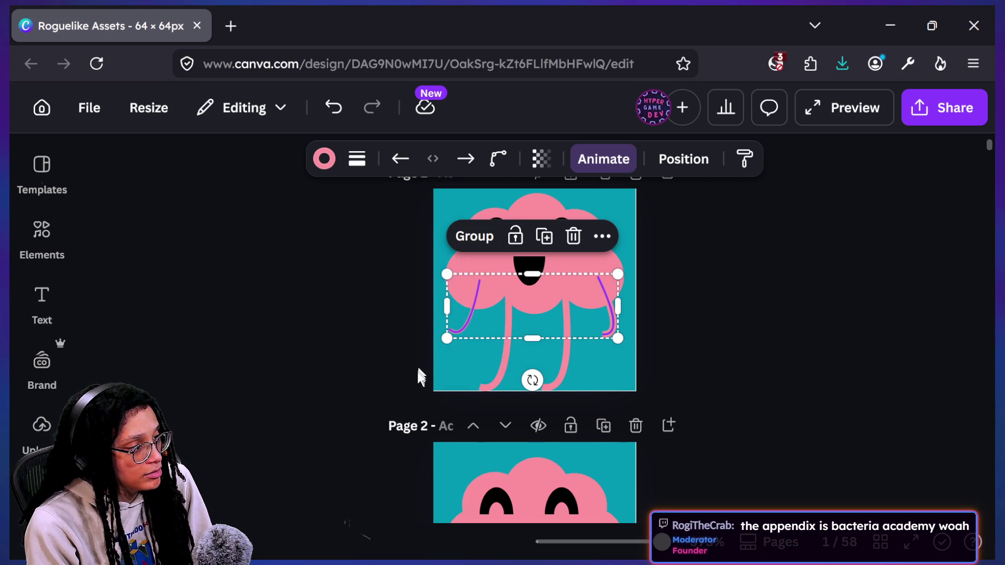
left_click(419, 375)
Set the left tentacle line's stroke weight to 2
left_click(617, 334)
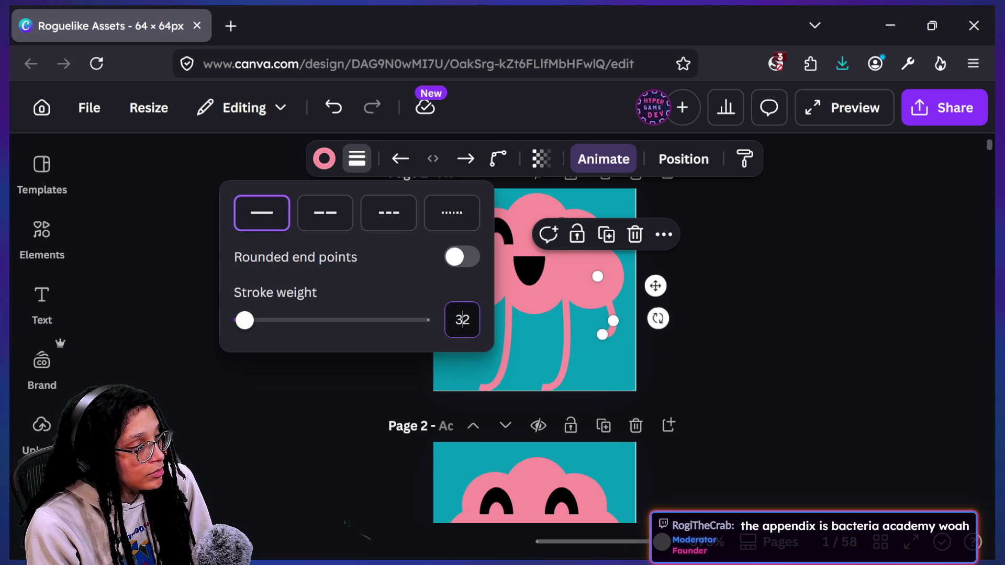
key("Escape")
left_click(473, 309)
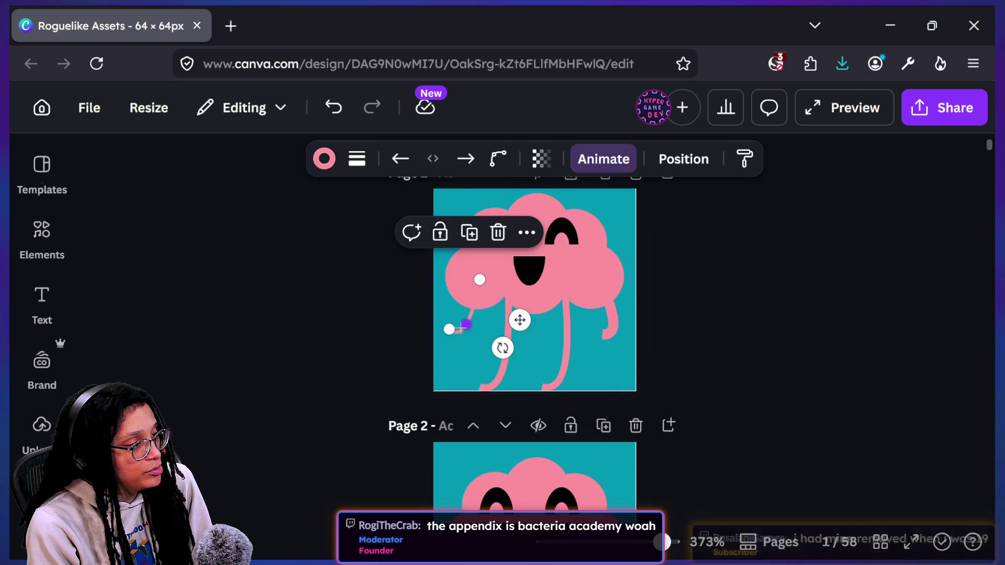
left_click(357, 158)
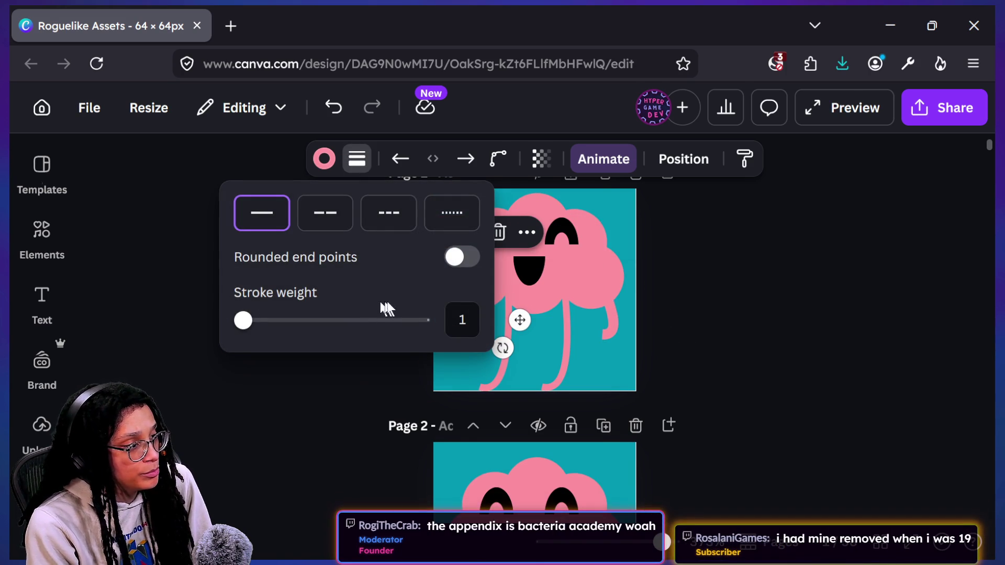
left_click(459, 320)
type("3")
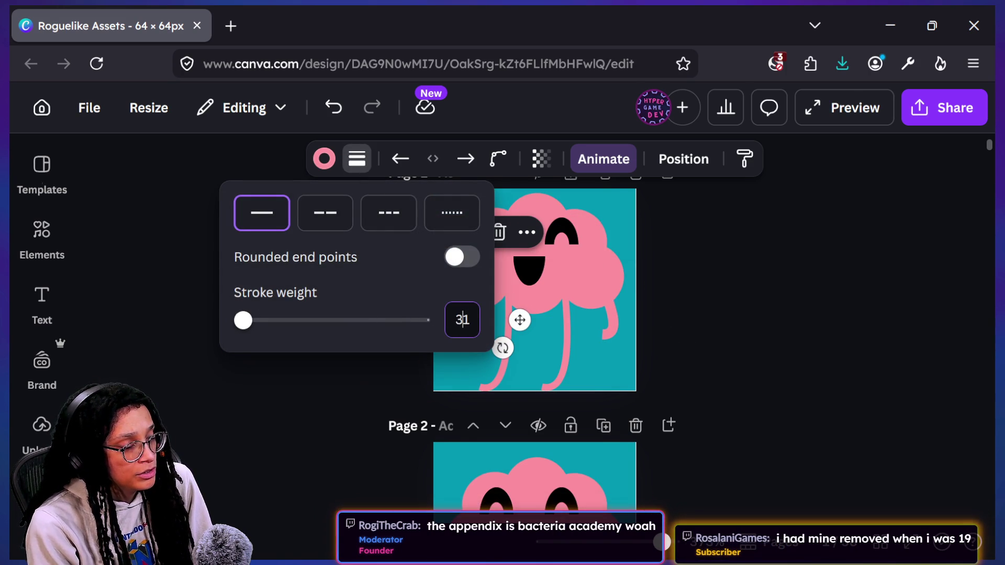
key("Delete")
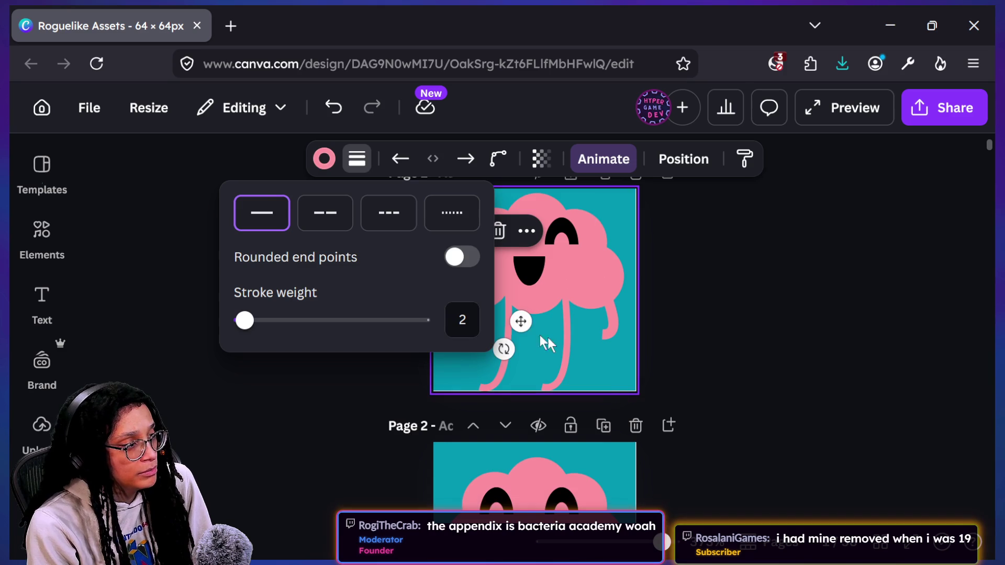
key("Return")
Give the middle-left and right-middle leg lines a stroke weight of 3
left_click(506, 319)
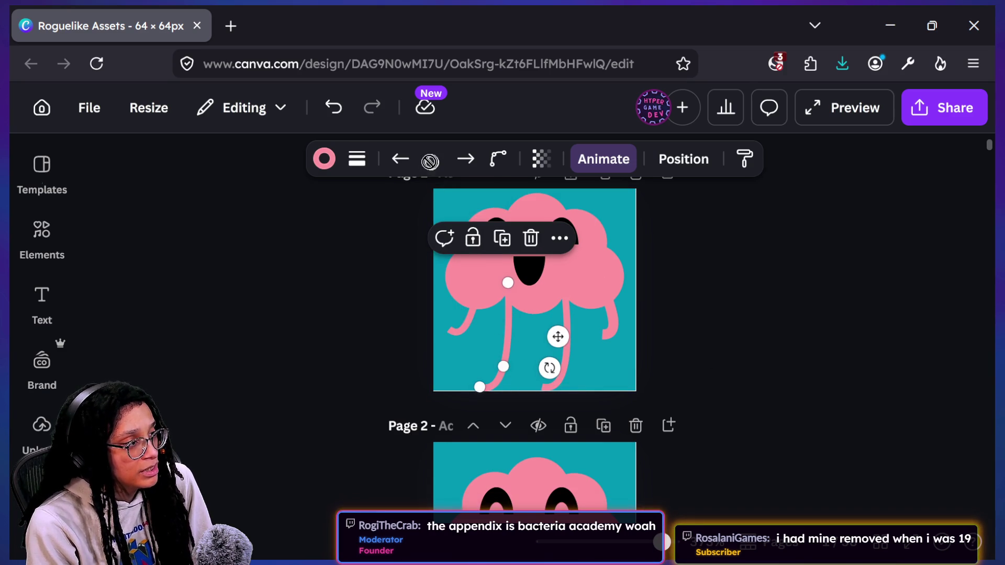
left_click(358, 160)
double_click(471, 321)
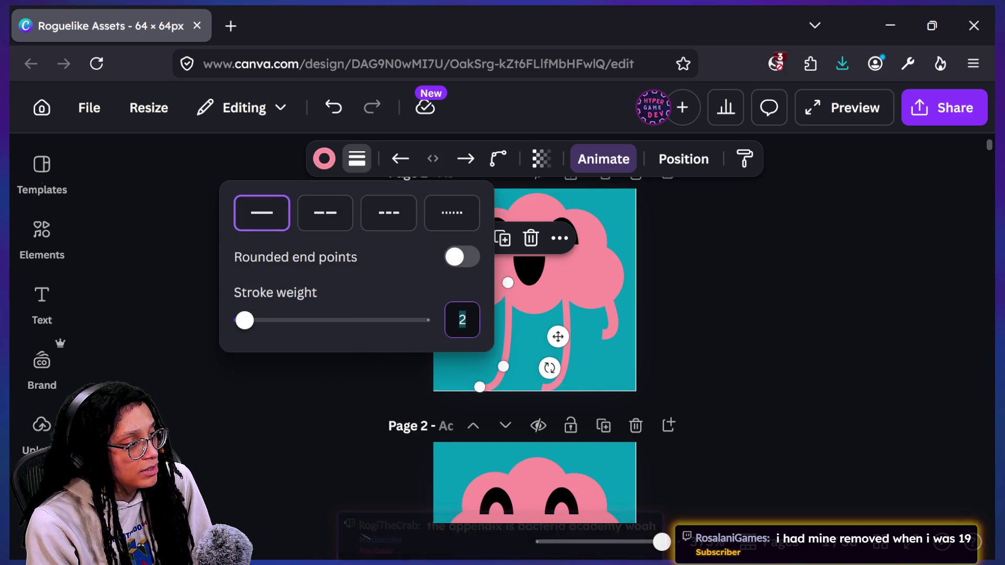
type("3")
left_click(564, 357)
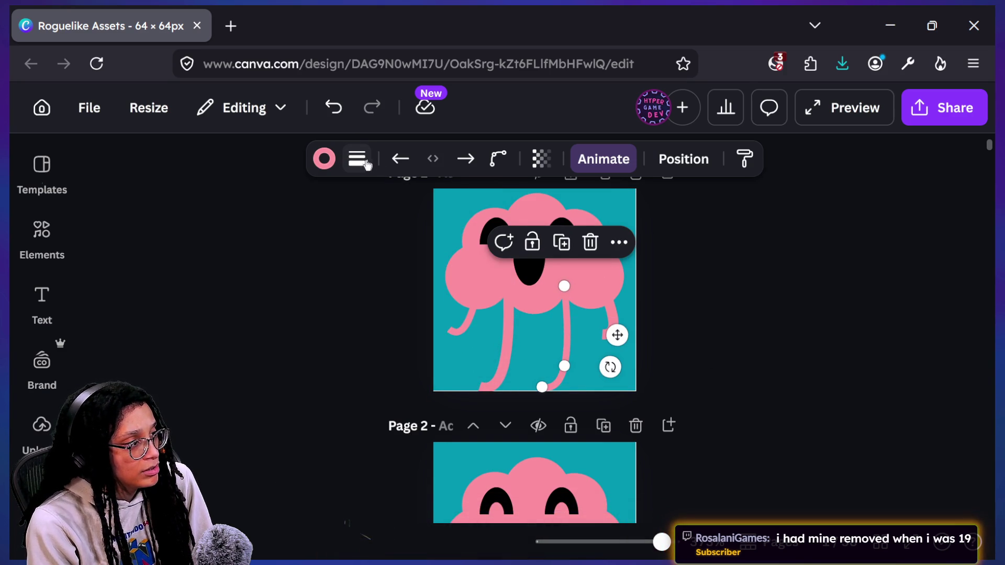
left_click(368, 164)
double_click(463, 319)
type("3")
key("Return")
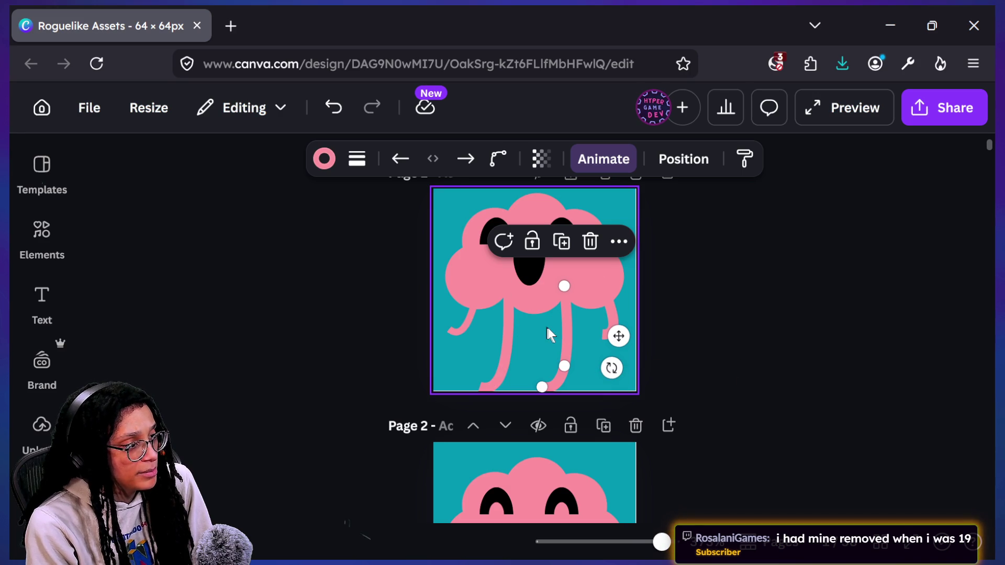
Raise the right leg line's stroke weight to 4 and deselect it
left_click(358, 161)
double_click(462, 320)
type("4")
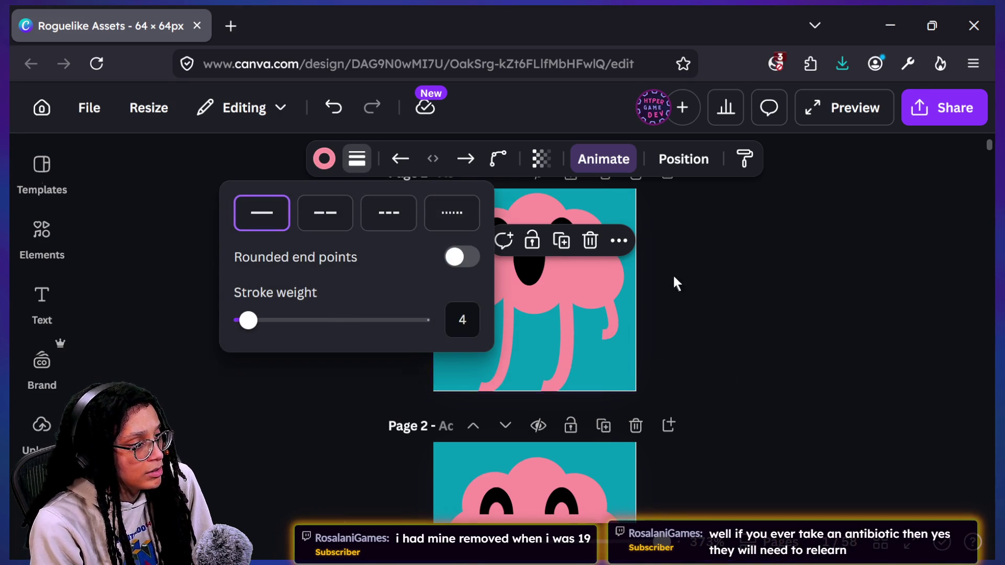
left_click(674, 283)
scroll(570, 419, "down", 1)
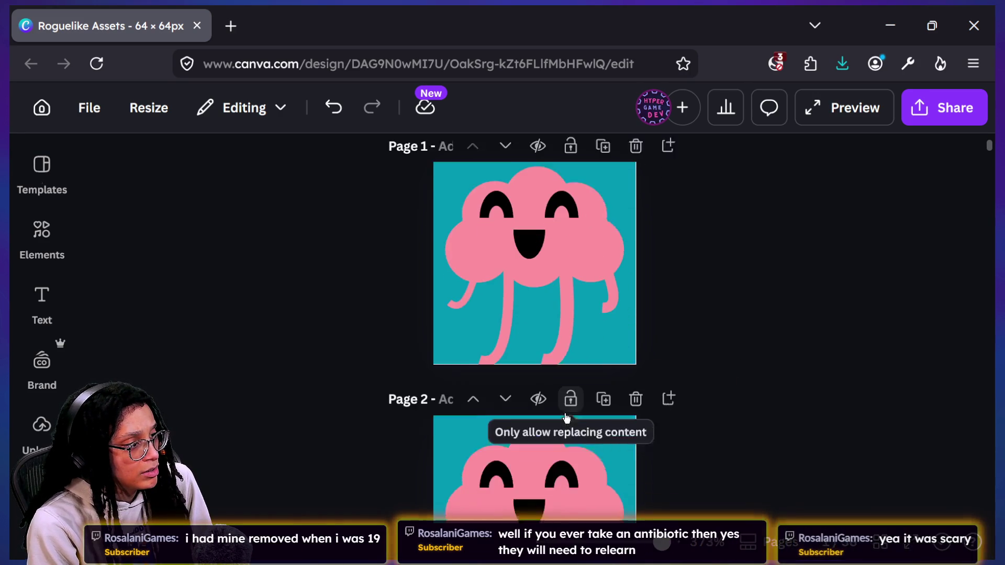
Inspect the stroke settings of the right and middle leg lines on Page 2
scroll(517, 393, "down", 2)
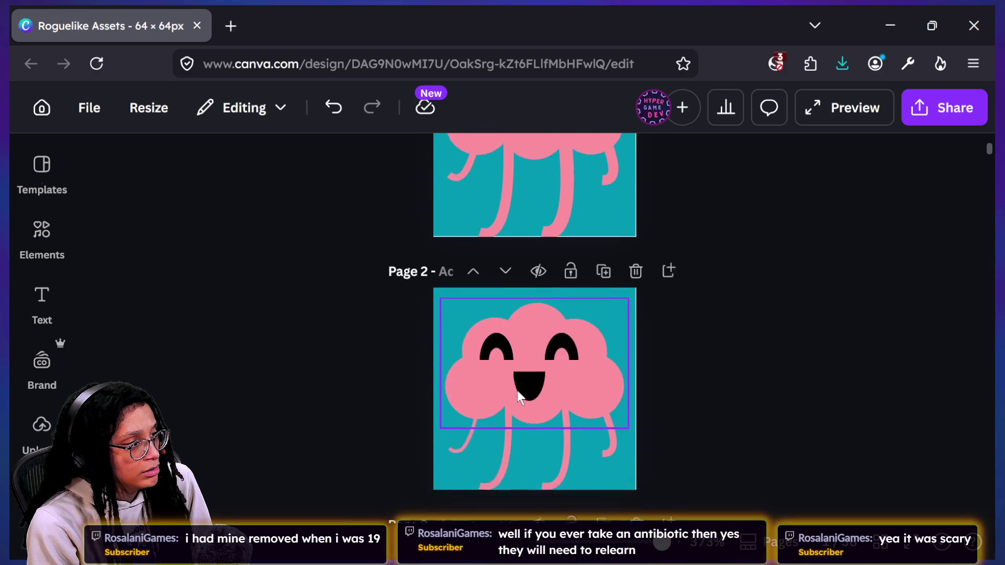
scroll(517, 393, "up", 2)
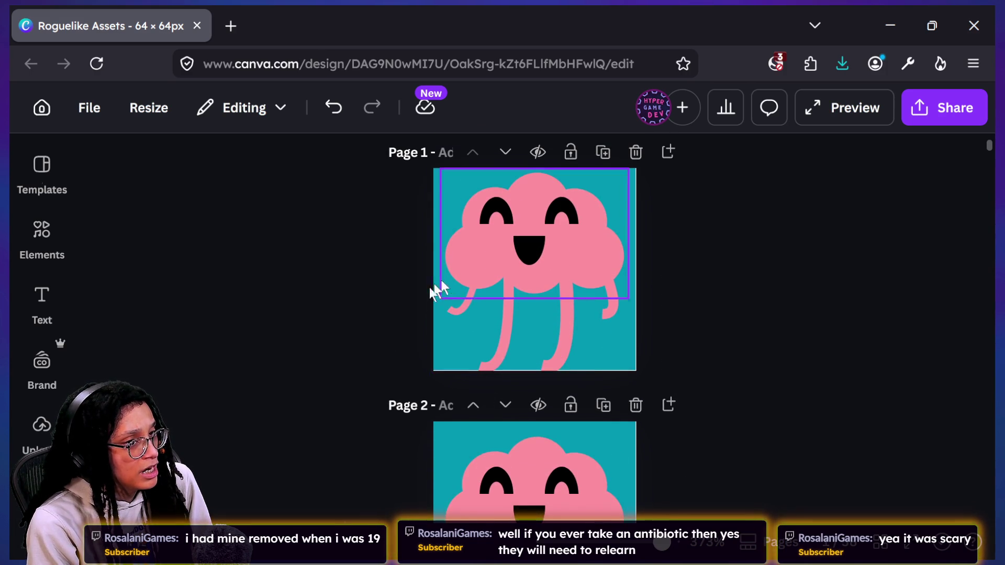
left_click(458, 299)
left_click(838, 310)
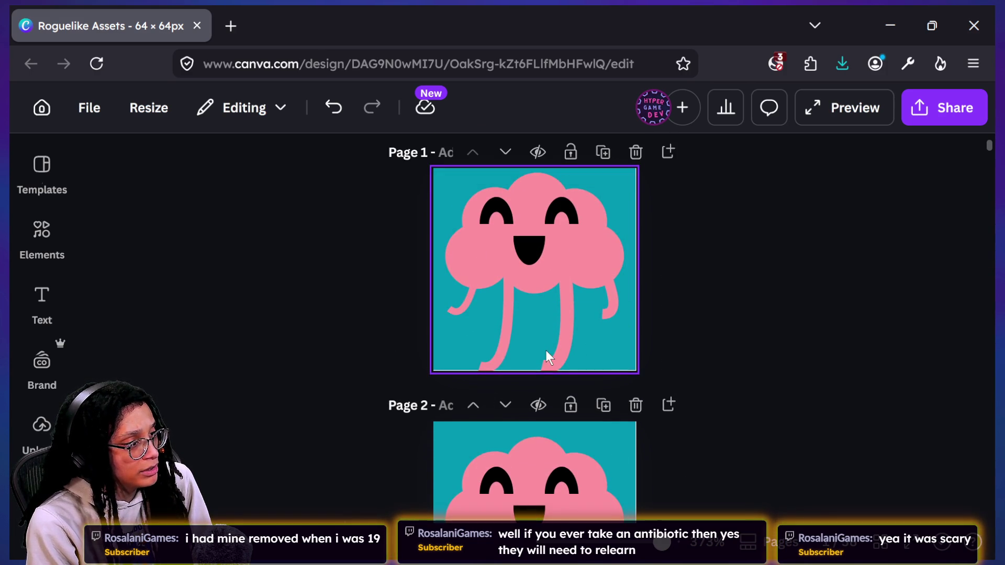
scroll(545, 350, "down", 3)
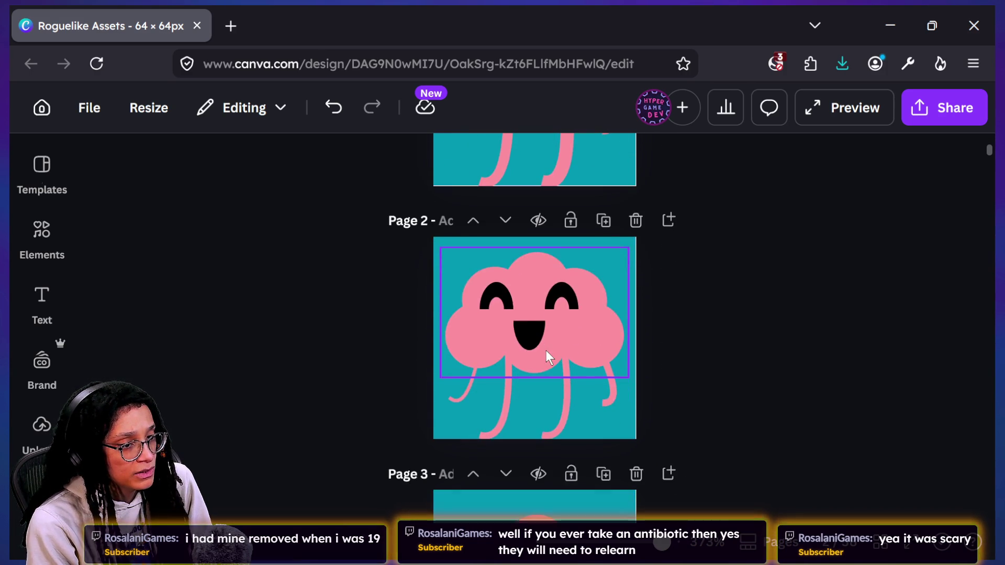
left_click(600, 382)
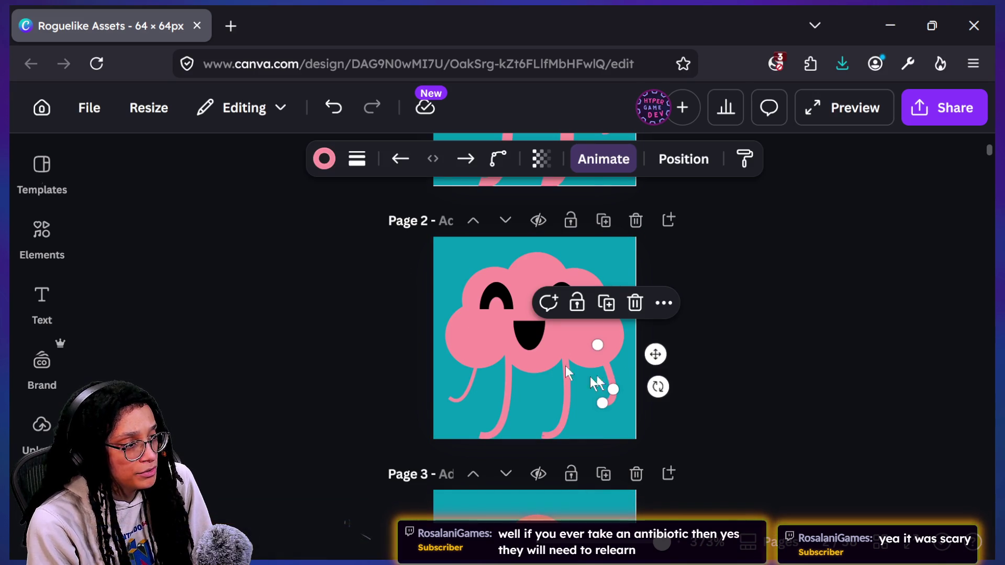
left_click(564, 394, "shift")
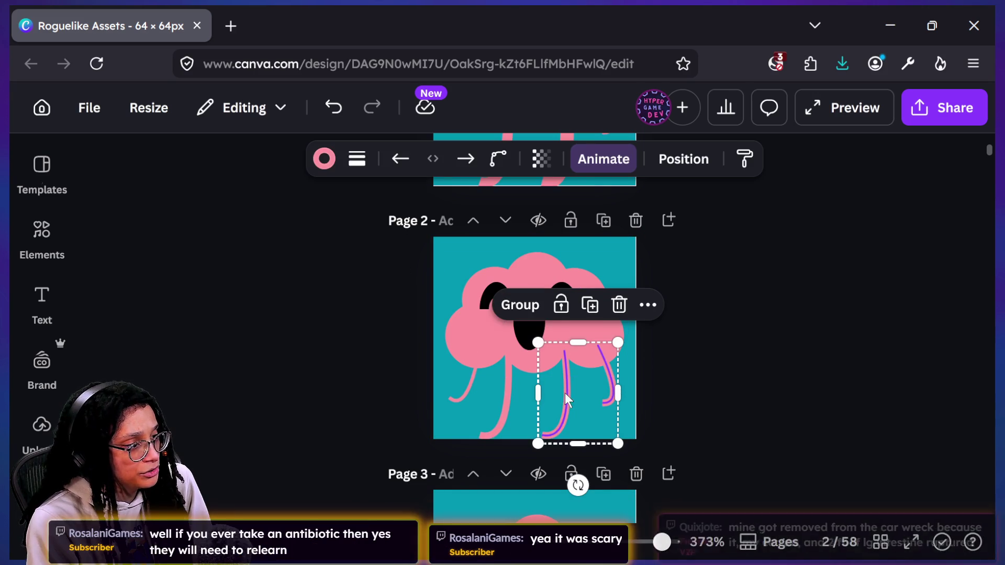
left_click(352, 164)
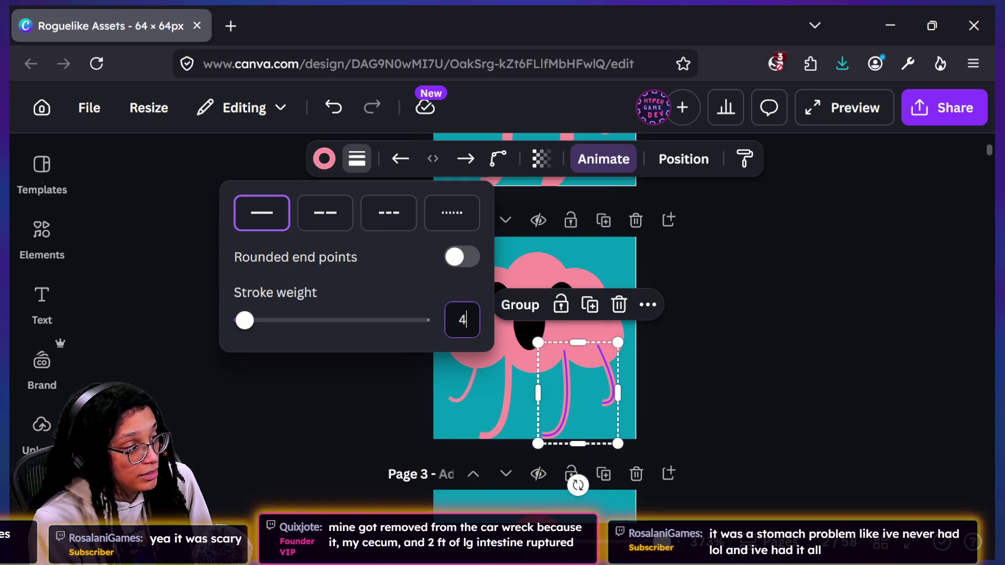
key("Escape")
scroll(670, 347, "up", 2)
scroll(672, 356, "up", 1)
left_click_drag(651, 357, 610, 379)
left_click(712, 299)
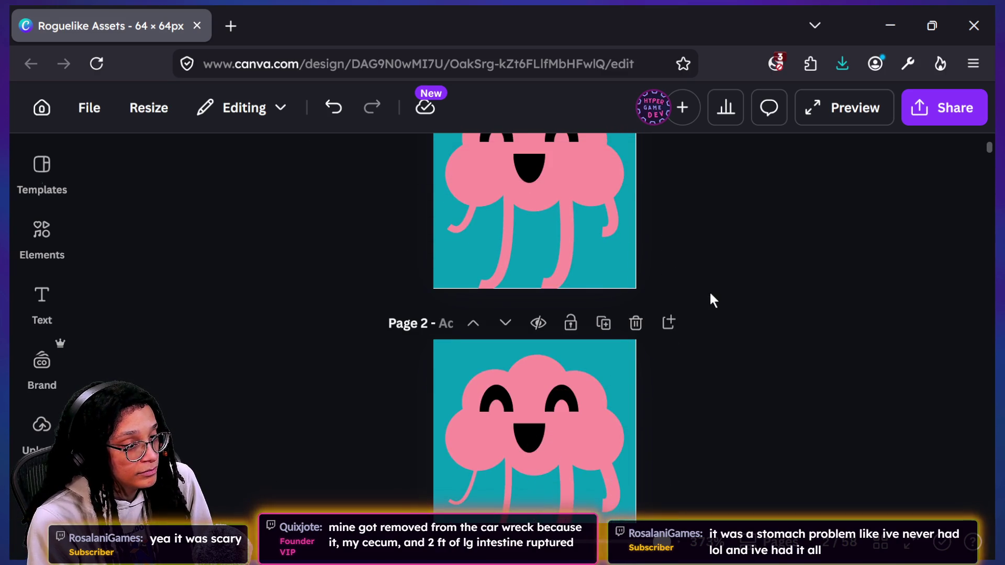
Reselect the two Page 2 leg lines and review their stroke weight value
scroll(518, 466, "down", 1)
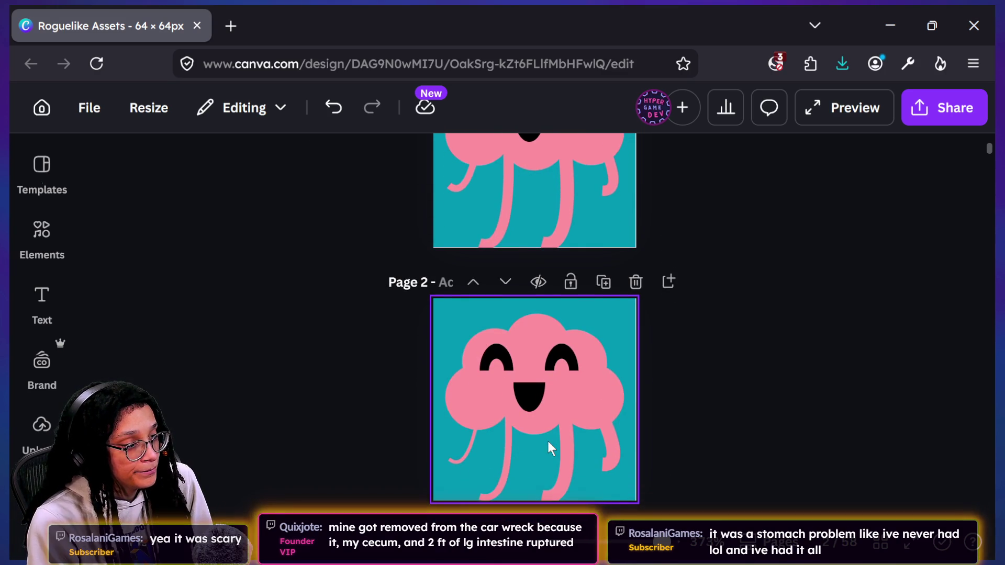
left_click(617, 417)
left_click(570, 444, "shift")
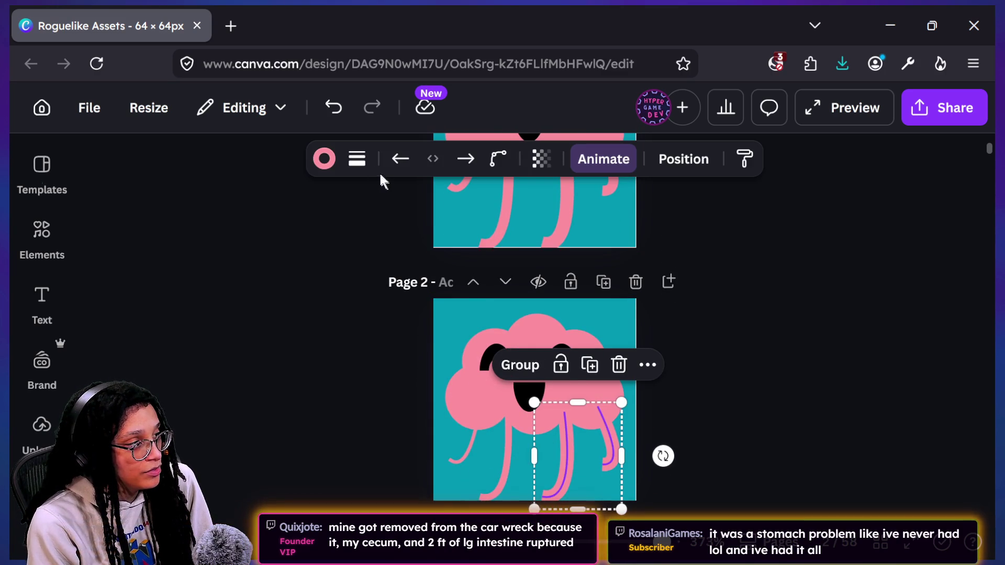
left_click(357, 159)
left_click(461, 322)
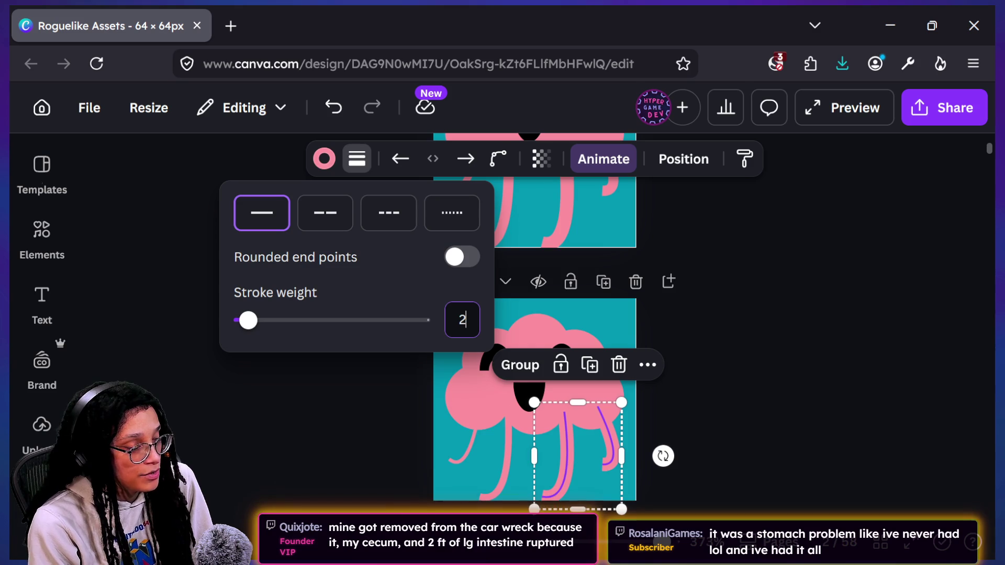
left_click(642, 316)
left_click(640, 322)
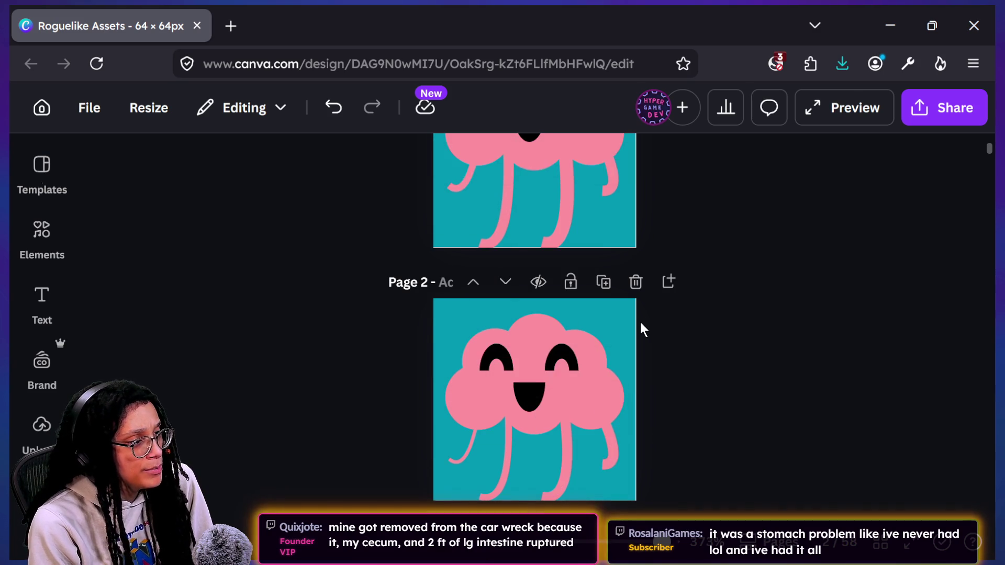
scroll(640, 322, "up", 1)
scroll(640, 322, "down", 1)
left_click(589, 418)
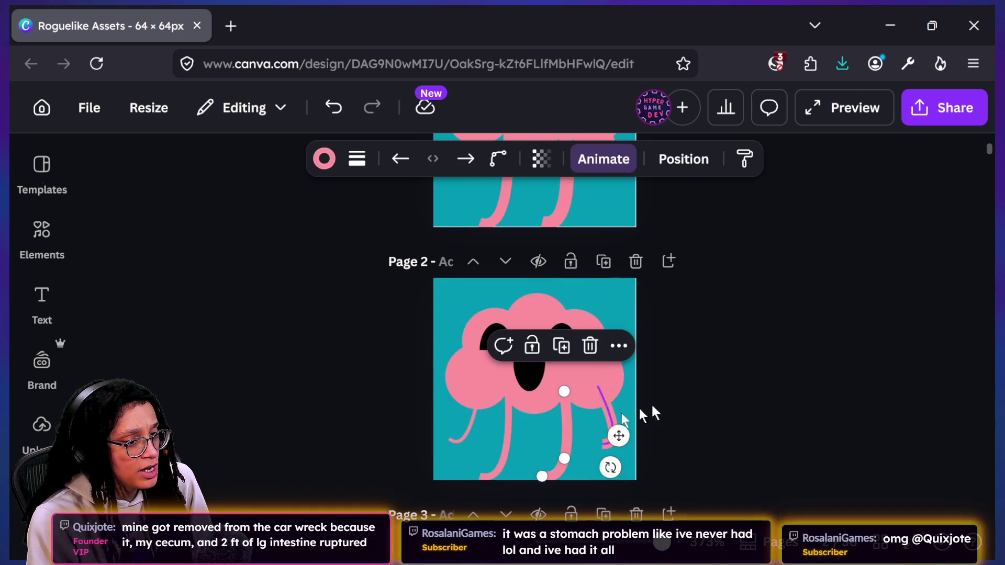
scroll(662, 394, "up", 1)
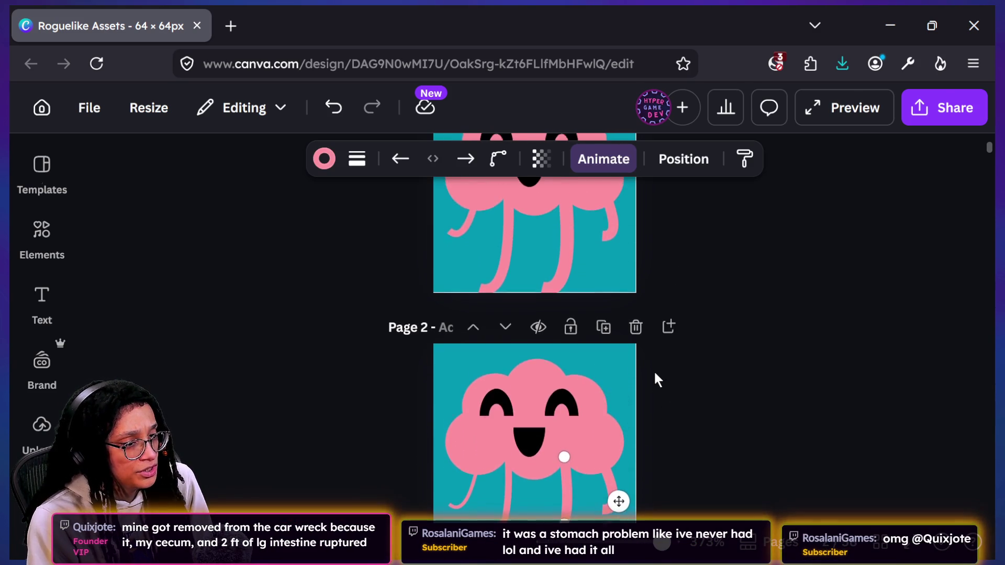
left_click(762, 385)
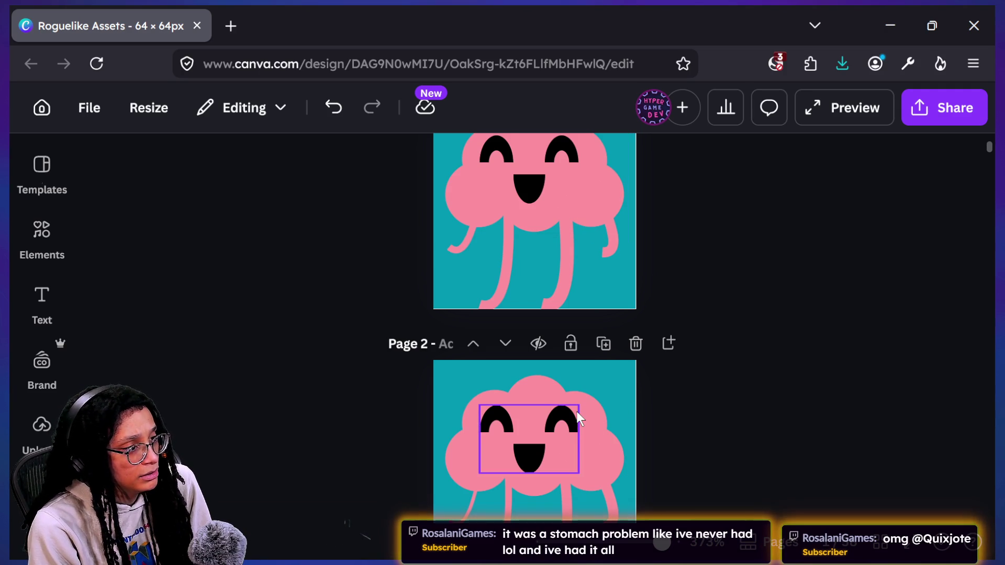
Check the stroke weights of a Page 1 leg and Page 2's right leg
scroll(576, 412, "down", 1)
left_click(566, 185)
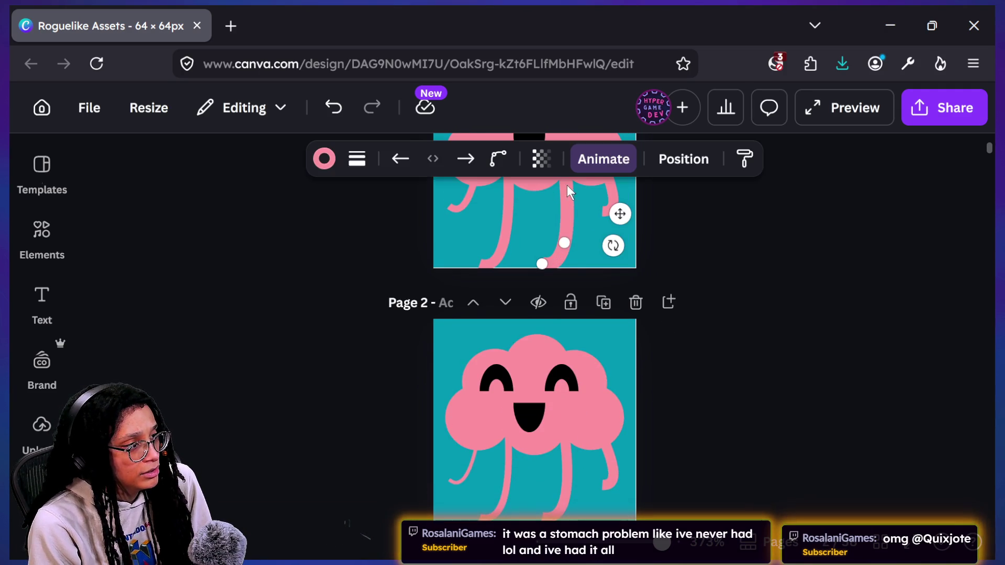
left_click(548, 495)
left_click(357, 159)
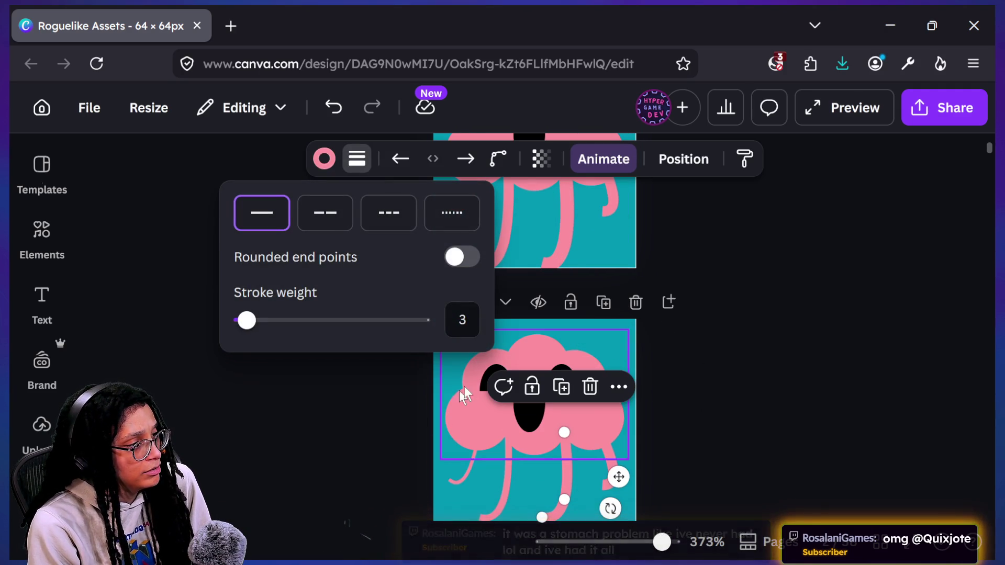
left_click(605, 463)
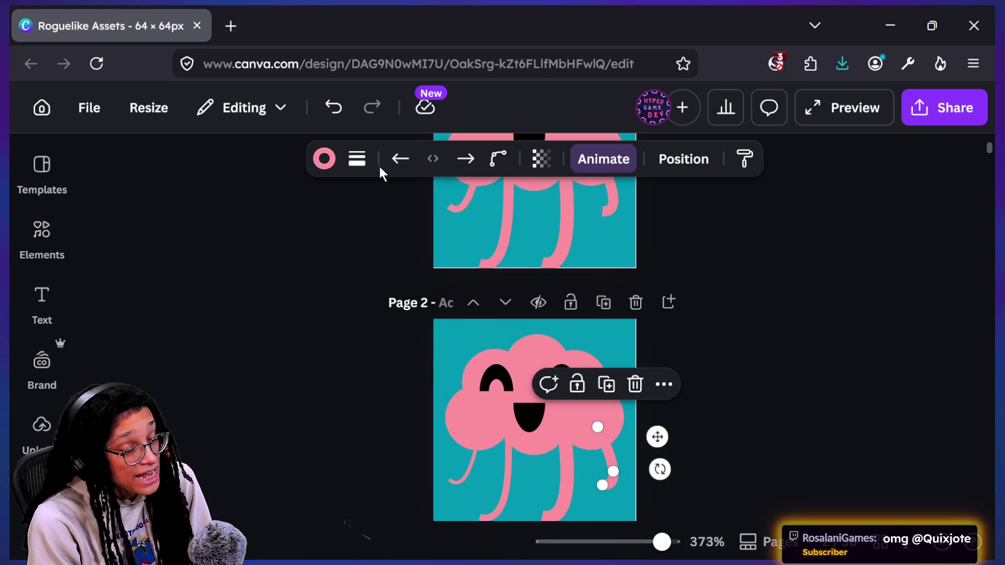
left_click(357, 158)
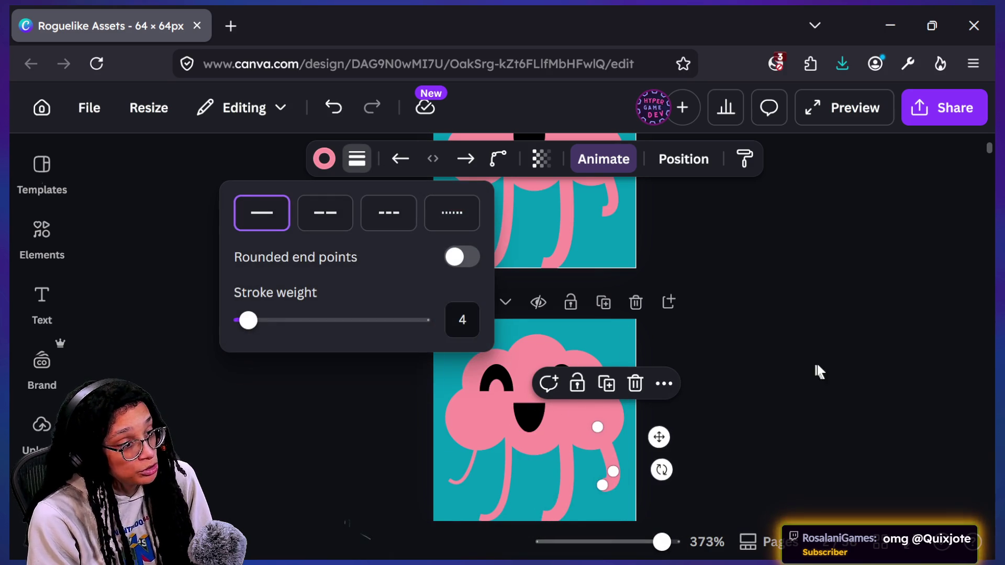
key("Escape")
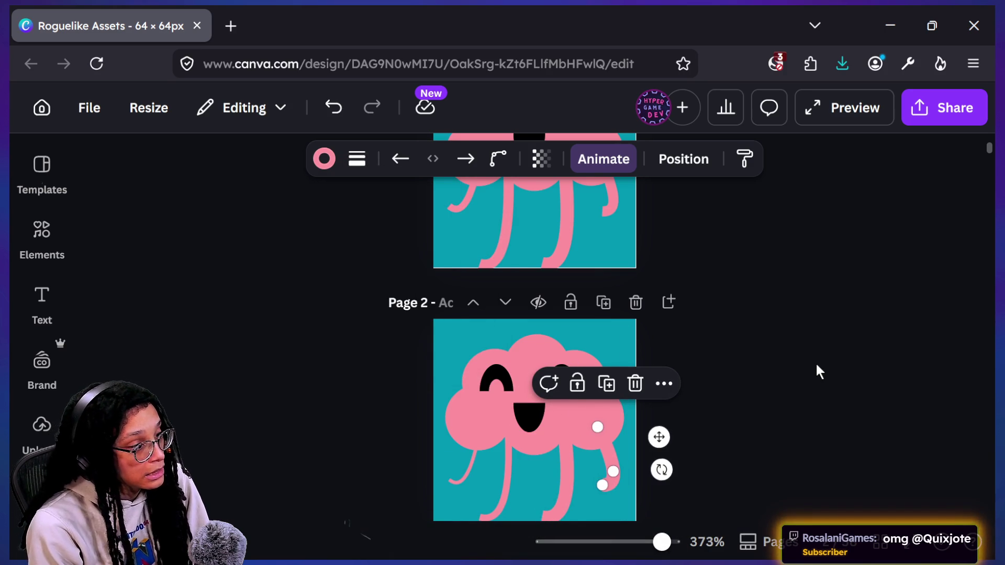
left_click(817, 366)
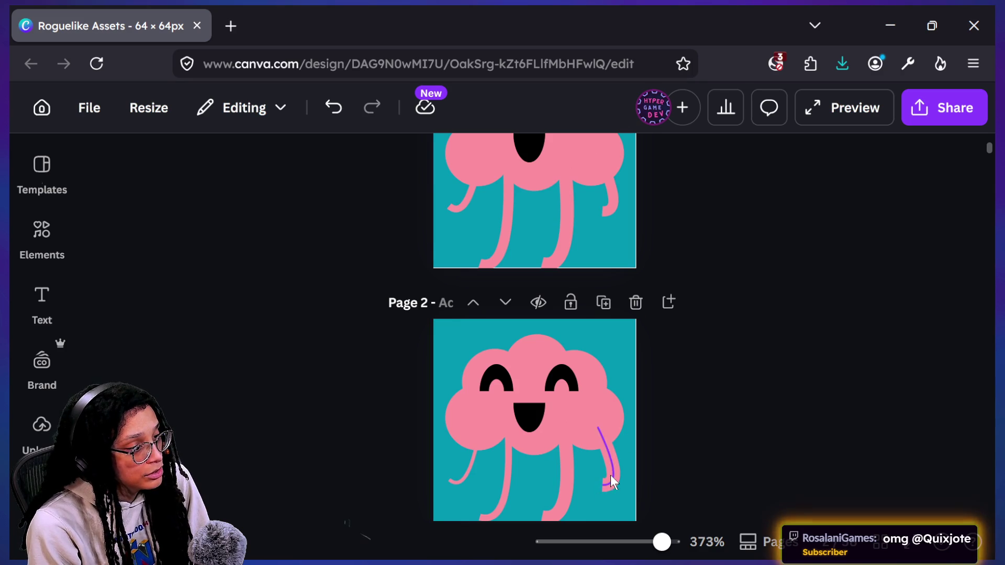
Set Page 2's left-middle leg to stroke weight 3 and far-left leg to 2
left_click(505, 486)
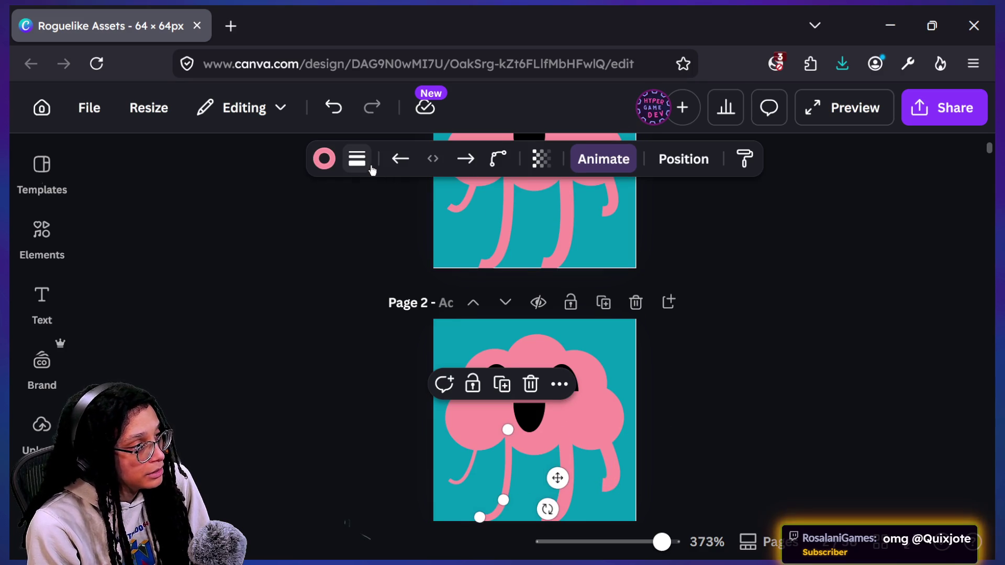
left_click(358, 160)
type("3")
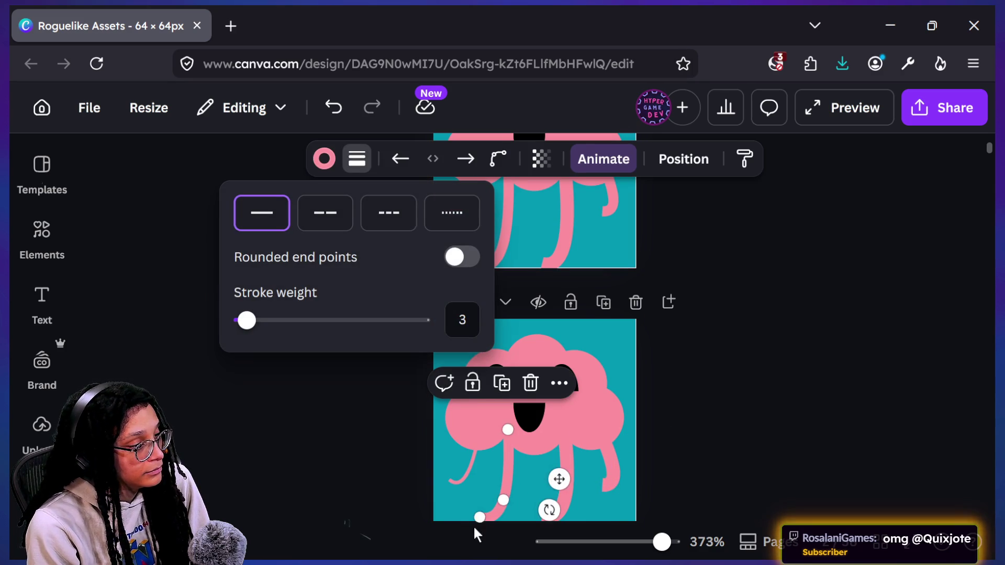
left_click_drag(480, 517, 449, 480)
left_click(357, 159)
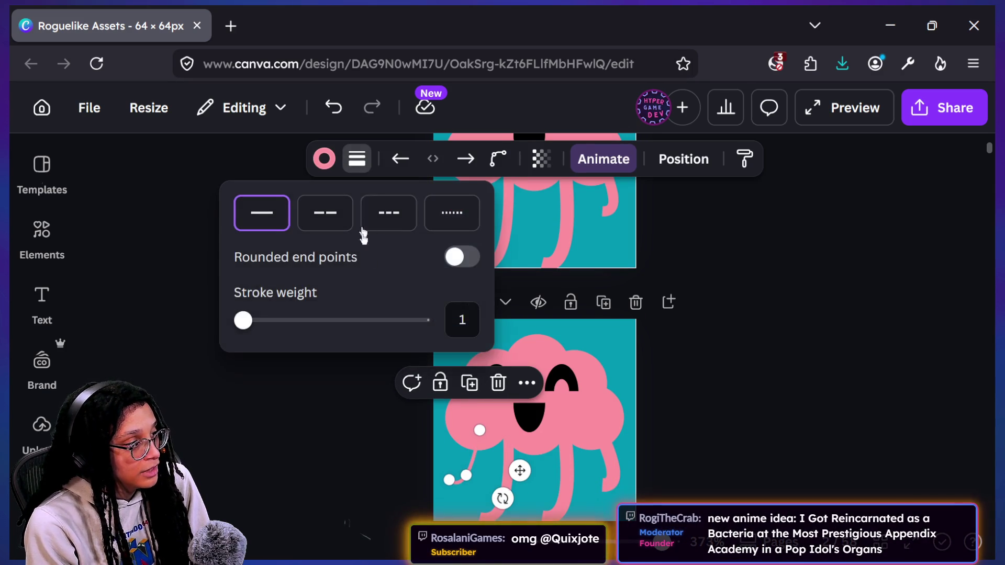
type("2")
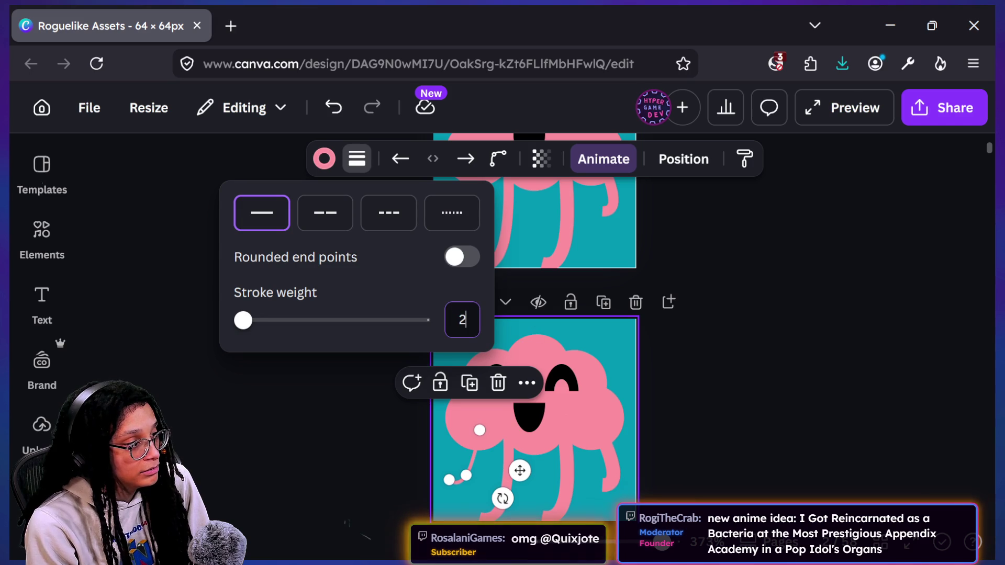
key("Return")
left_click(751, 287)
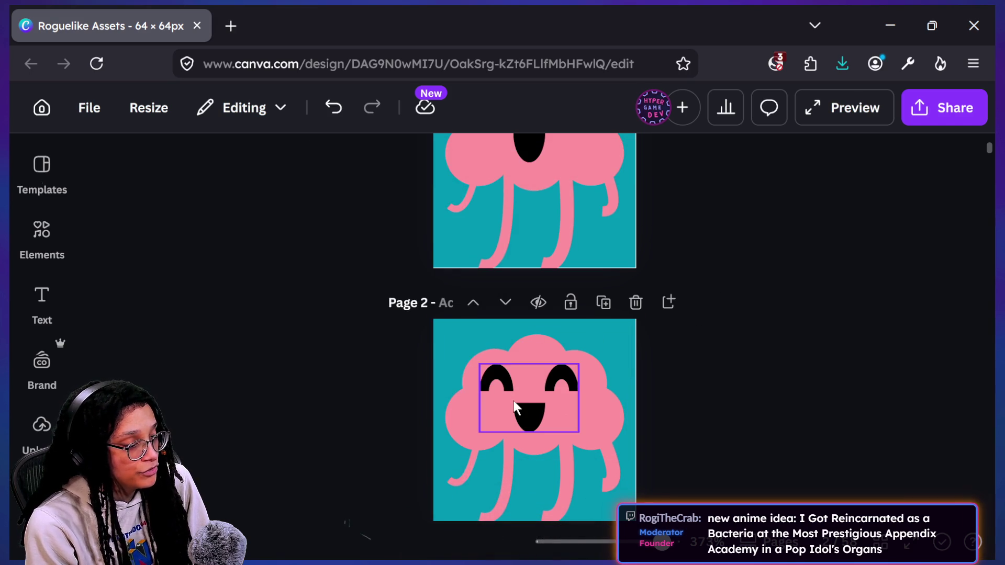
left_click(453, 473)
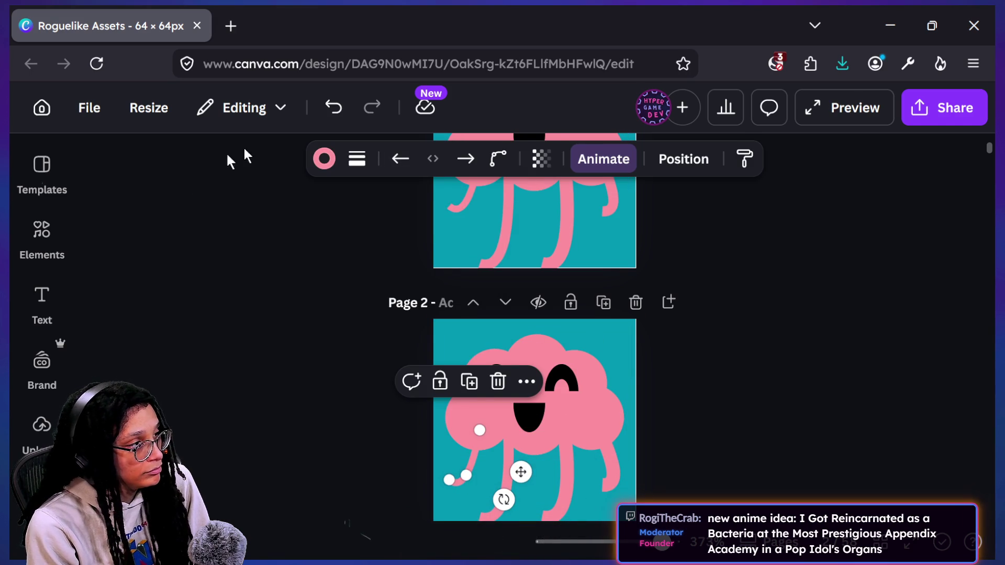
left_click(357, 158)
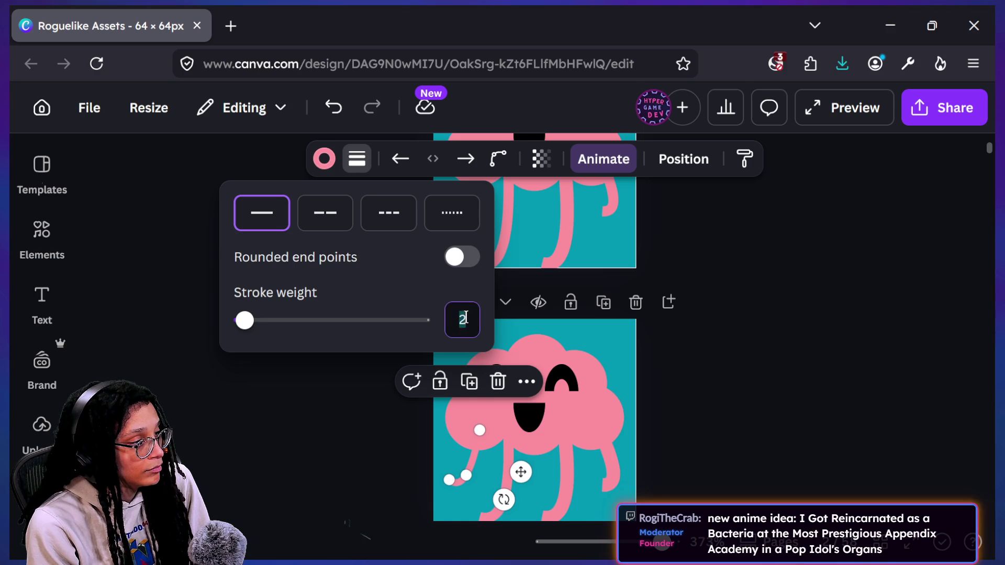
left_click(789, 394)
left_click(763, 400)
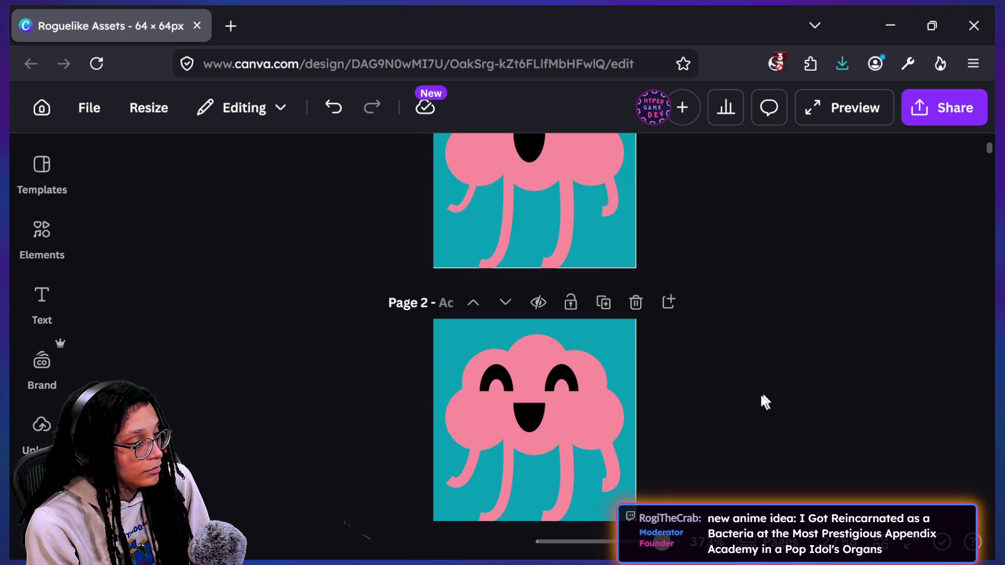
Give Page 1's short leg line a stroke weight of 3
left_click(465, 208)
left_click(364, 163)
left_click(462, 321)
type("3")
left_click(674, 334)
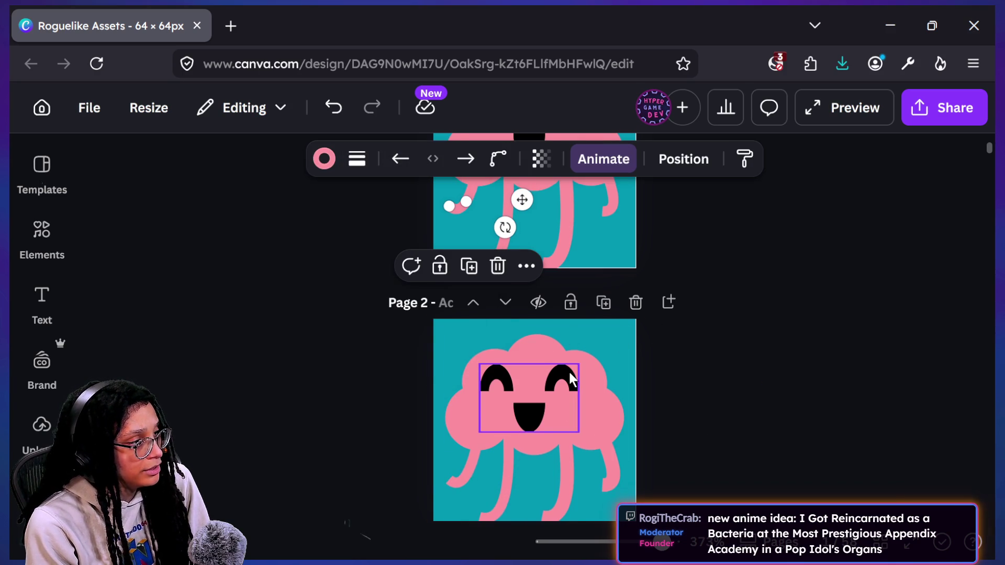
scroll(569, 373, "up", 3)
scroll(569, 372, "down", 1)
scroll(570, 374, "down", 5)
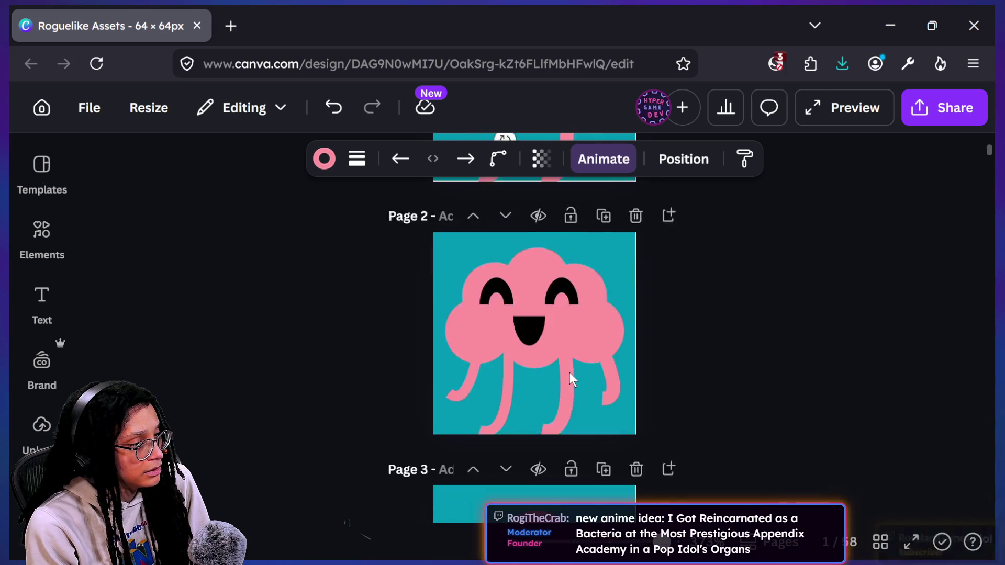
On page 3, set the left curly leg to stroke weight 3 and the right leg to 4
left_click(763, 421)
scroll(766, 426, "down", 1)
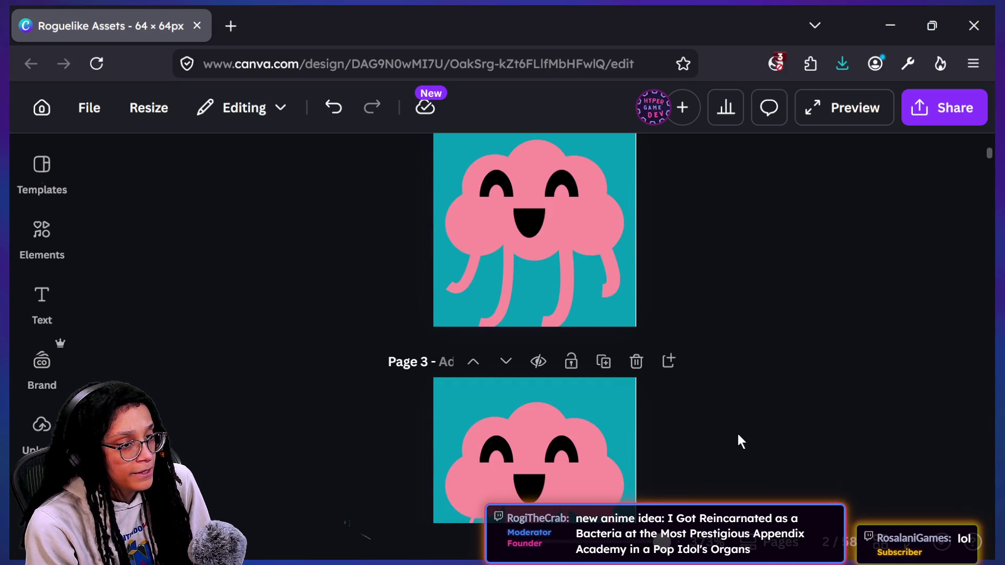
scroll(601, 409, "down", 2)
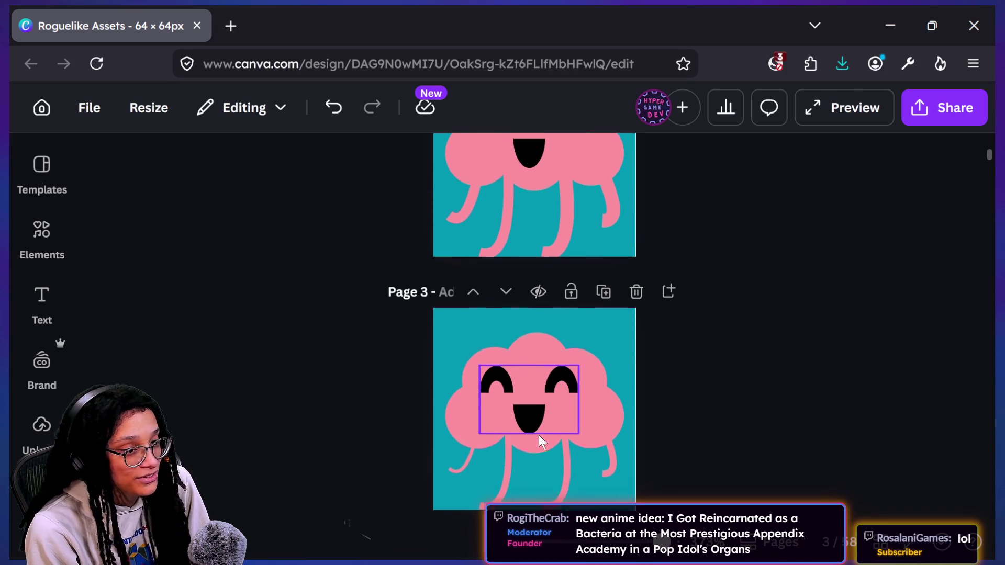
scroll(538, 437, "down", 2)
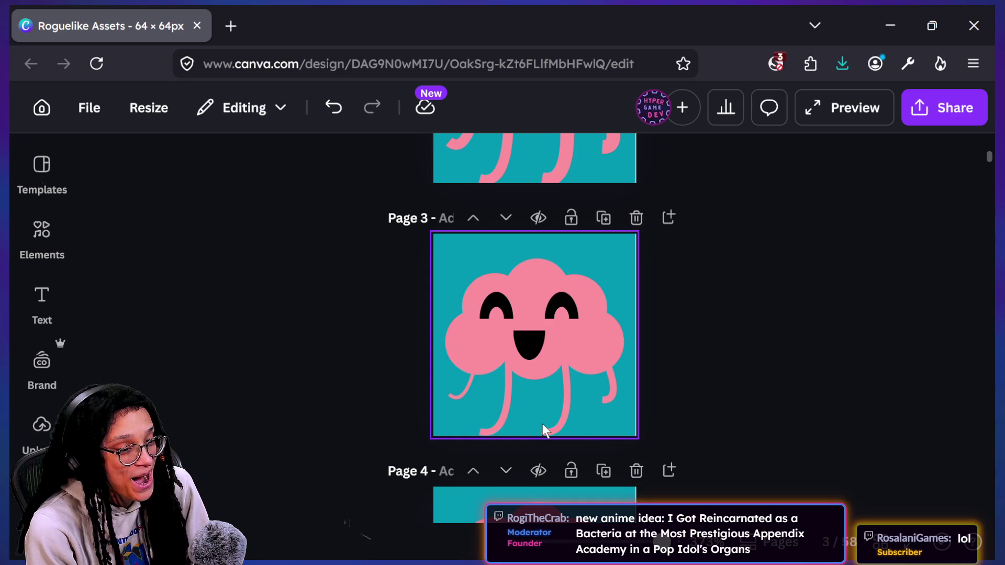
left_click(464, 390)
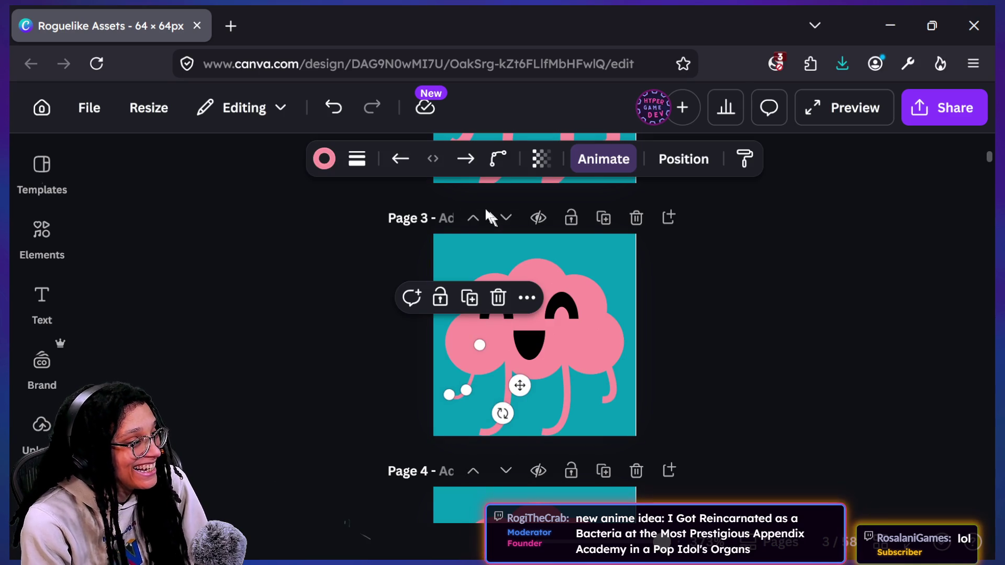
left_click(358, 159)
left_click(463, 319)
type("3")
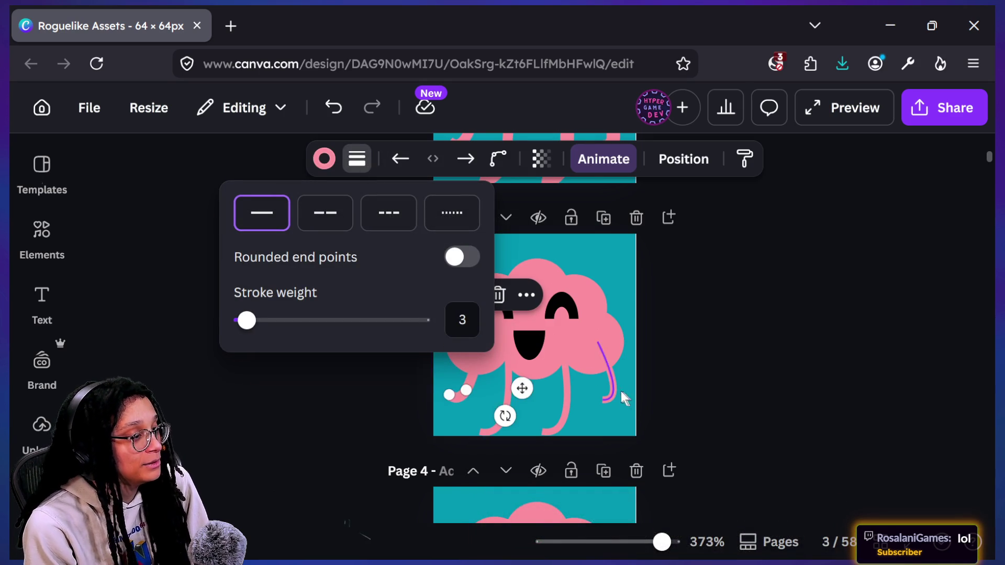
left_click(613, 389)
left_click(357, 158)
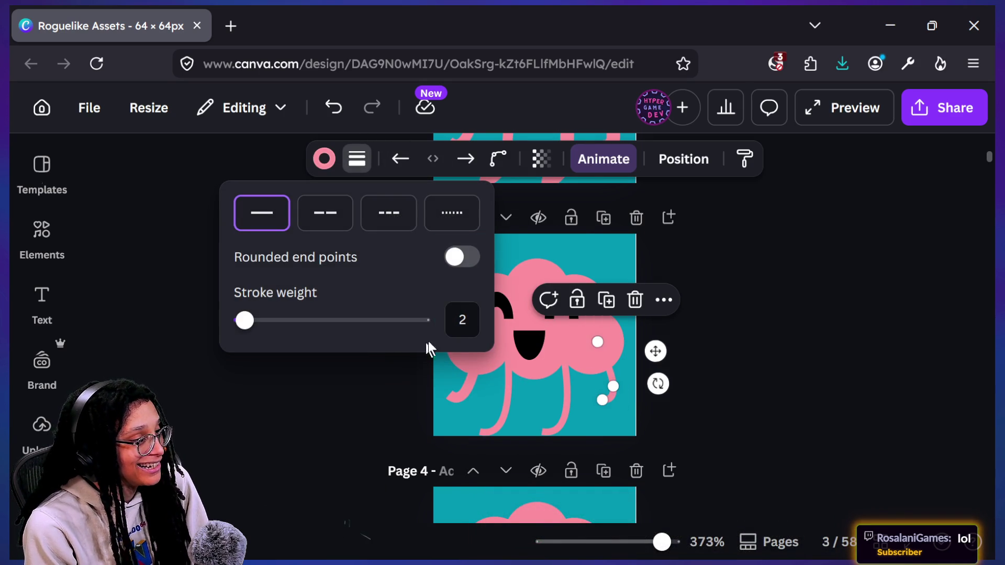
left_click(461, 320)
type("4")
Set the other left leg on page 3 to stroke weight 3
left_click(518, 407)
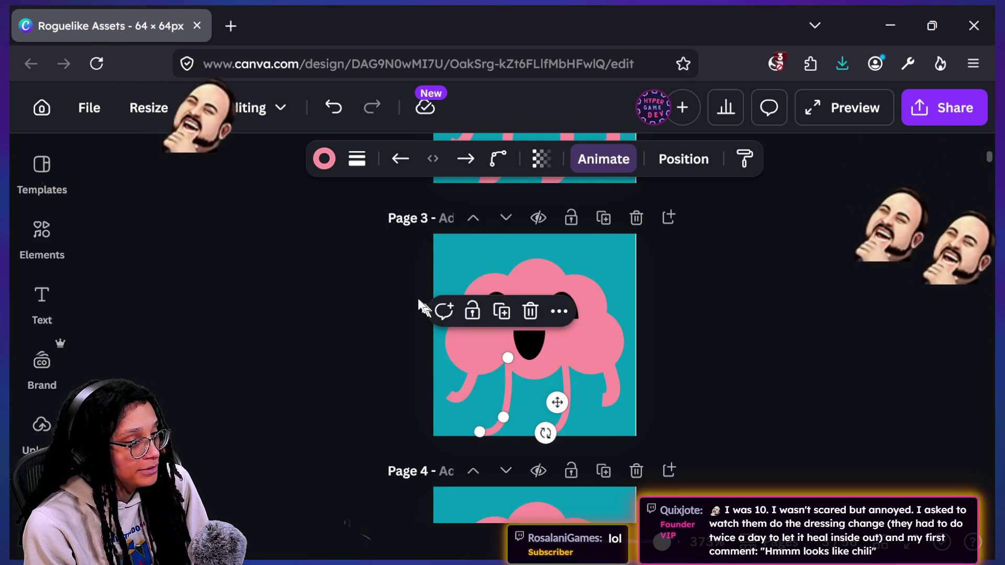
left_click(358, 158)
left_click(462, 320)
type("4")
type("3")
key("Return")
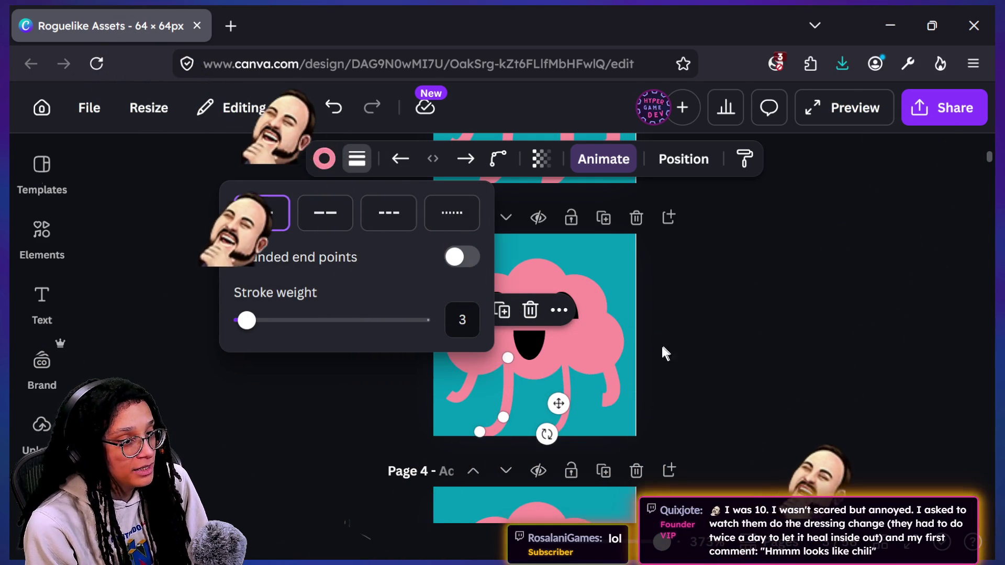
key("Escape")
Set the remaining right leg on page 3 to stroke weight 4
left_click(567, 395)
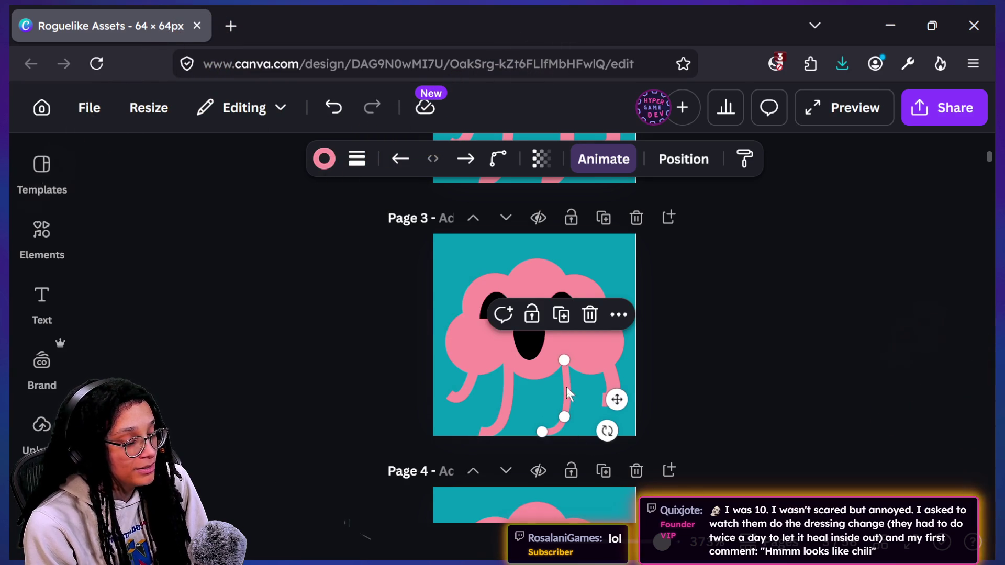
left_click(357, 159)
double_click(463, 320)
type("4")
key("Return")
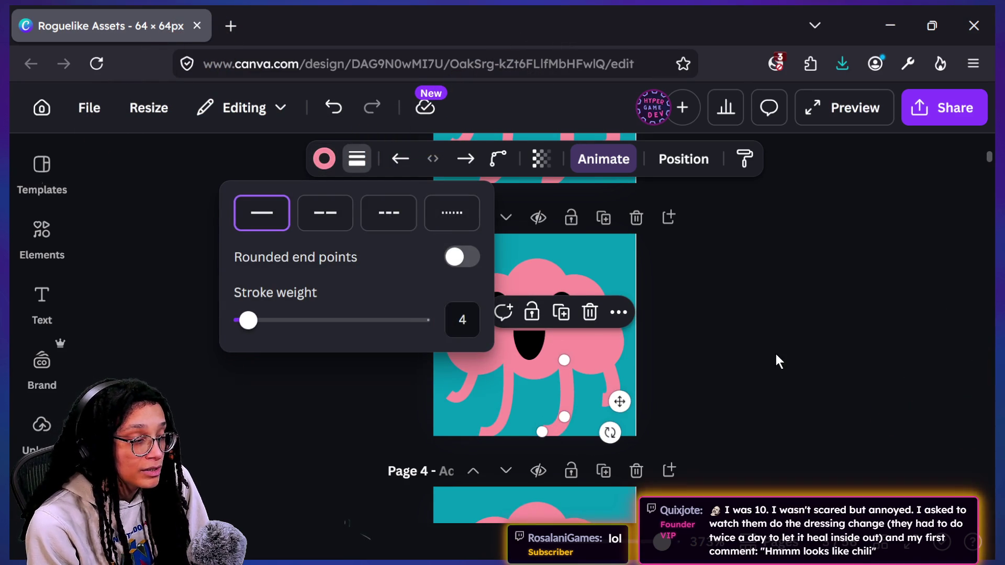
key("Escape")
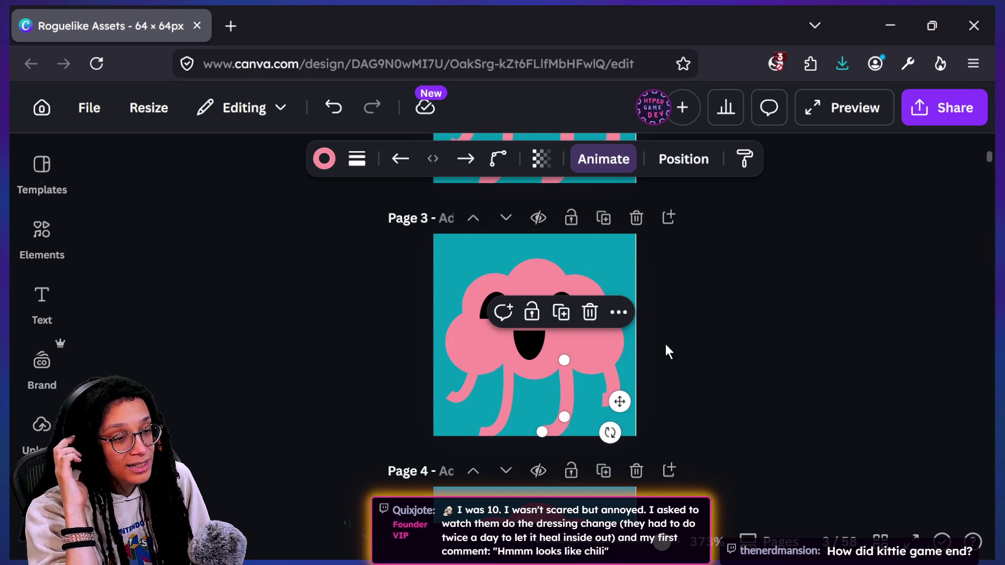
Deselect the leg and switch over to the browser window
scroll(523, 364, "down", 2)
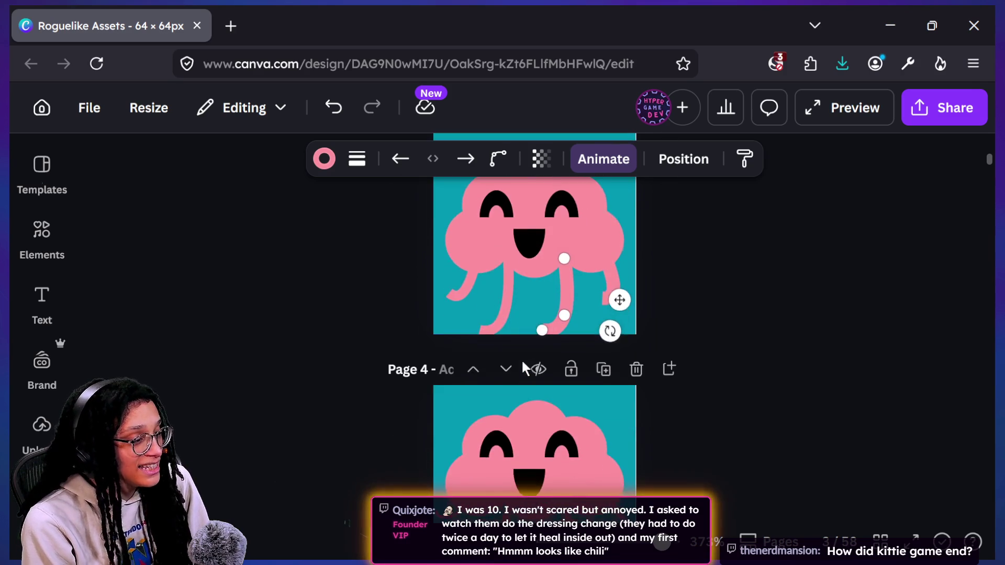
left_click(714, 386)
scroll(620, 444, "down", 1)
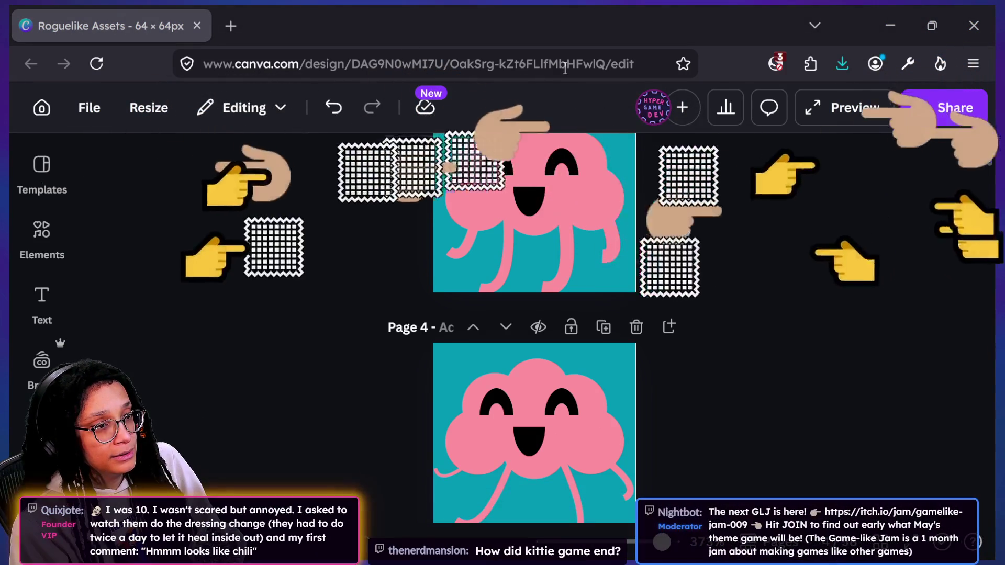
key("alt+Tab")
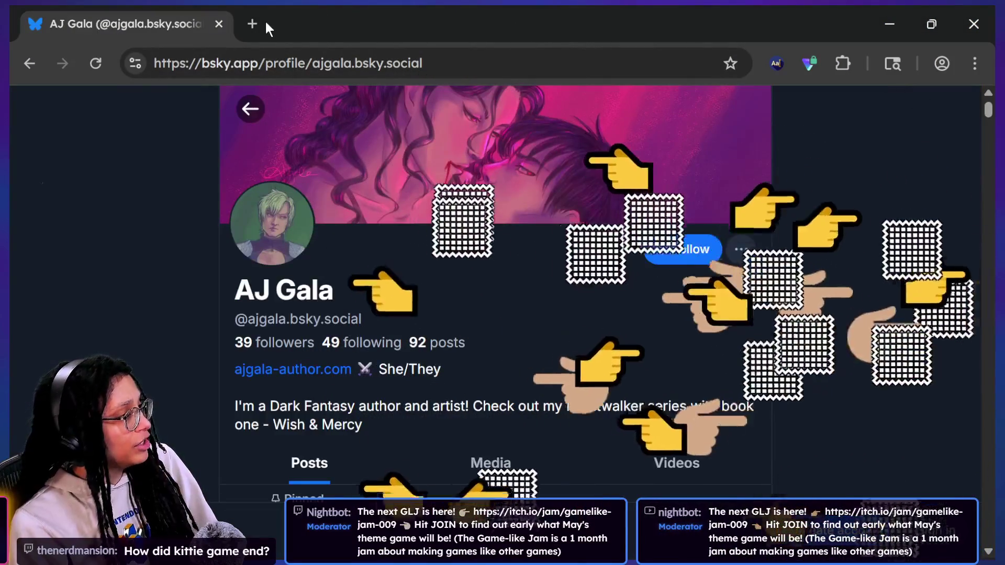
Load hypergameplanet.itch.io in a new browser tab
left_click(256, 19)
type("hypergamepla")
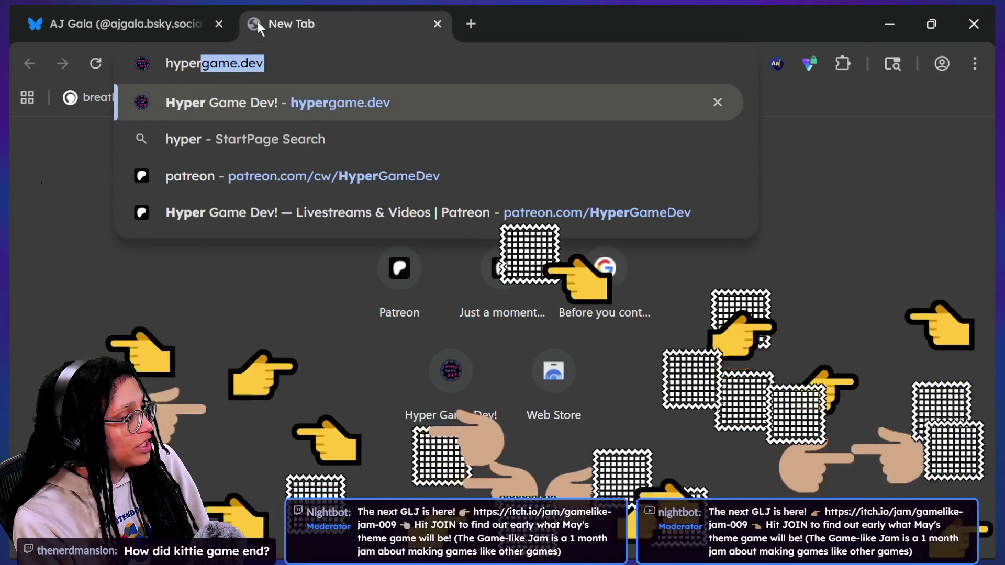
type("net.itch.io")
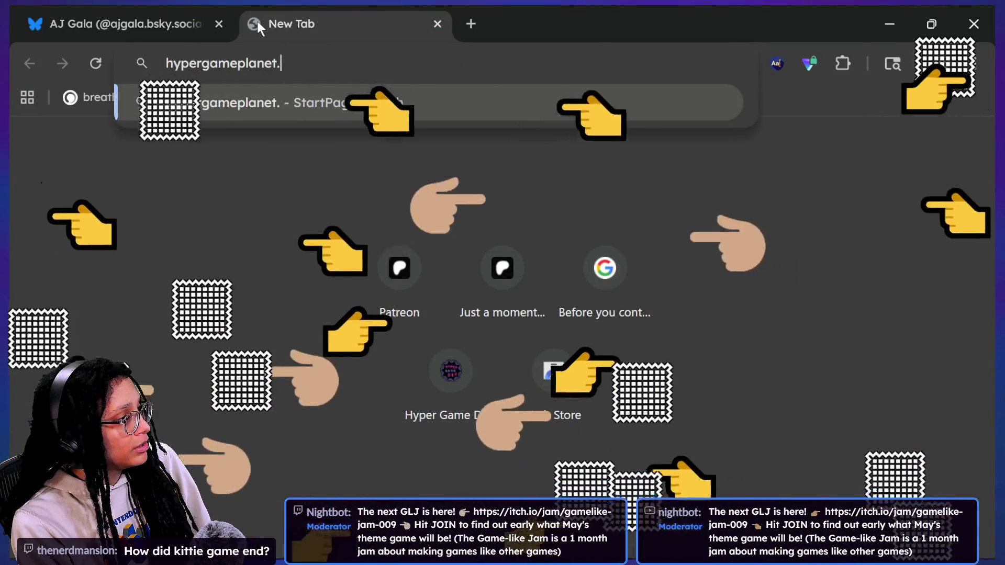
key("Return")
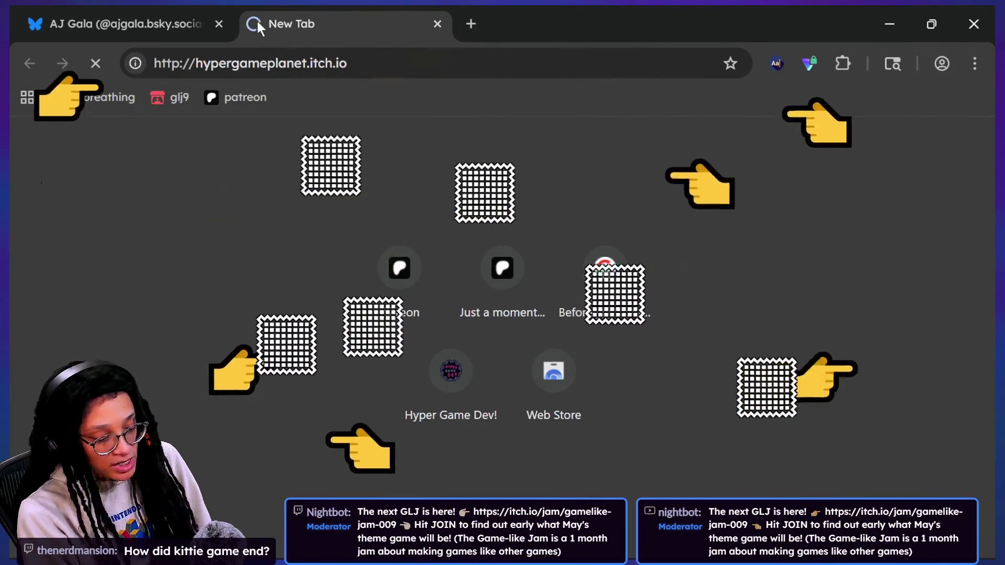
Scroll up and down through the Hyper Game Planet games list
scroll(471, 399, "down", 8)
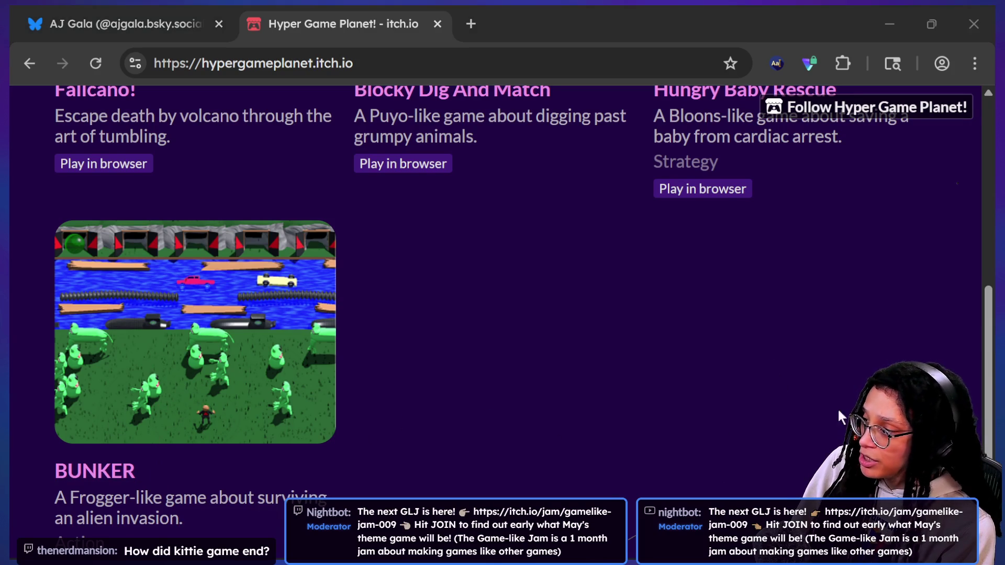
scroll(769, 360, "up", 2)
scroll(769, 360, "up", 2)
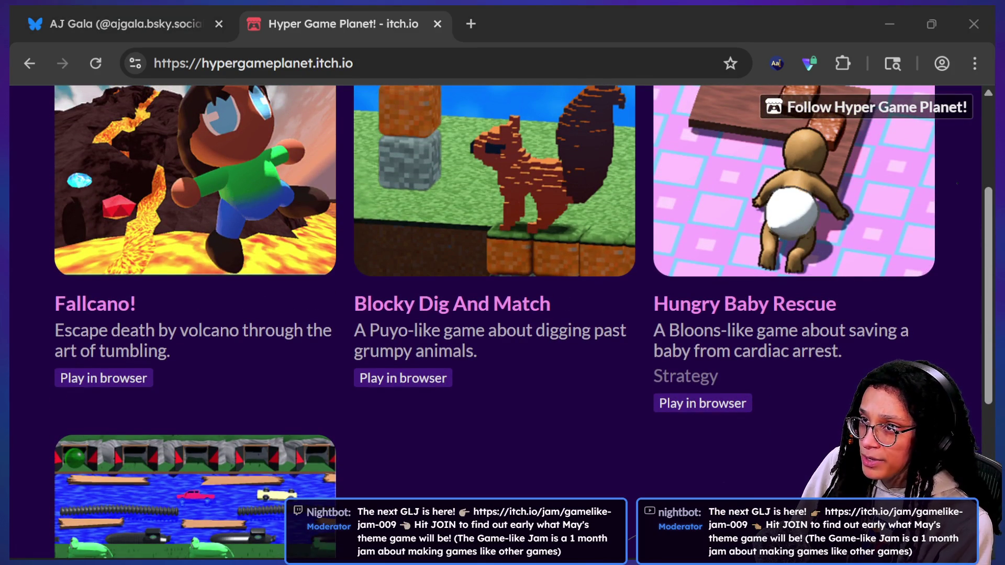
scroll(682, 495, "up", 1)
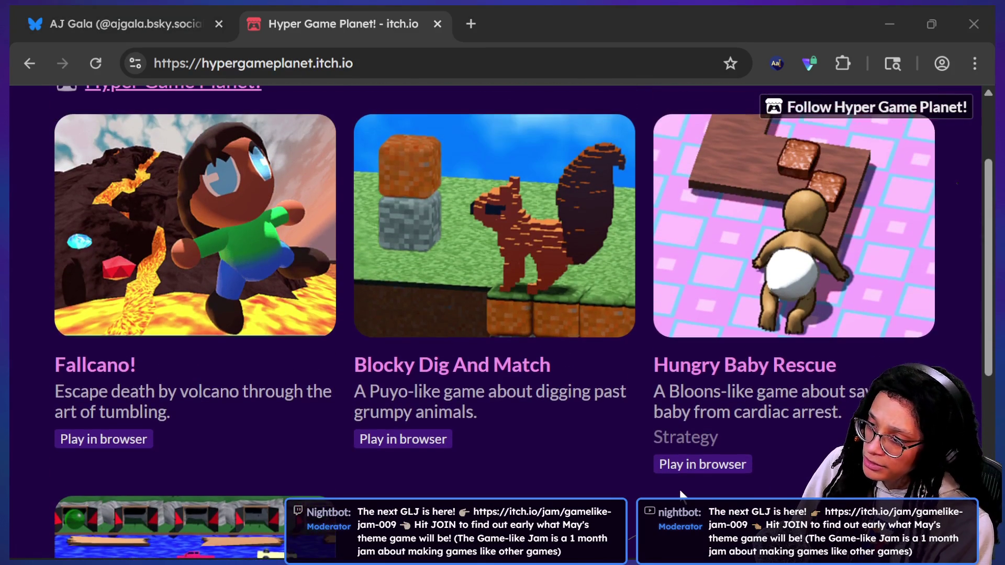
scroll(658, 457, "up", 1)
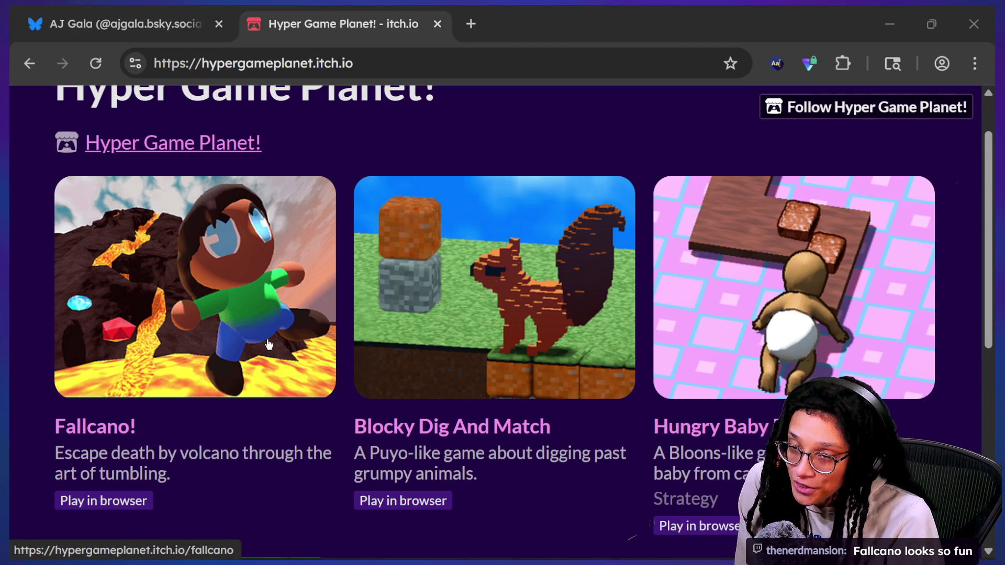
left_click(452, 153)
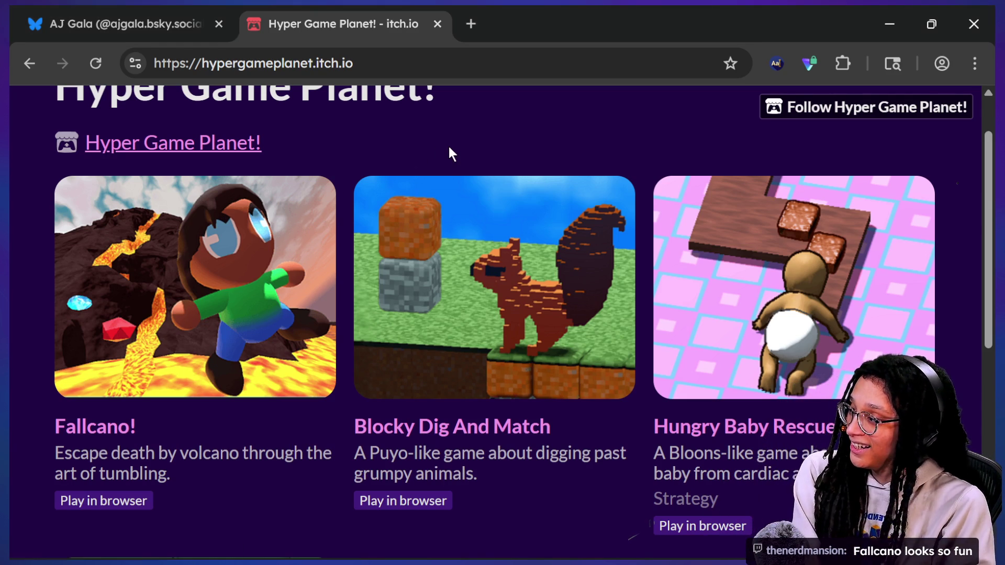
scroll(448, 152, "down", 2)
scroll(633, 340, "up", 1)
scroll(633, 341, "up", 2)
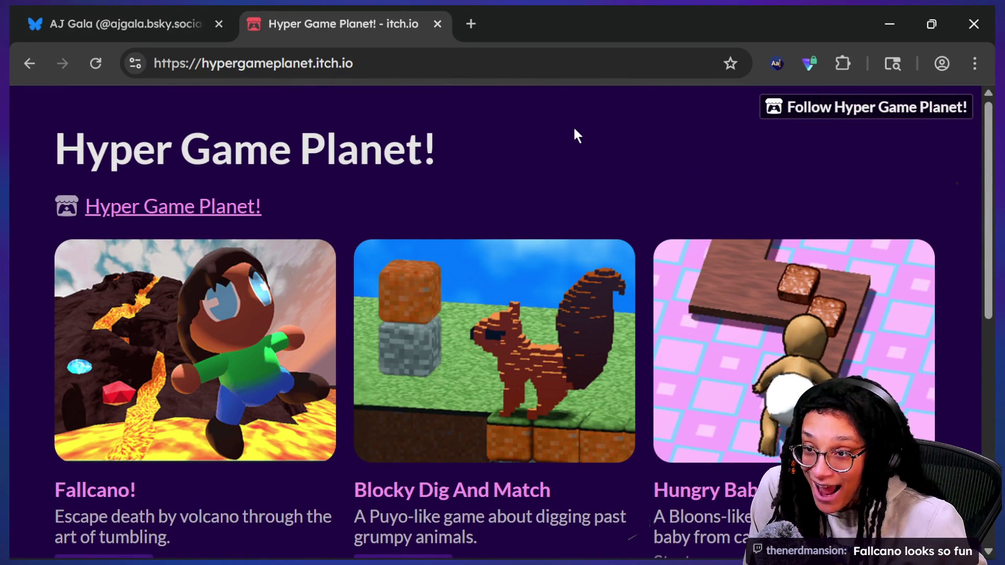
scroll(575, 132, "down", 3)
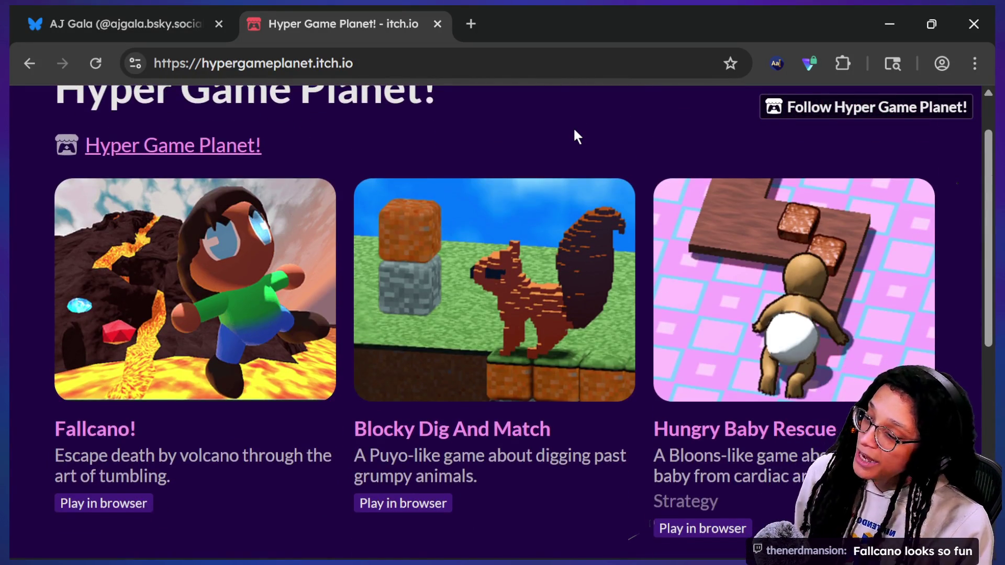
scroll(575, 133, "down", 3, "ctrl")
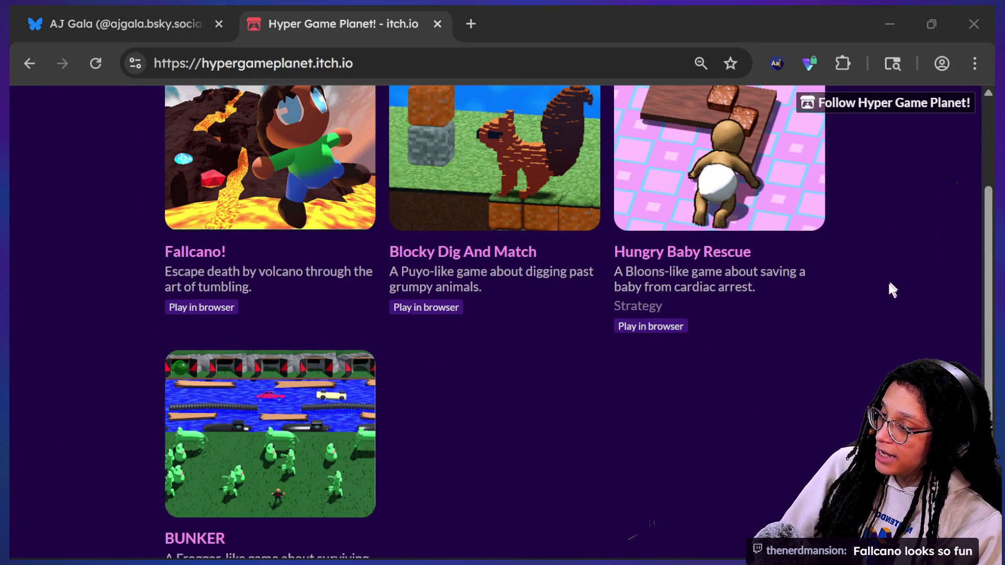
scroll(888, 294, "up", 1)
scroll(888, 296, "down", 1, "ctrl")
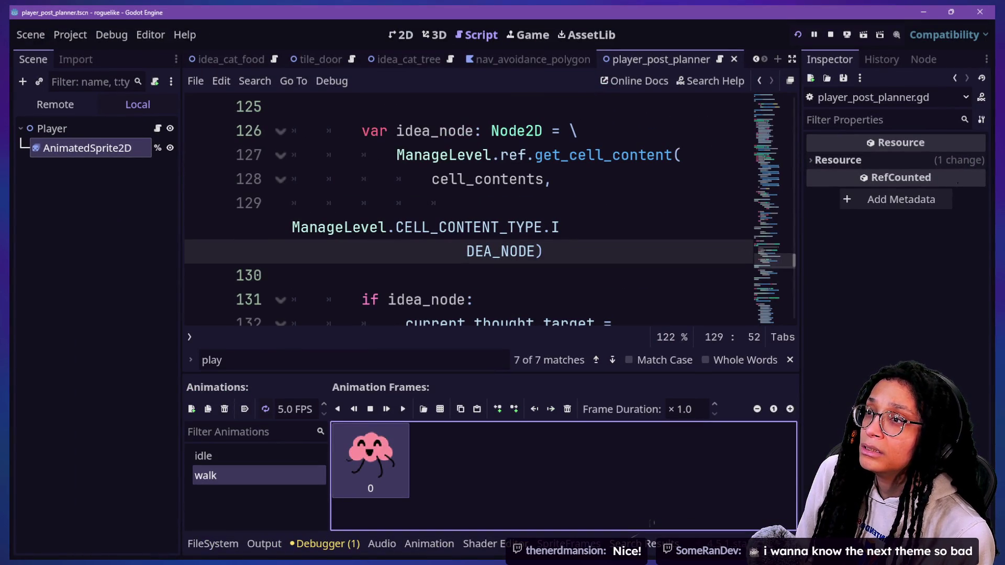
Open the cat-care-game project from the Godot Project Manager list
left_click(641, 229)
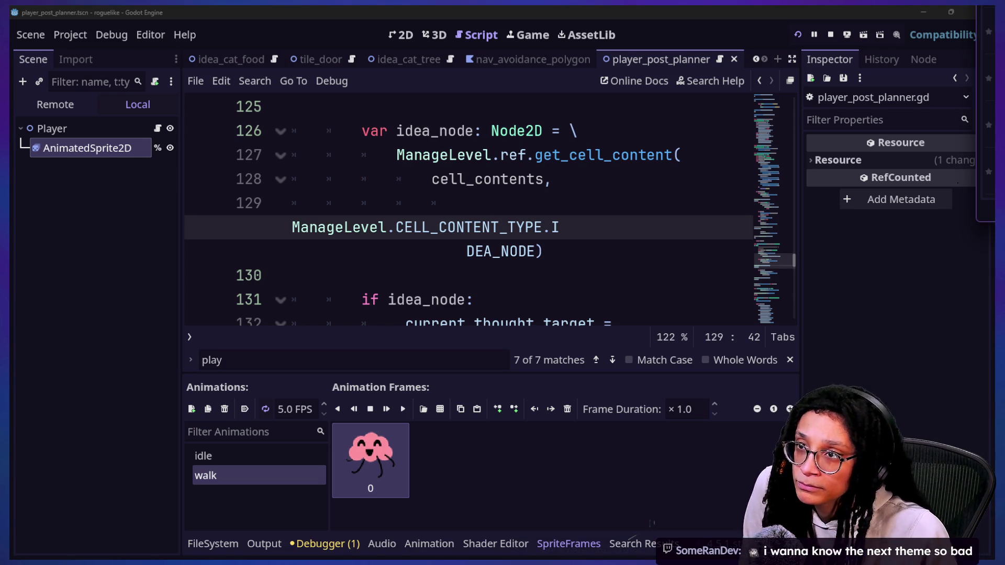
mouse_move(610, 329)
left_mouse_down()
mouse_move(579, 251)
mouse_move(268, 157)
left_mouse_up()
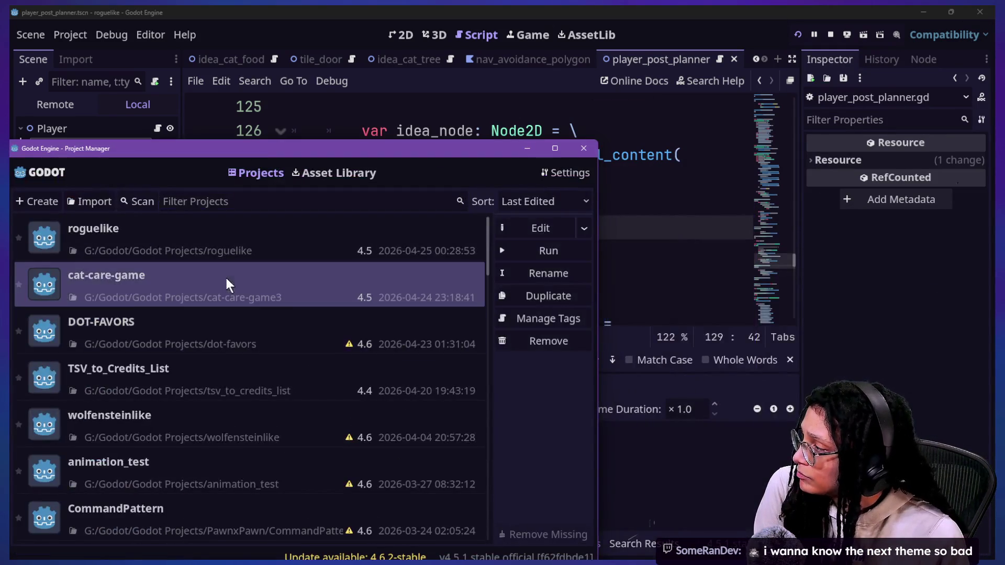
double_click(232, 286)
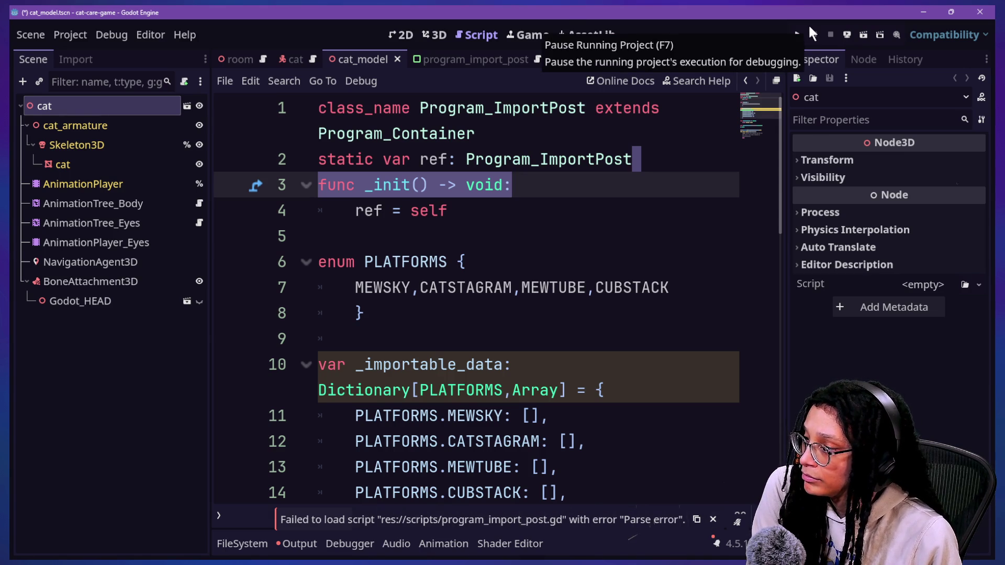
Search all project files for import_, open the line 20 match, and run the game
left_click(520, 209)
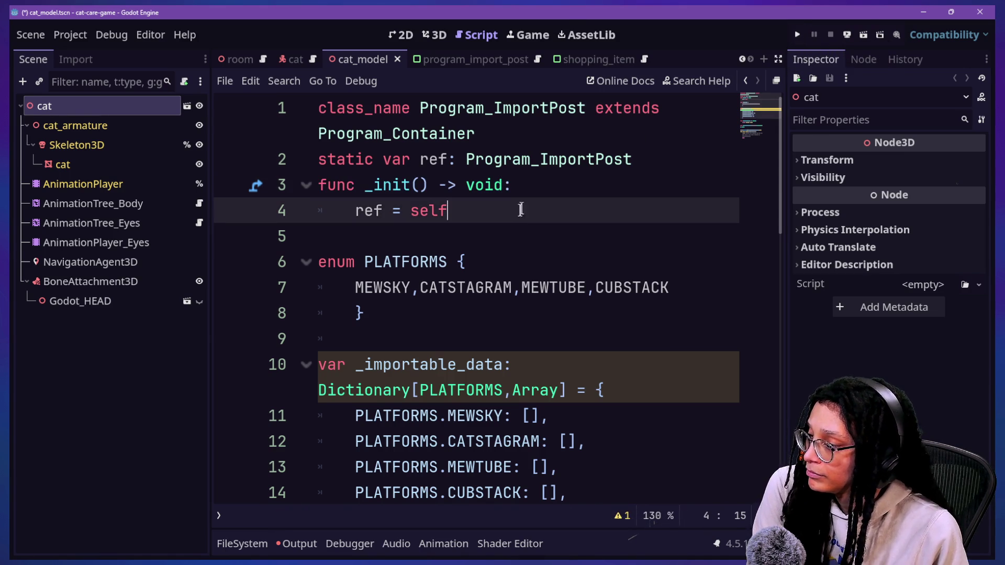
scroll(522, 209, "down", 8)
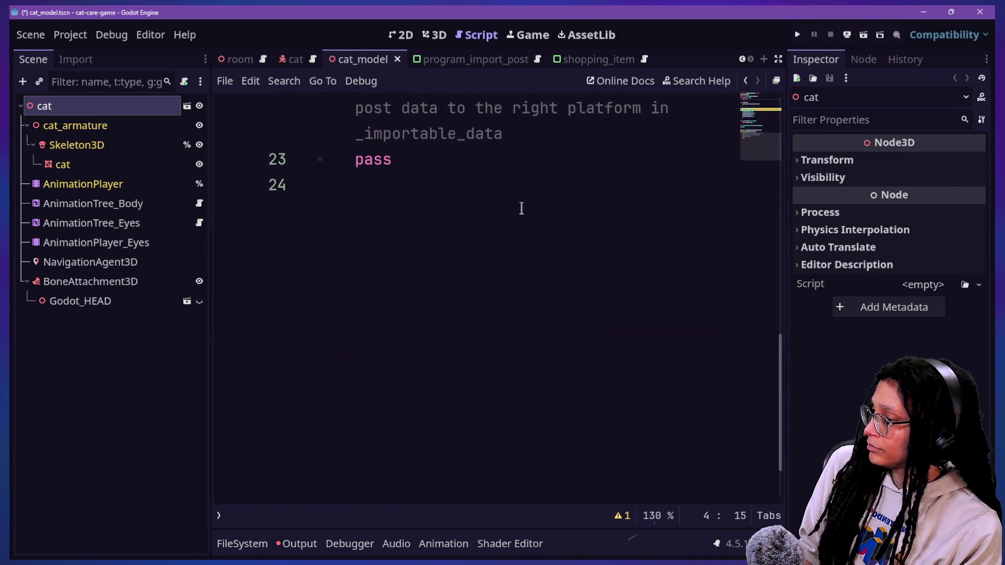
key("ctrl+shift+f")
type("import_")
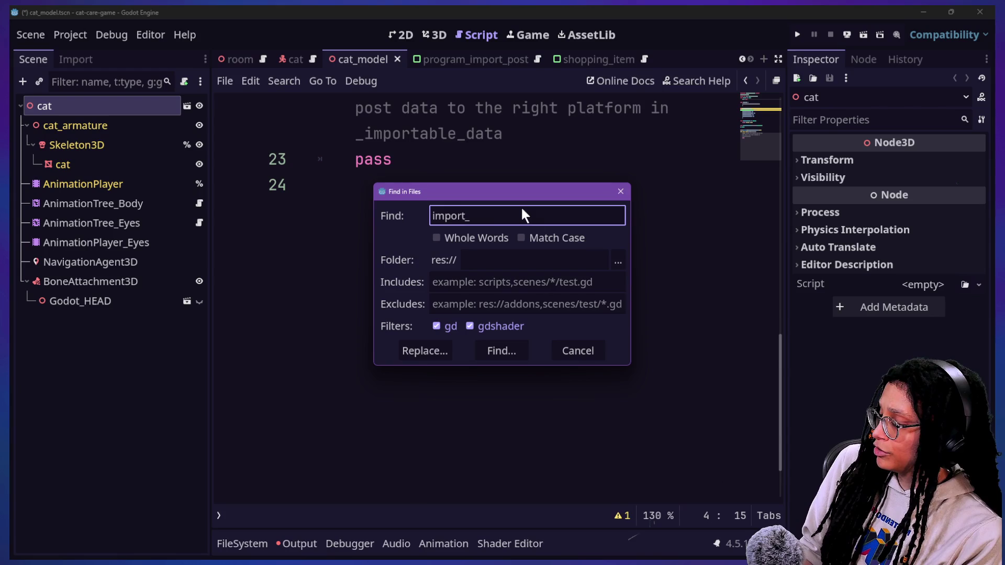
key("Return")
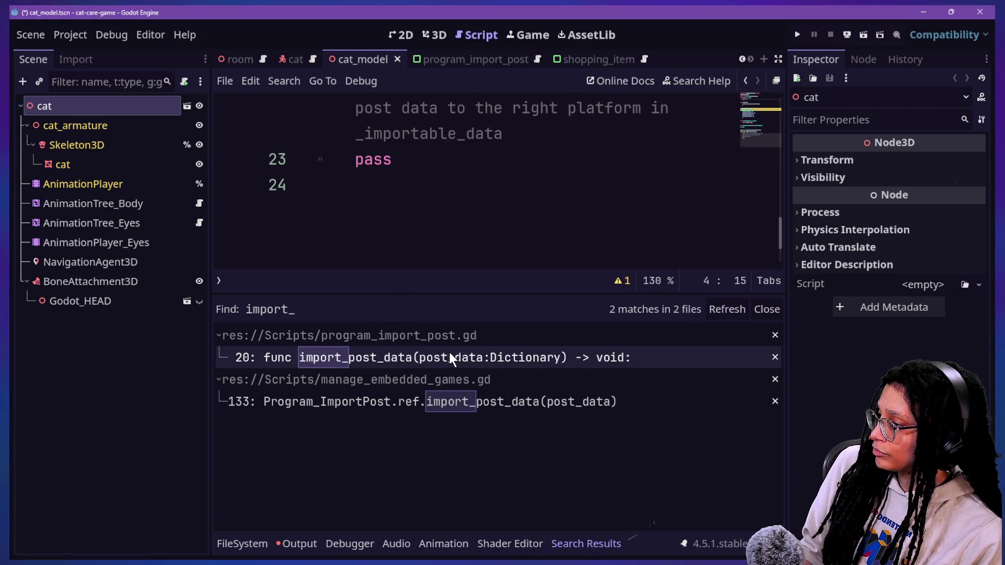
left_click(449, 356)
left_click(499, 127)
scroll(499, 127, "up", 6)
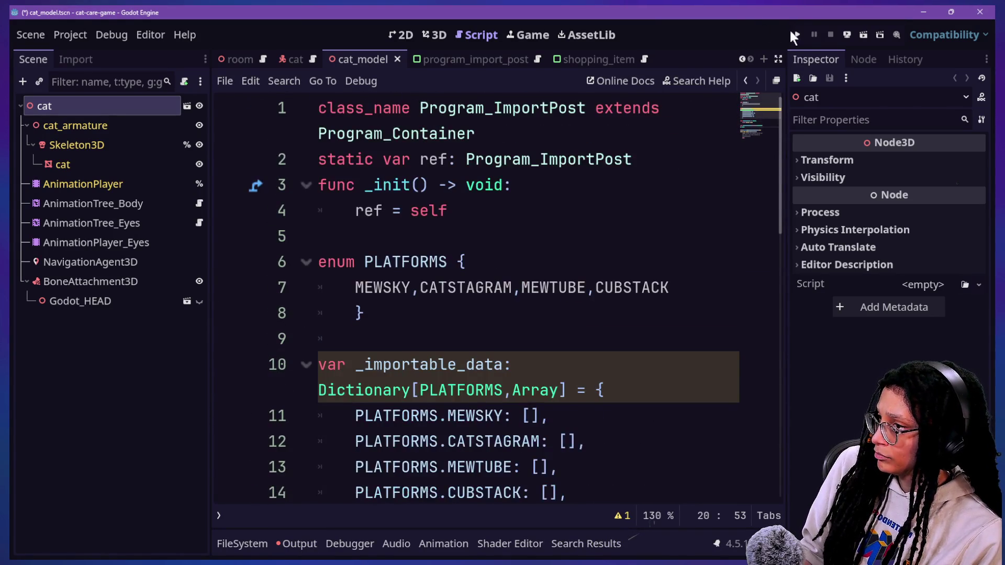
left_click(793, 33)
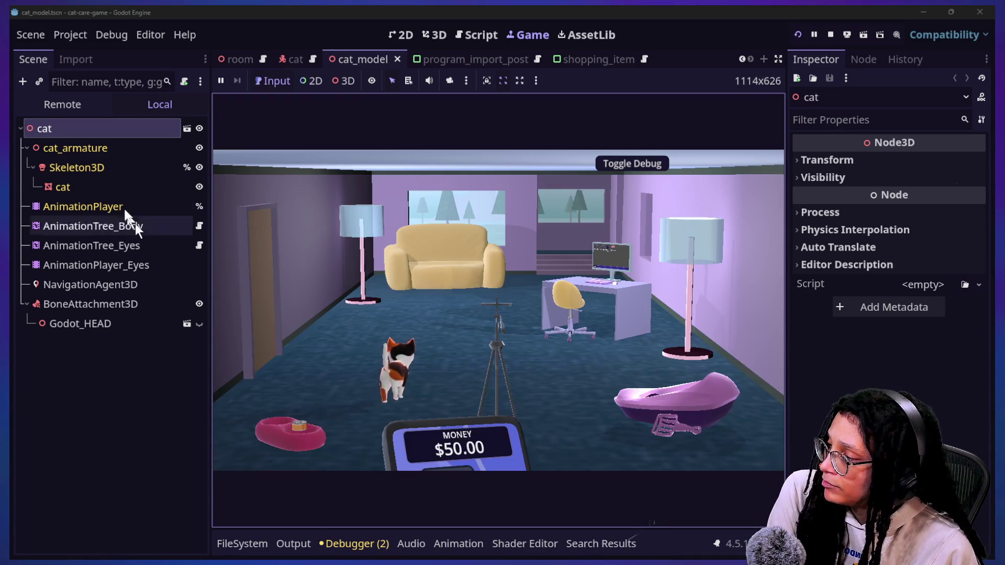
In distraction-free mode, open Post Planner on the desk computer and pick the Catstagram platform
left_click(778, 60)
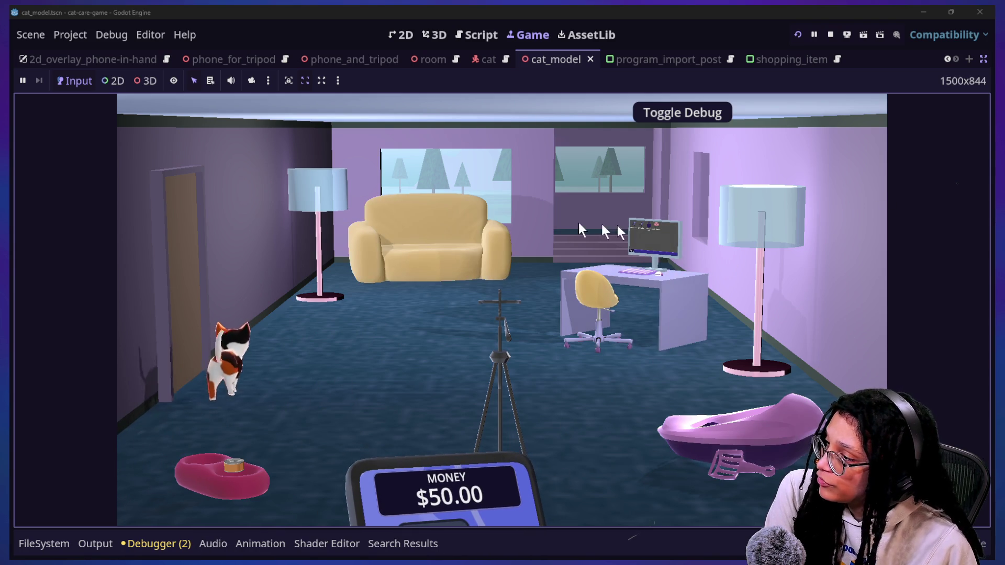
left_click(672, 255)
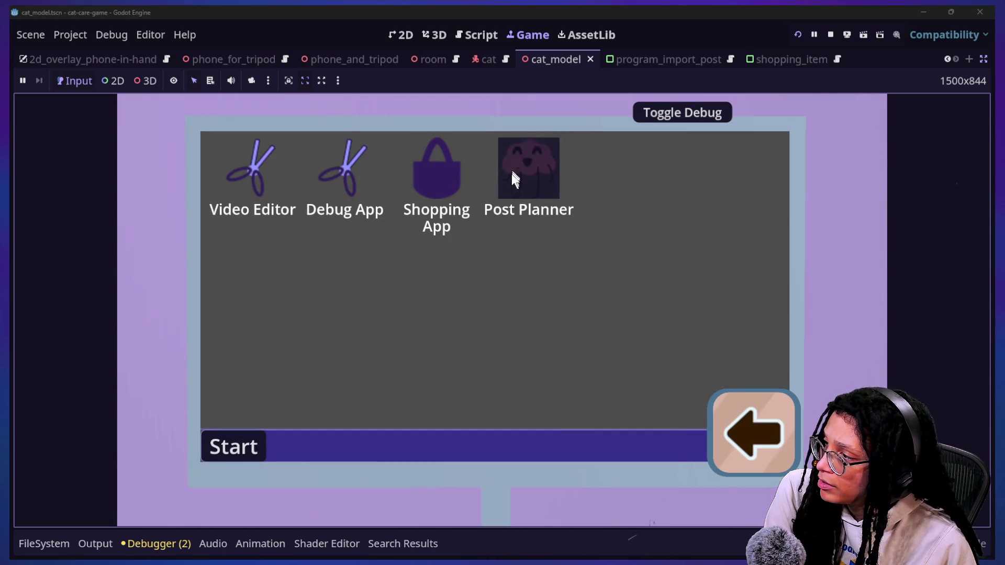
left_click_drag(513, 178, 523, 300)
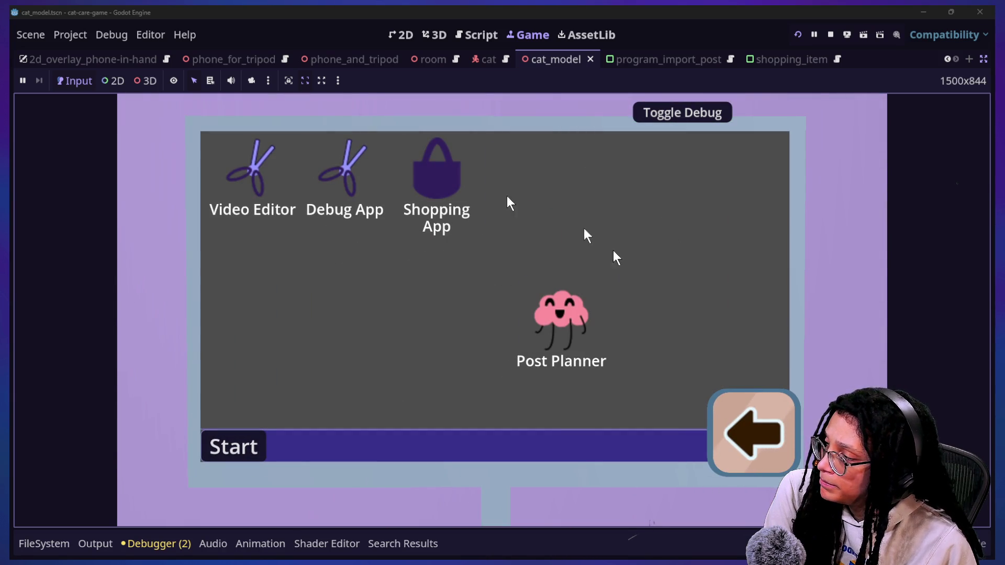
double_click(533, 309)
left_click(492, 286)
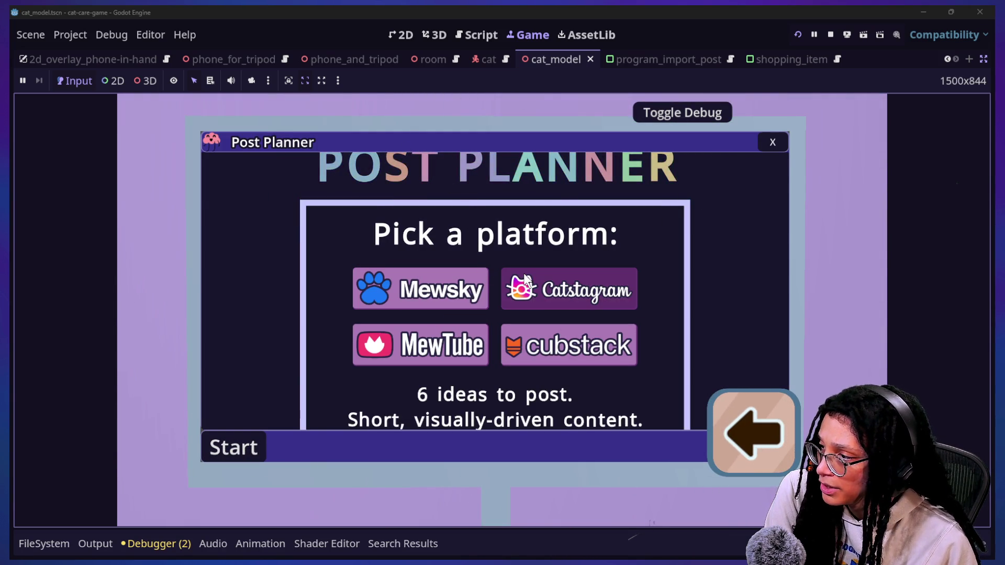
left_click(586, 293)
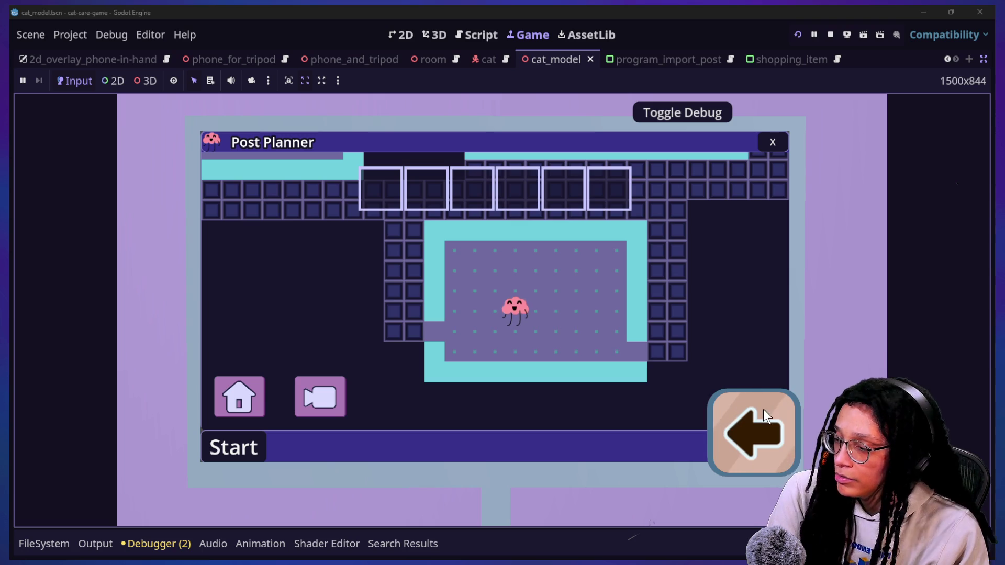
Close Post Planner, step back to the room, and stop the running game
left_click(767, 140)
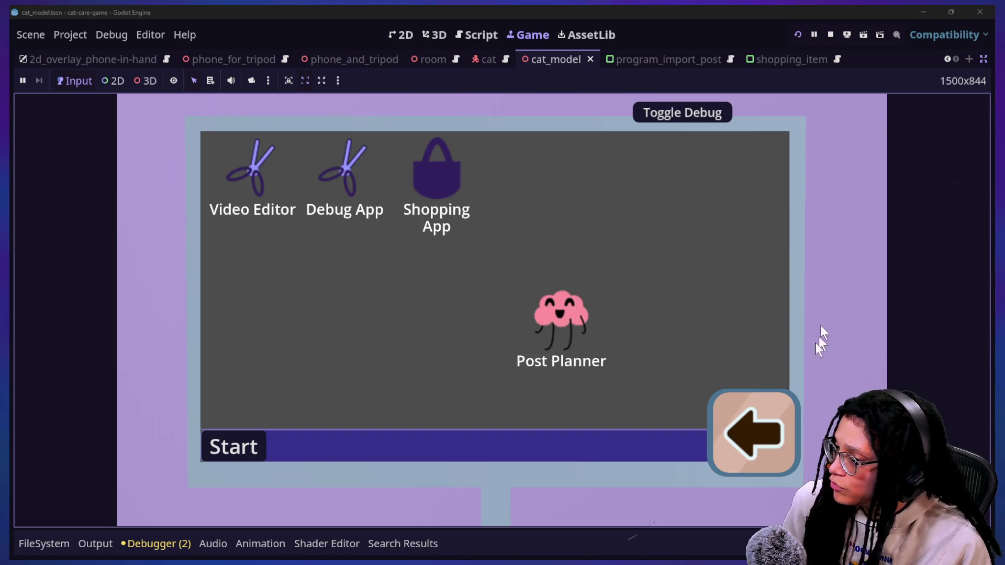
left_click(789, 408)
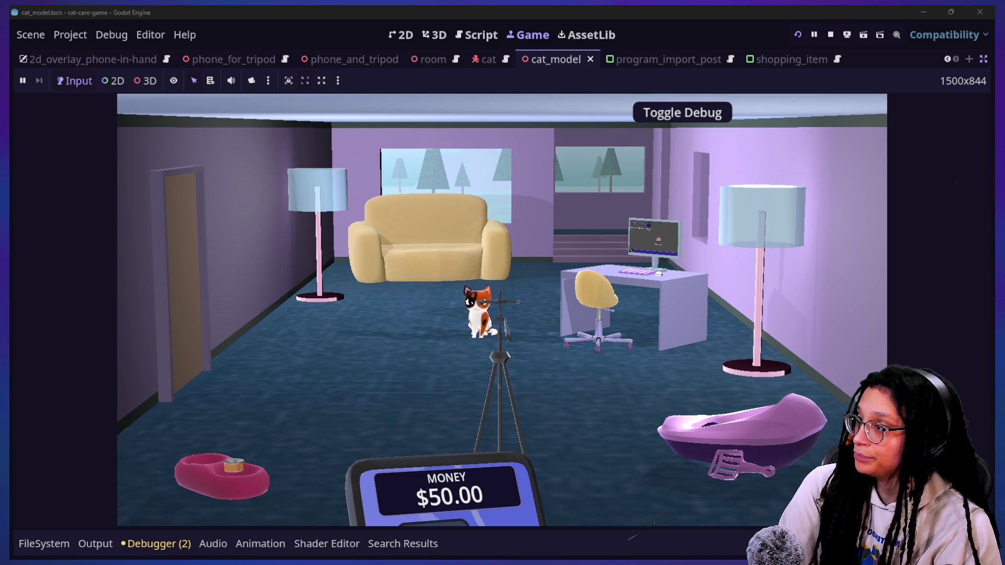
left_click(830, 34)
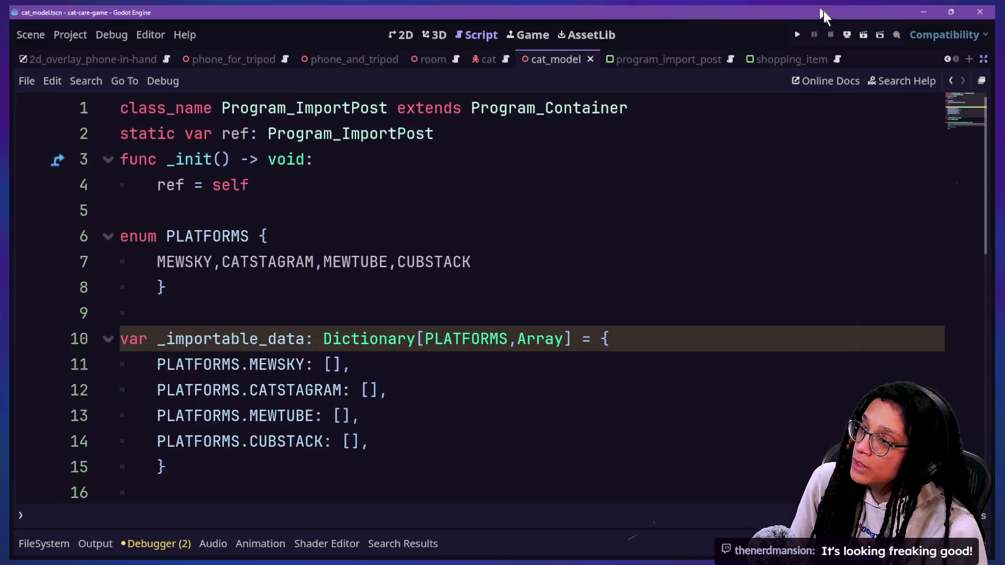
Relaunch the game and test the close-up, tripod phone and full-room camera views
left_click(794, 36)
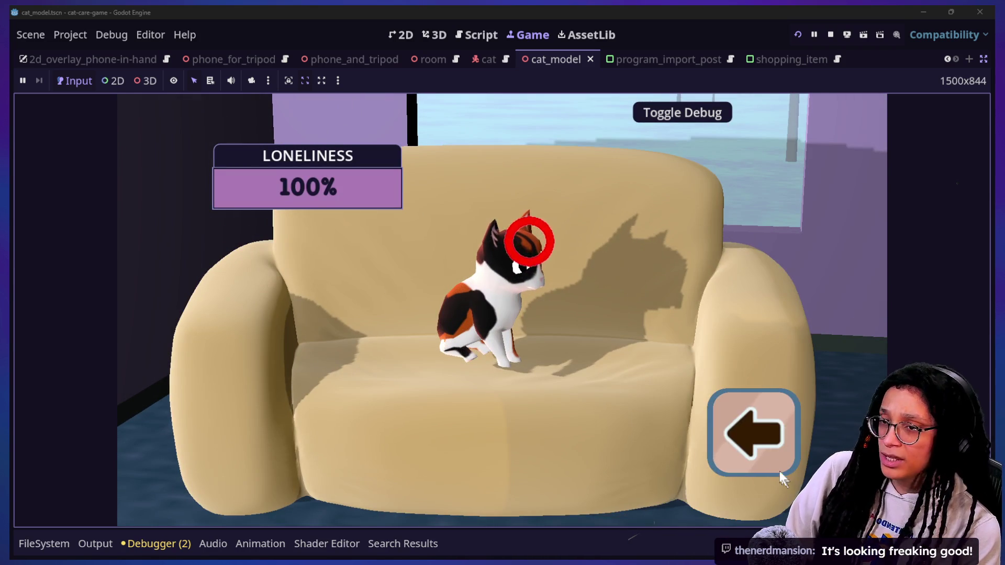
left_click(771, 444)
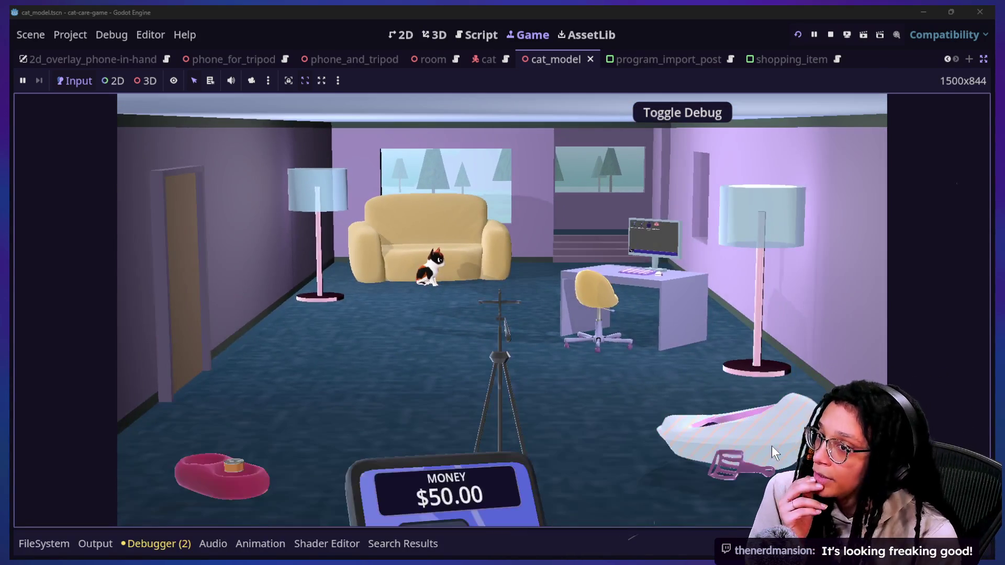
left_click(497, 314)
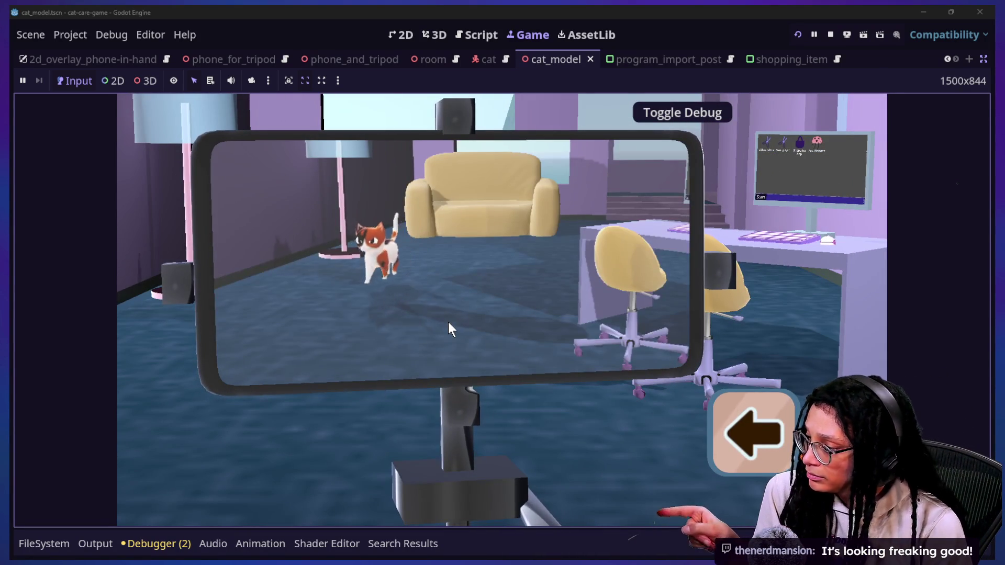
left_click(449, 323)
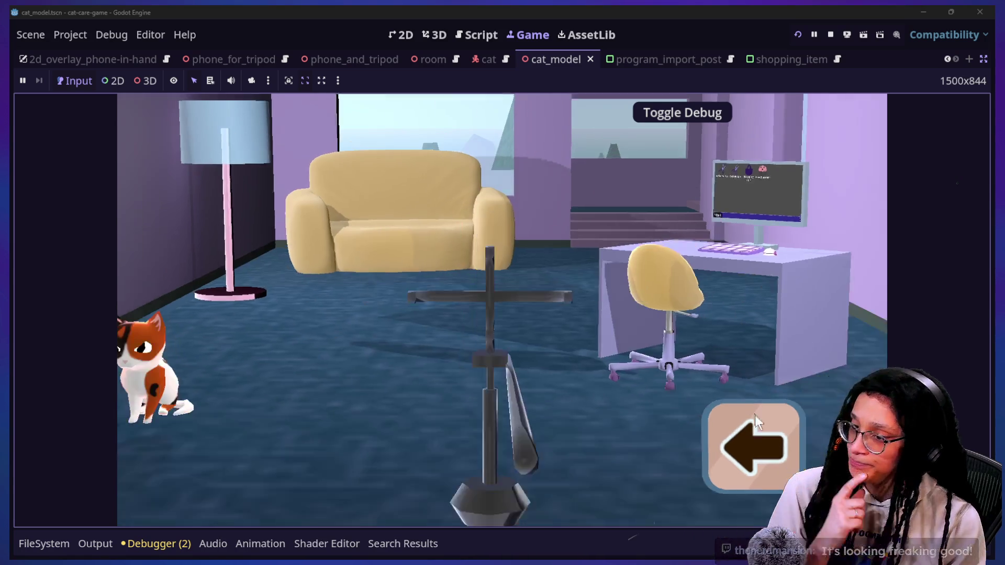
left_click(755, 415)
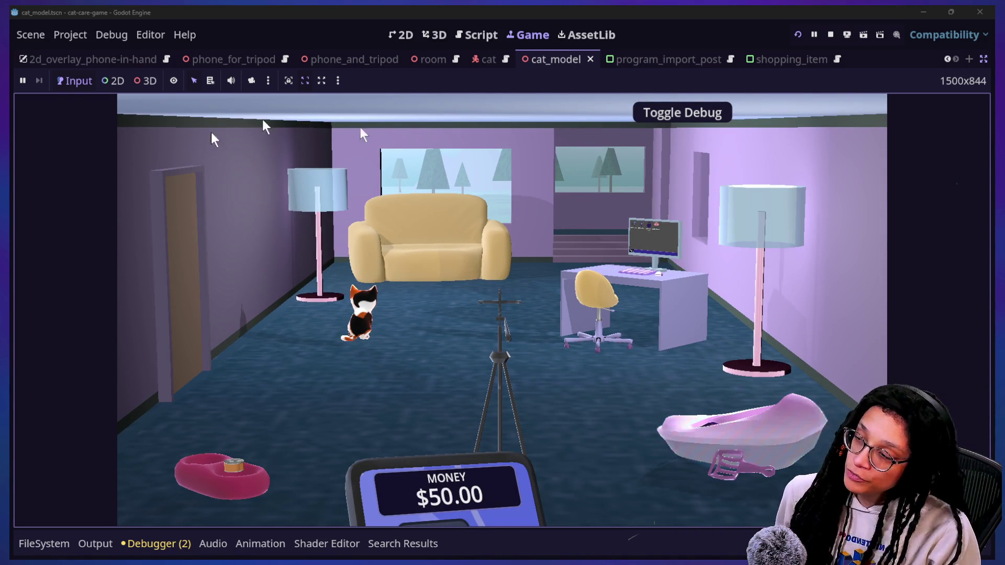
mouse_move(460, 466)
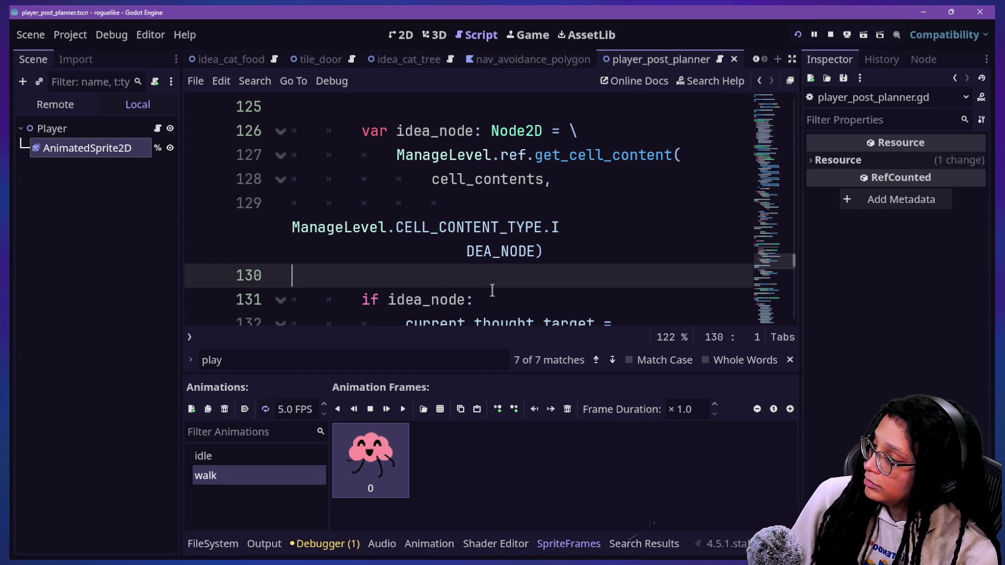
Place the caret on line 131, then switch to the Canva design window
left_click(492, 290)
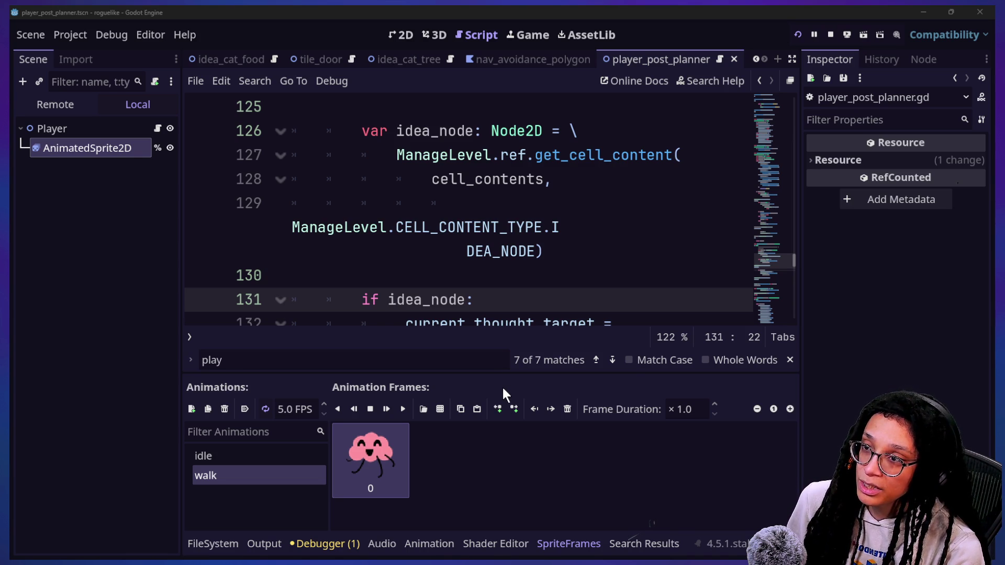
key("alt+Tab")
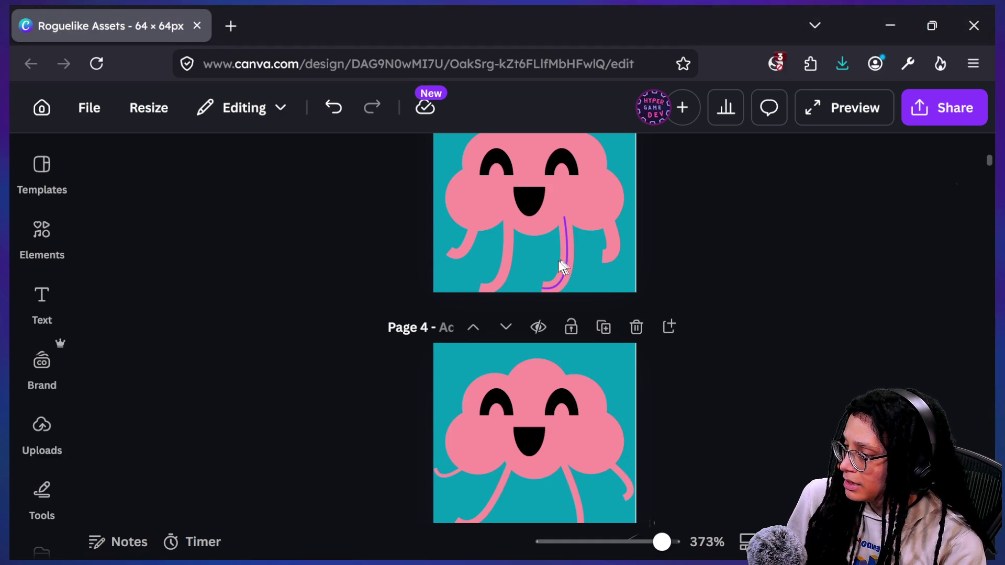
Give the two left pink leg lines on Page 4 a stroke weight of 3
scroll(554, 265, "down", 2)
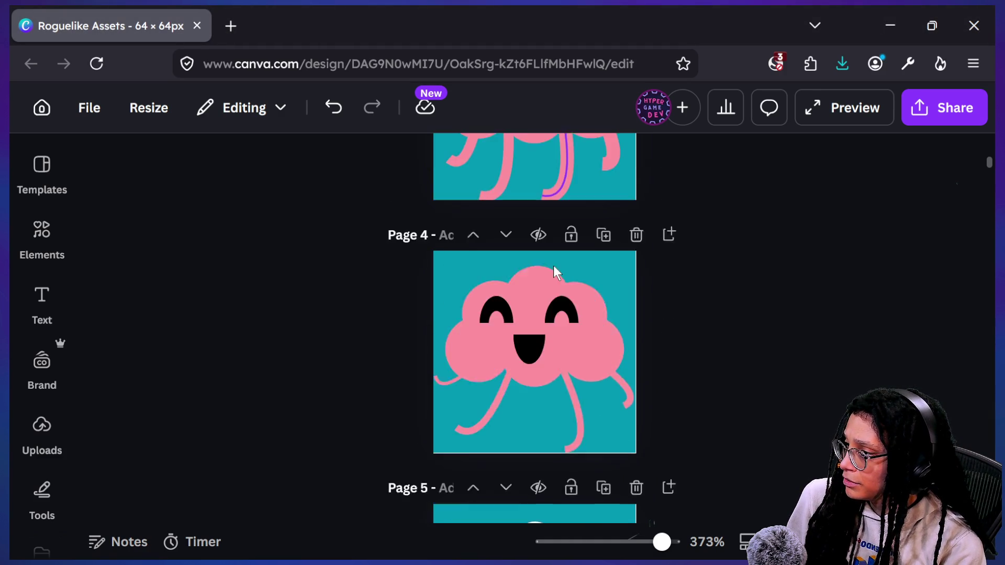
scroll(554, 265, "up", 2)
left_click(470, 451)
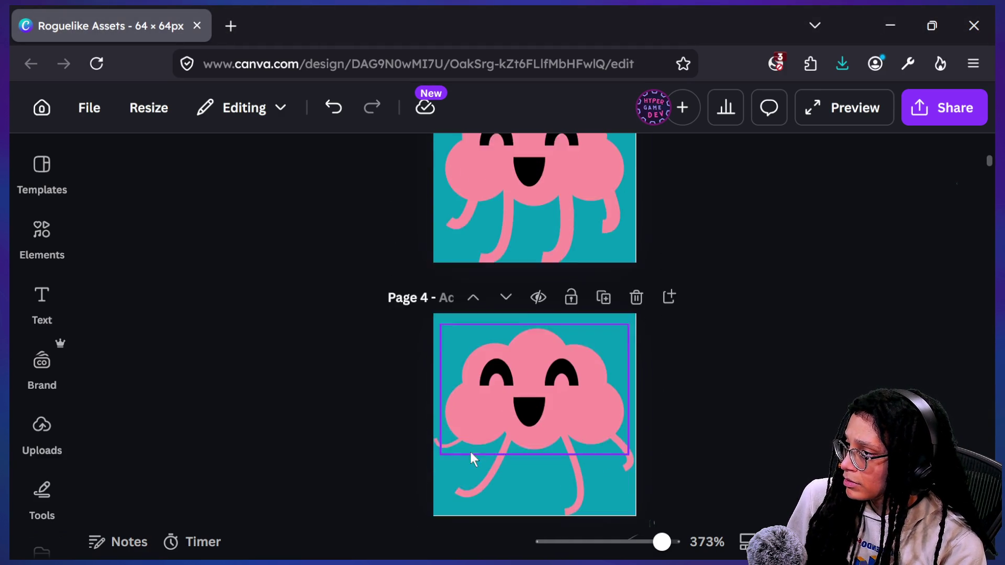
left_click(445, 453)
left_click(475, 467)
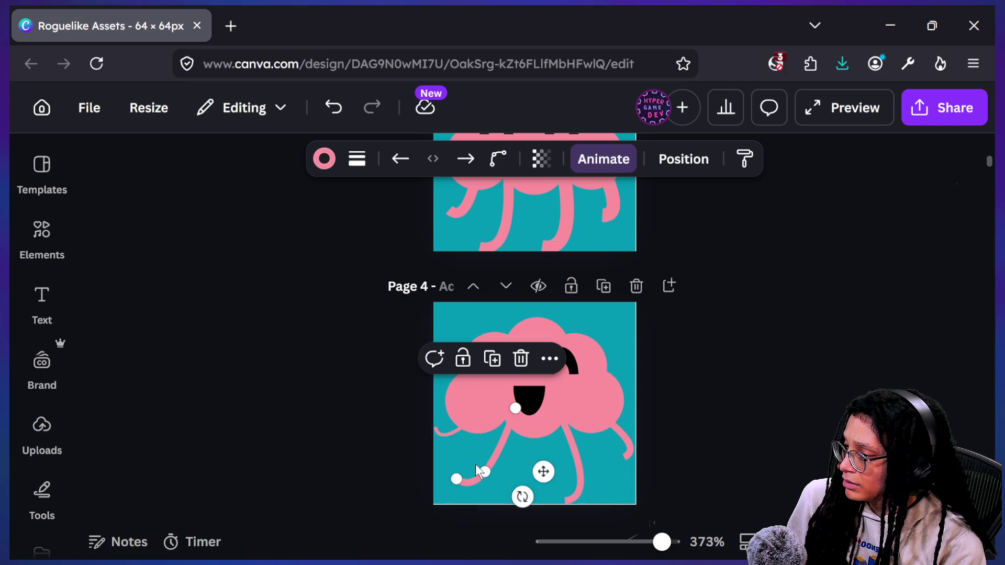
left_click(434, 433, "shift")
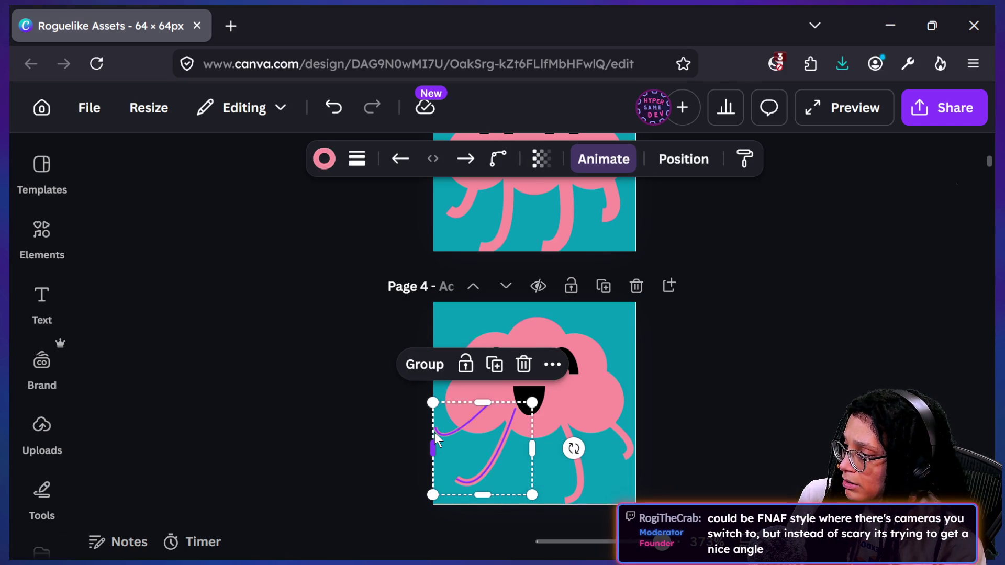
left_click(357, 159)
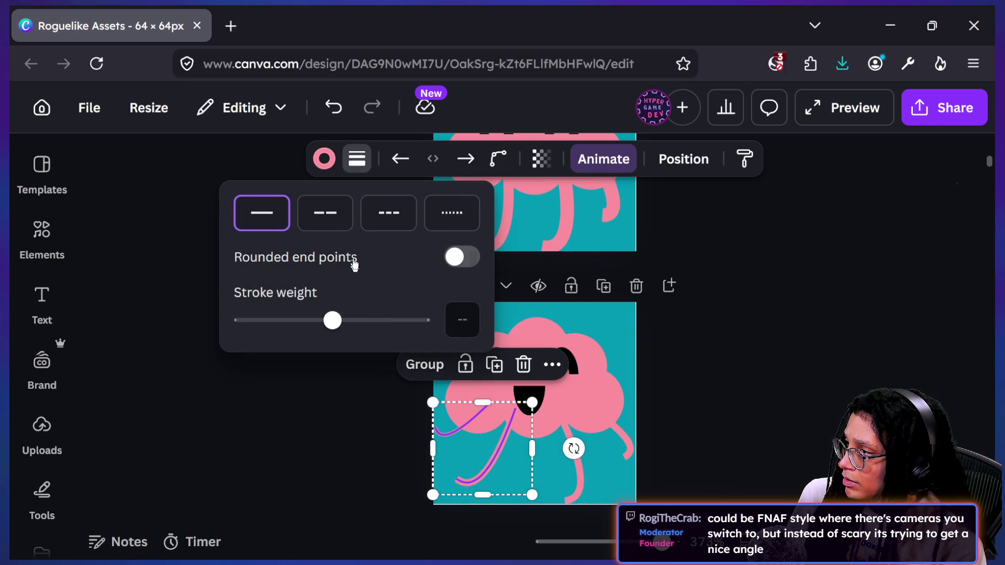
key("Return")
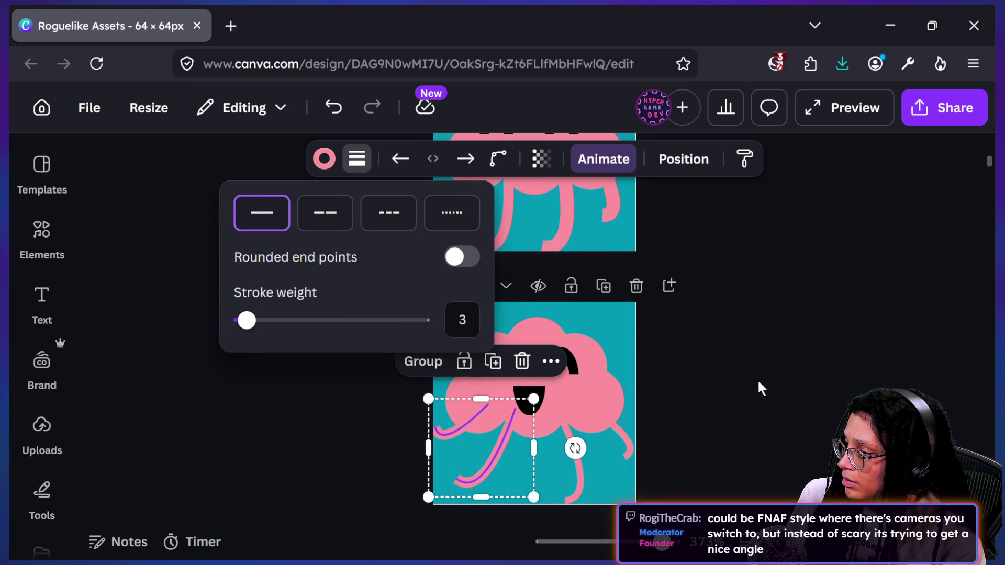
Give the two right pink leg lines a stroke weight of 4
left_click(580, 477)
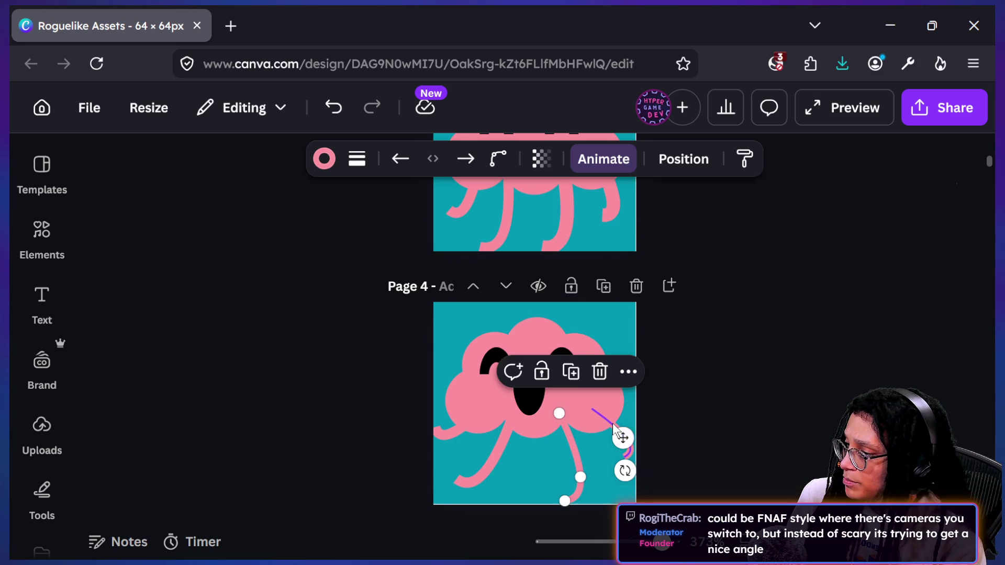
left_click(609, 423, "shift")
left_click(358, 159)
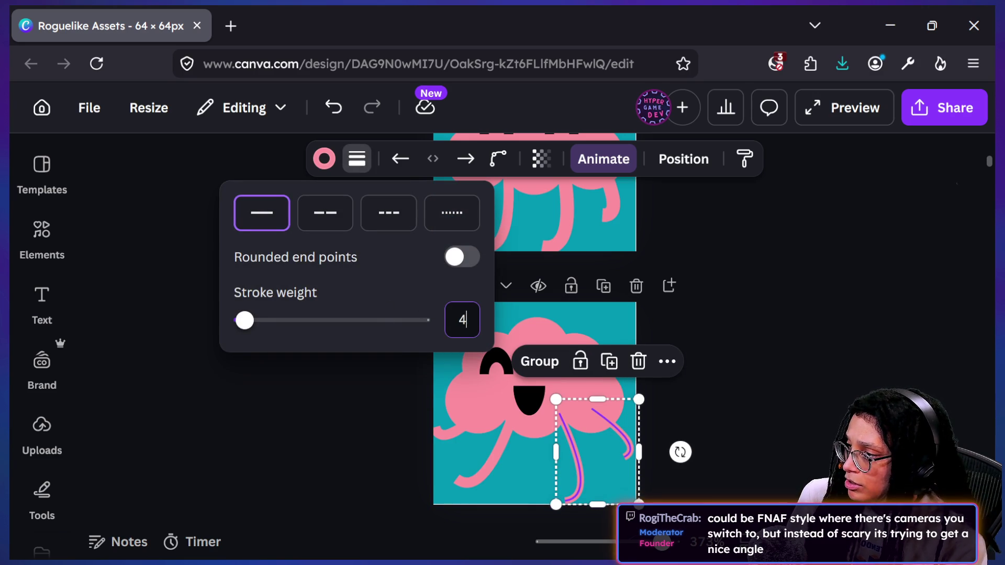
key("Return")
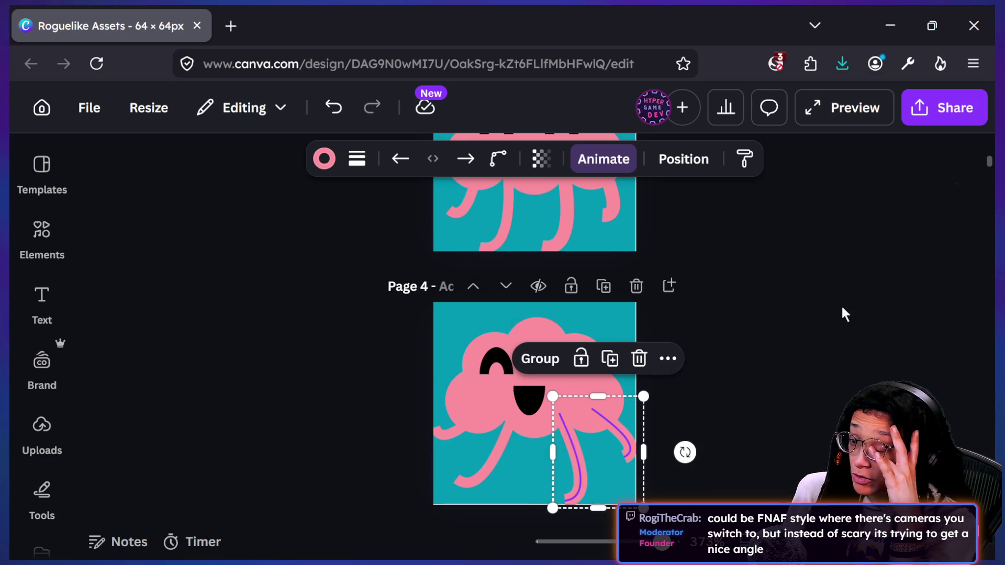
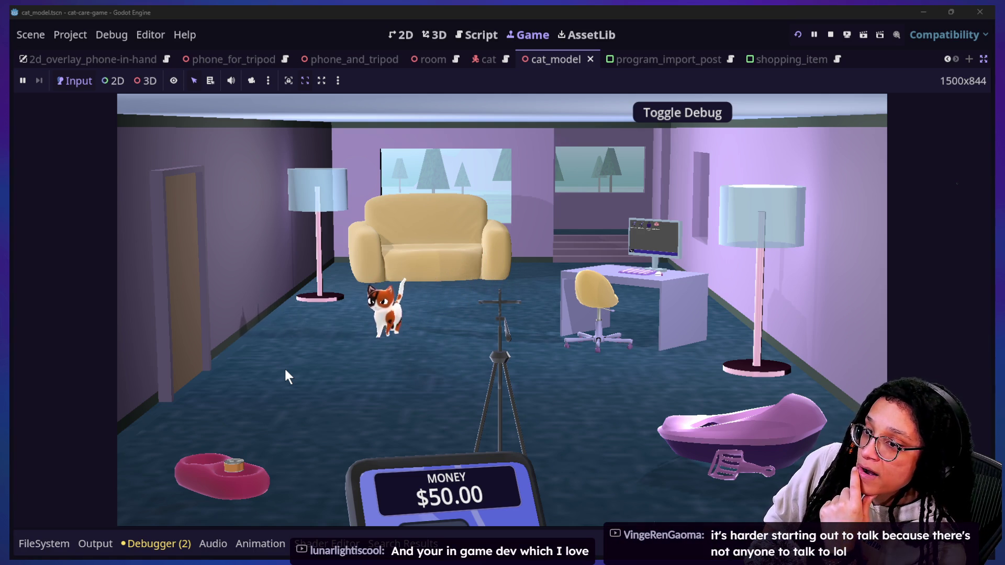
Bring up the Obsidian notes window, move it left and show the vault's file list
key("alt+Tab")
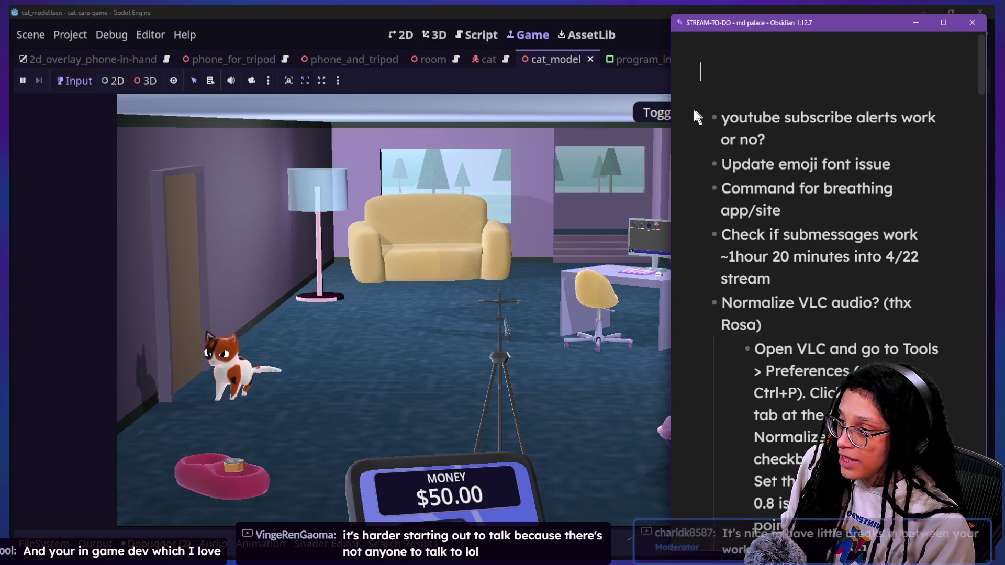
left_click(715, 61)
mouse_move(743, 27)
left_mouse_down()
mouse_move(212, 212)
mouse_move(165, 146)
left_mouse_up()
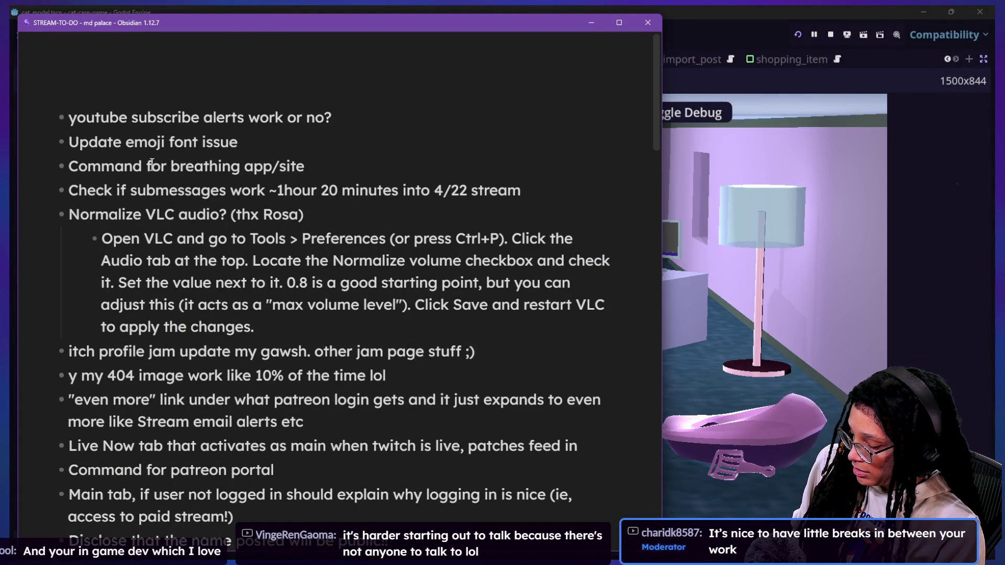
key("ctrl+backslash")
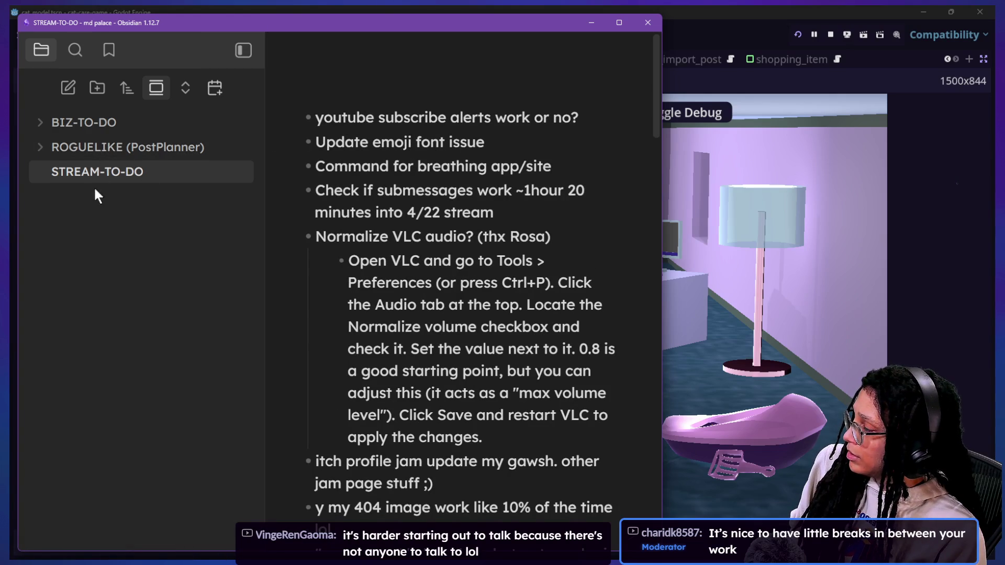
left_click(90, 149)
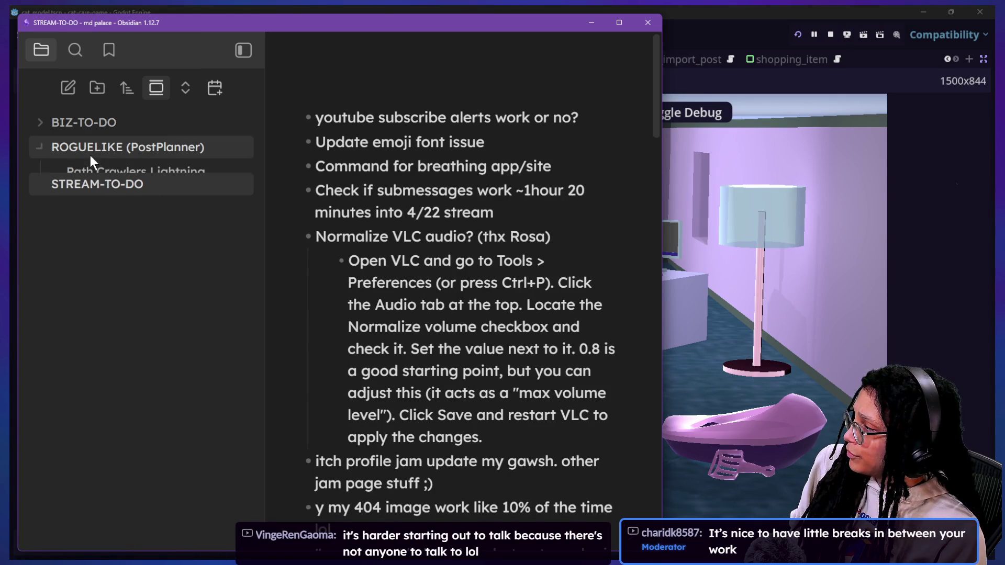
Create a new vault folder named CATGAME and expand it
left_click(92, 90)
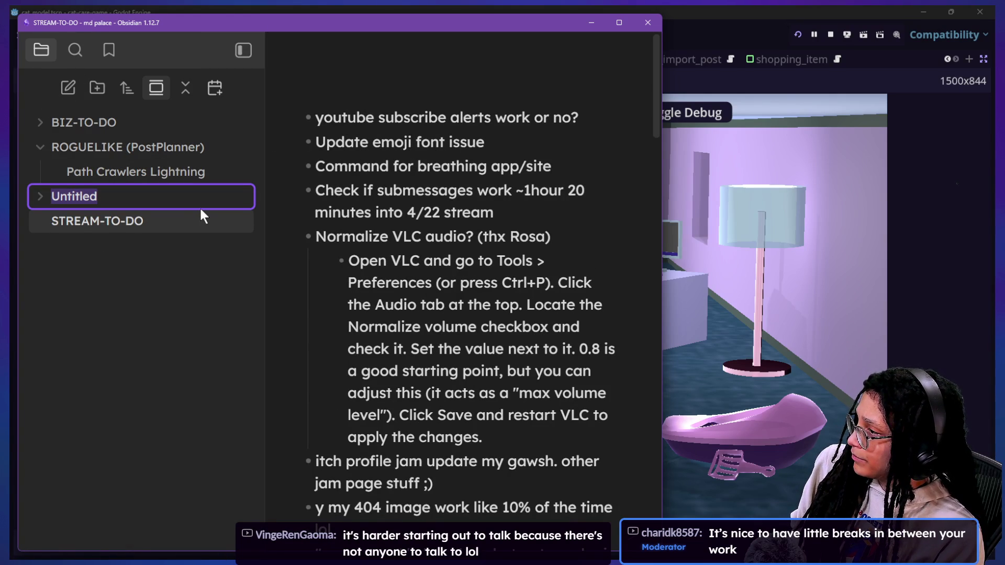
type("CATG")
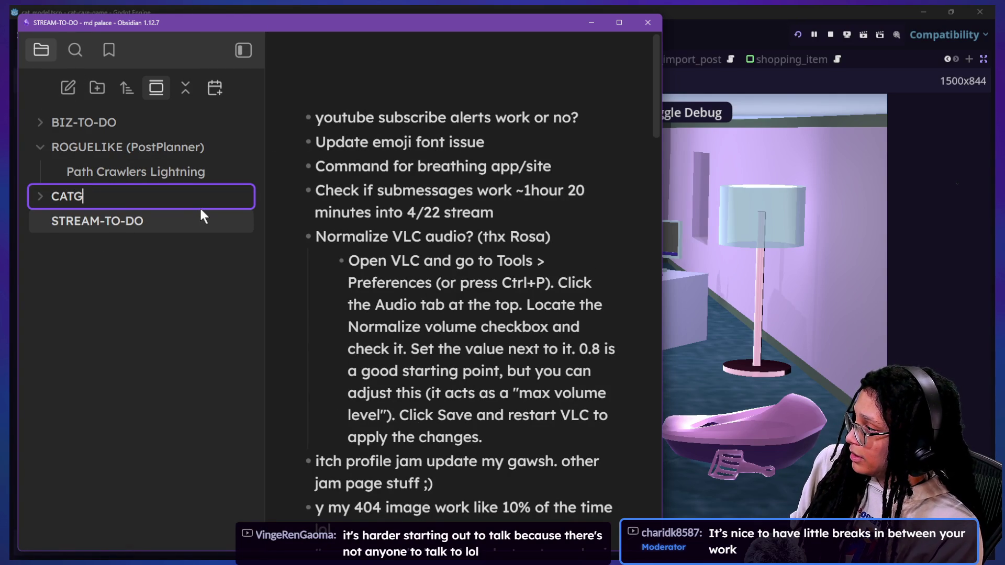
type("AME")
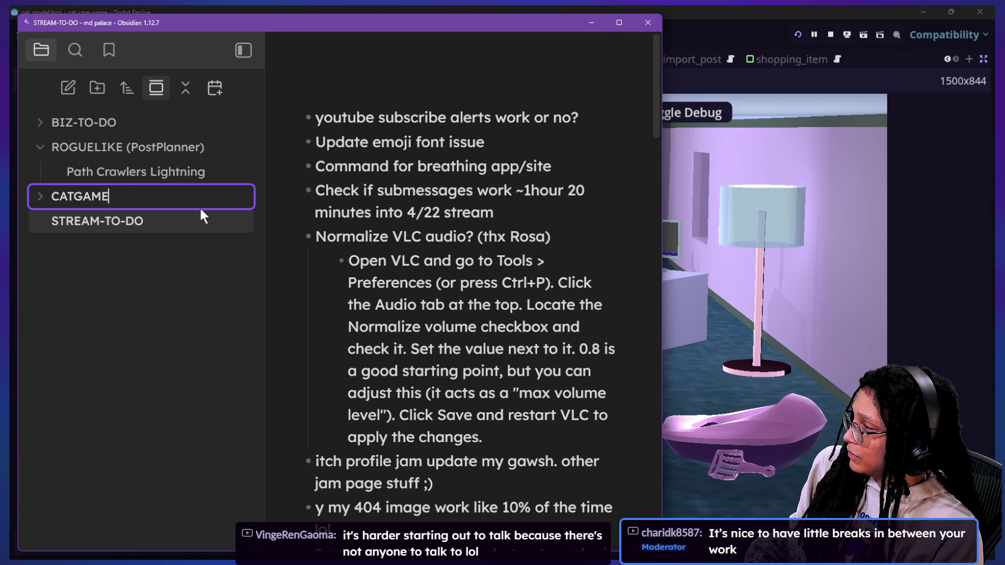
key("Return")
left_click(42, 147)
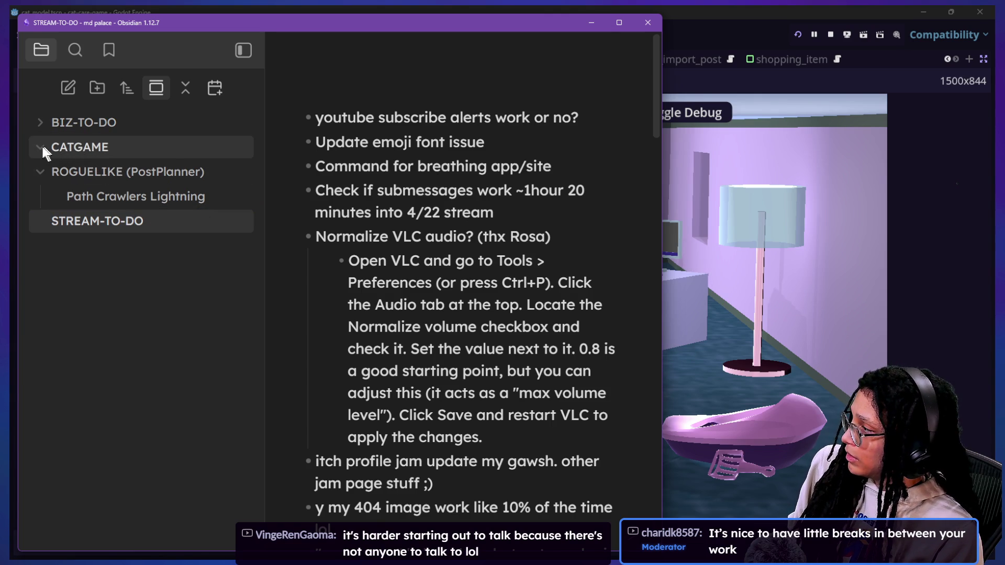
Create a new note titled minigame-ideas inside the CATGAME folder
right_click(73, 150)
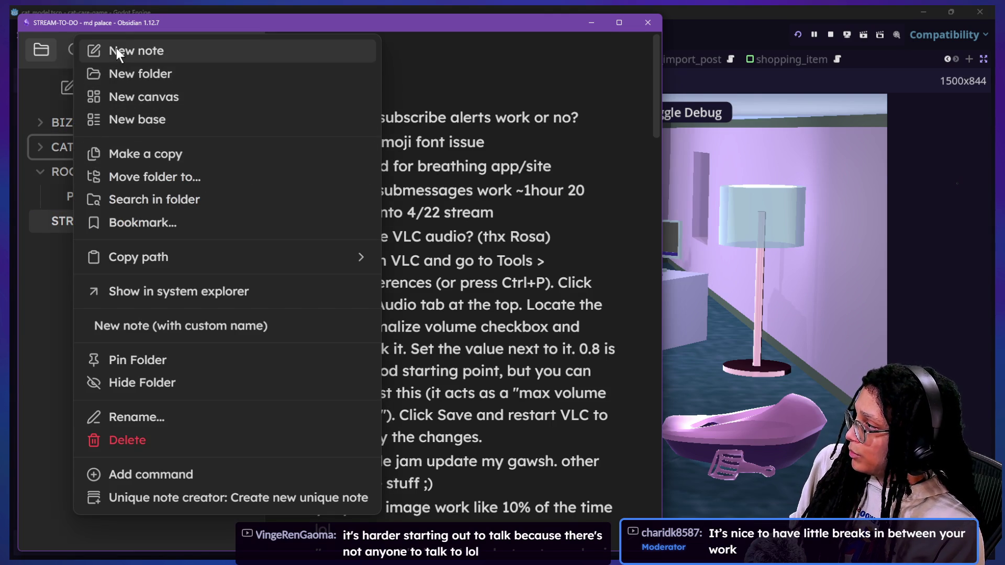
left_click(116, 48)
type("miniga")
key("BackSpace")
key("BackSpace")
key("BackSpace")
key("BackSpace")
key("BackSpace")
key("BackSpace")
type("miniga")
key("BackSpace")
key("BackSpace")
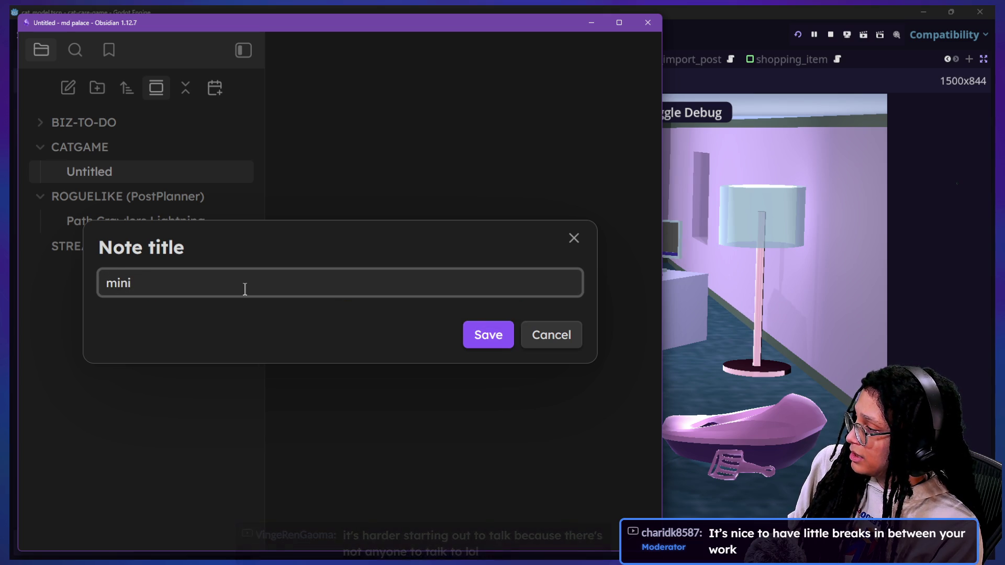
type("/emb")
key("BackSpace")
key("BackSpace")
key("BackSpace")
key("BackSpace")
type("g")
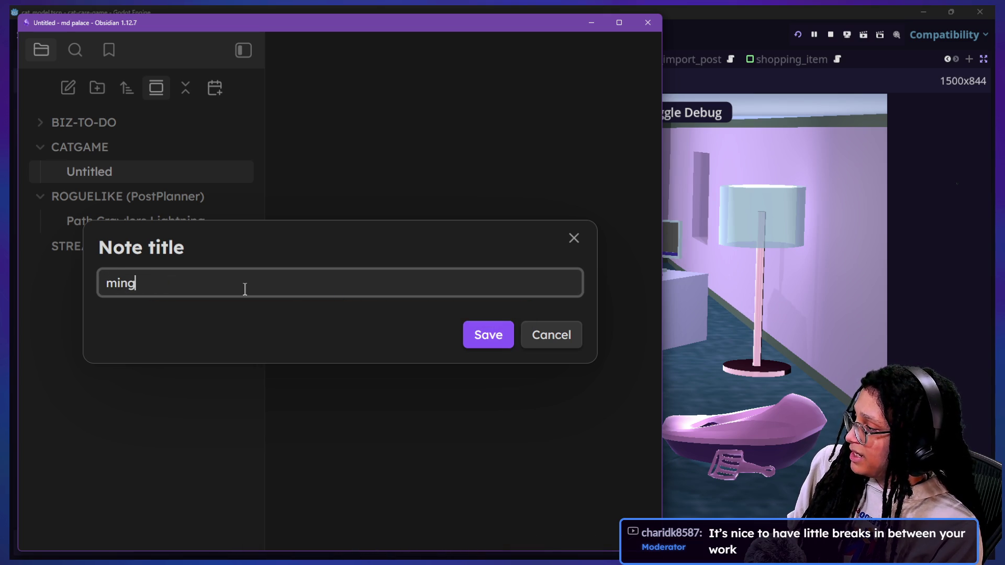
type("igame-ideas")
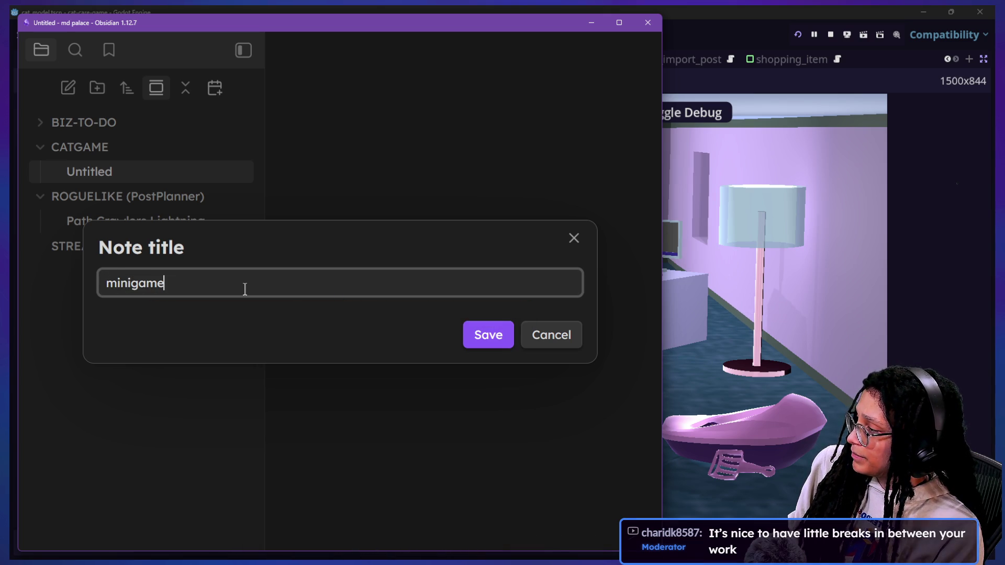
key("Return")
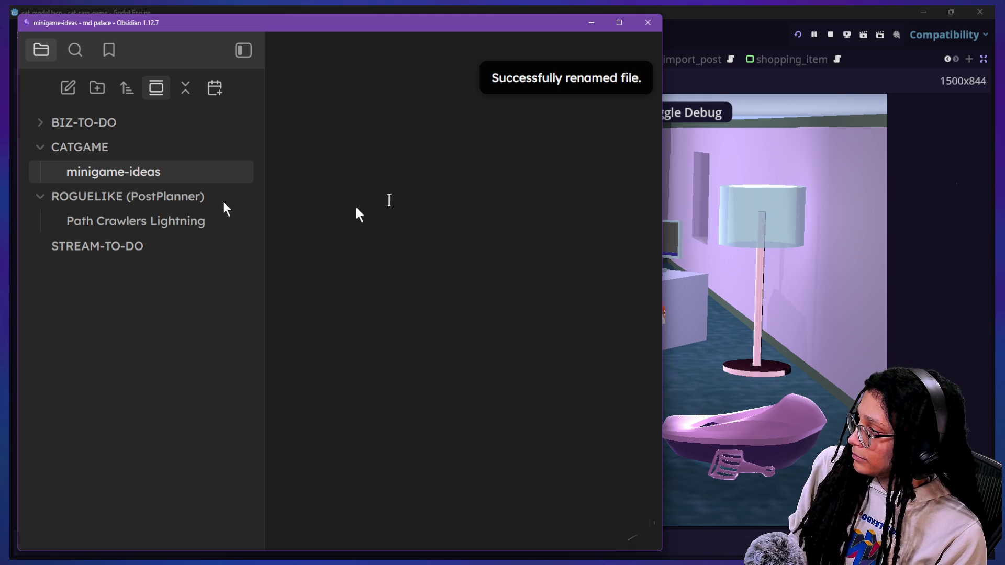
Write the FNAF-style camera switching for pics/vids idea in the note
type("FNAN")
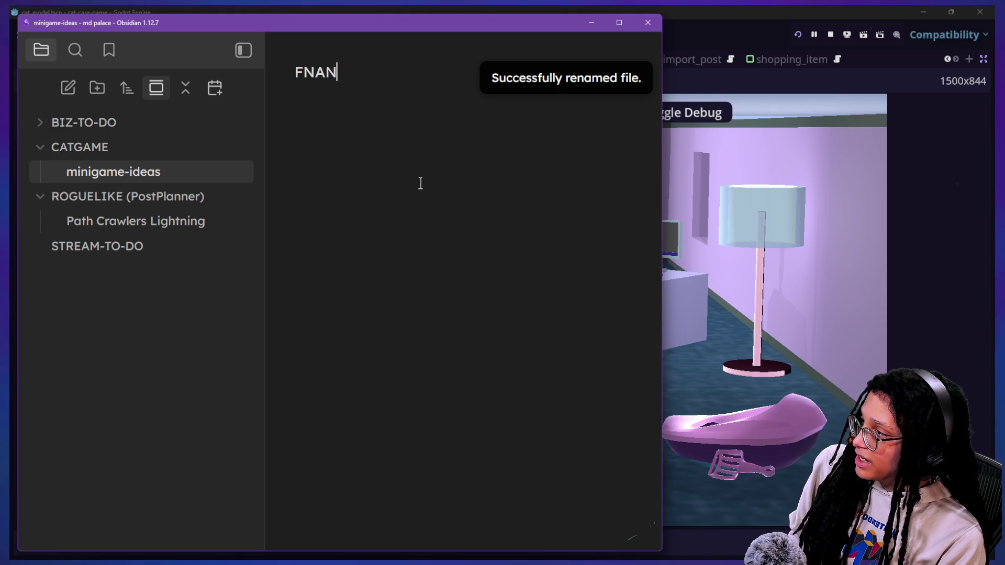
type("tyl3 ")
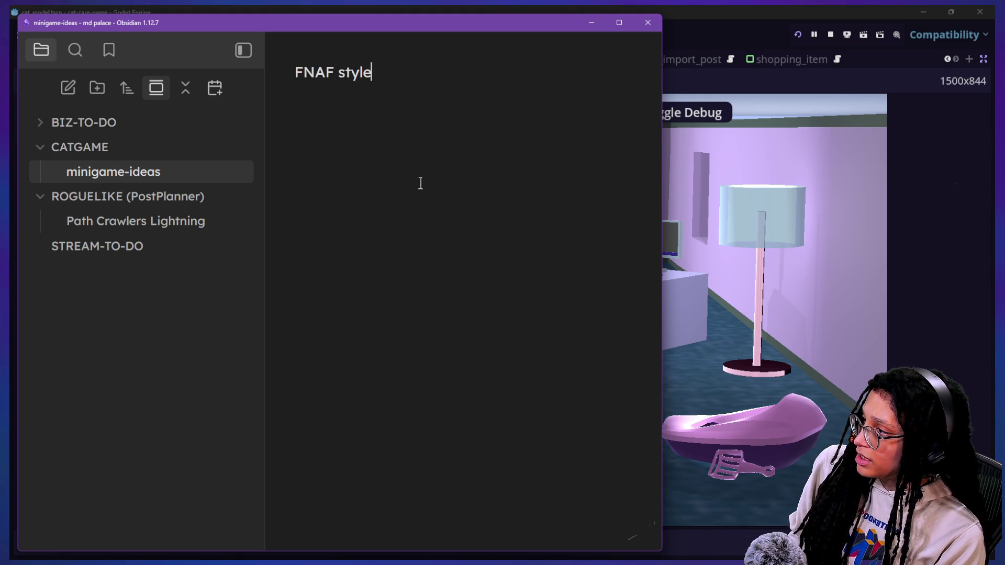
type("amera")
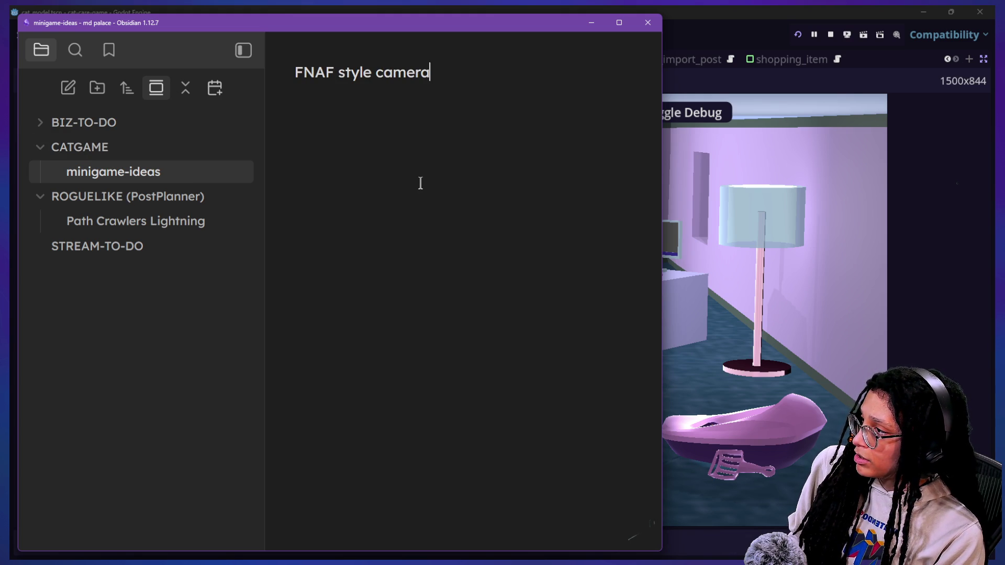
type(" switching ")
type("for pics")
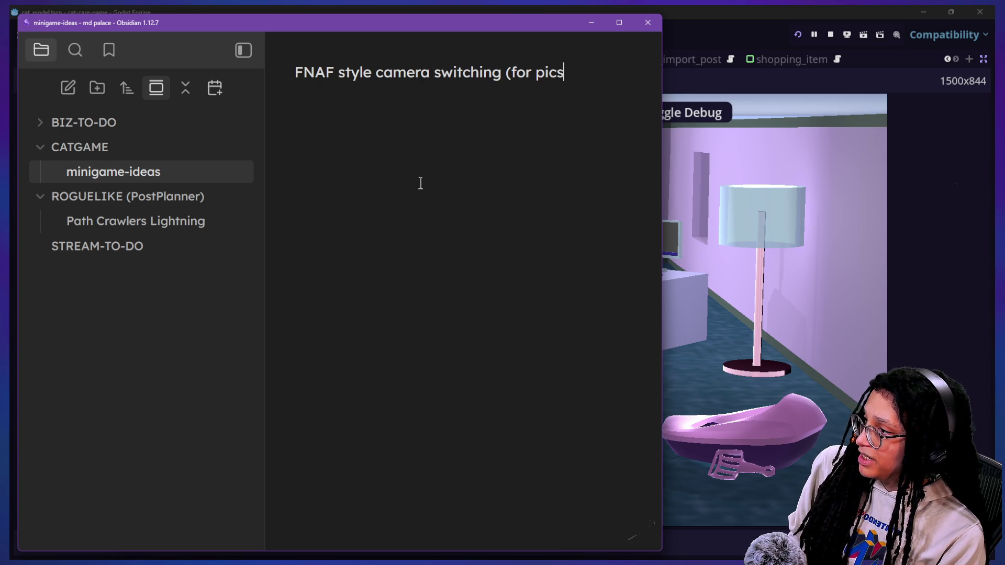
type("vids? ")
type("smt")
type("- THan")
key("BackSpace")
key("BackSpace")
key("BackSpace")
key("BackSpace")
type("idea")
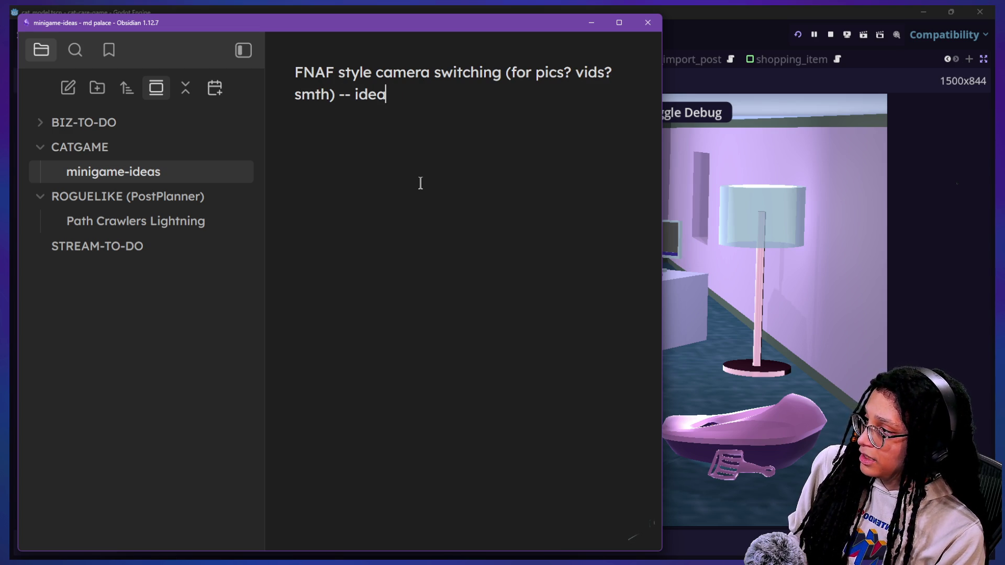
type(" by R")
key("BackSpace")
key("BackSpace")
type("y Rogi")
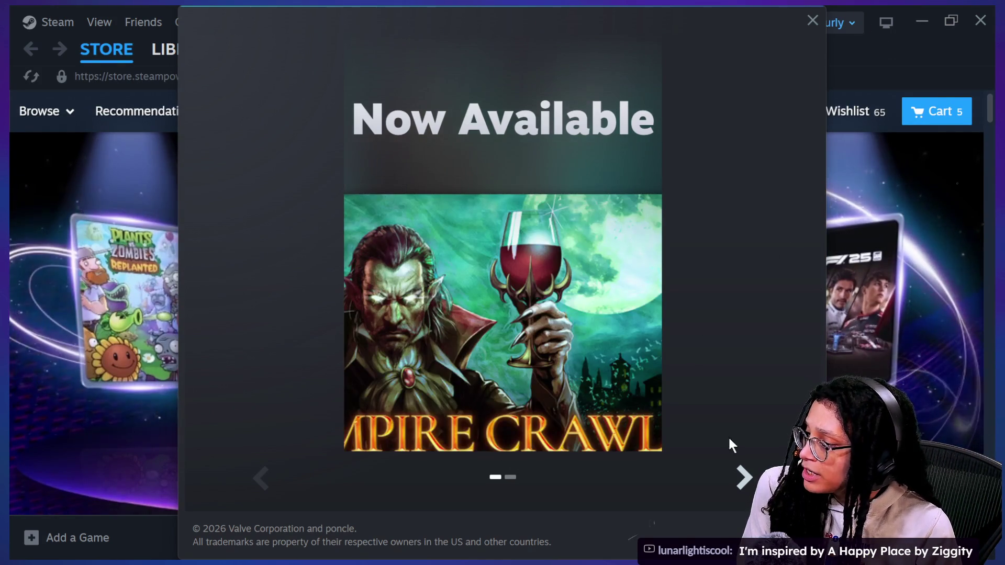
Dismiss the Steam promotional pop-up and open the game library
left_click(738, 474)
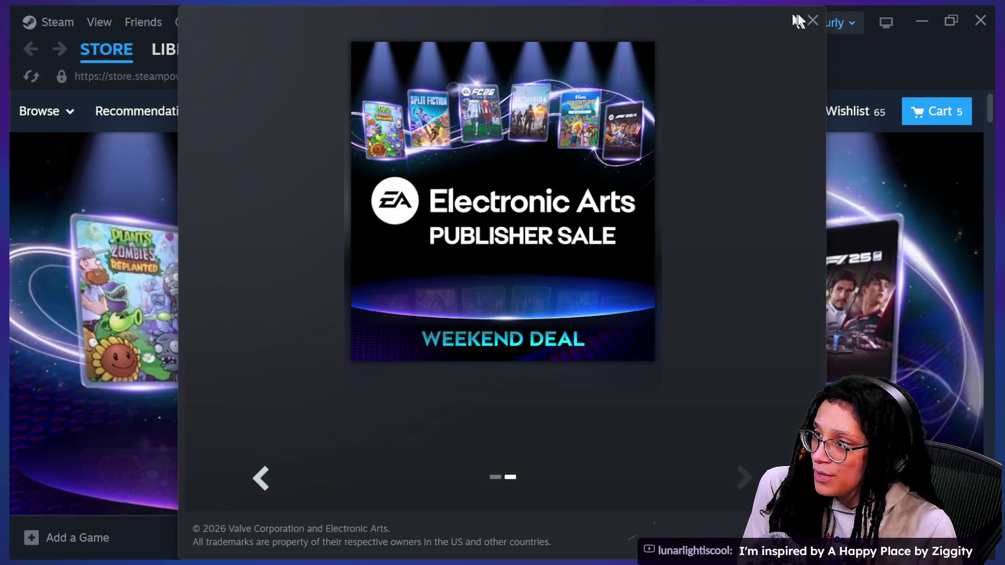
left_click(813, 20)
left_click(179, 51)
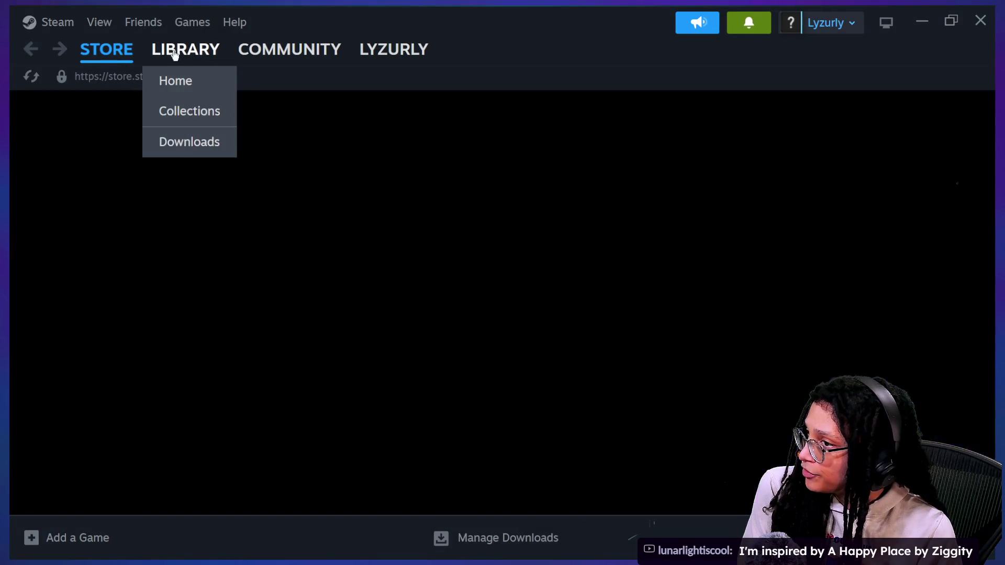
mouse_move(105, 49)
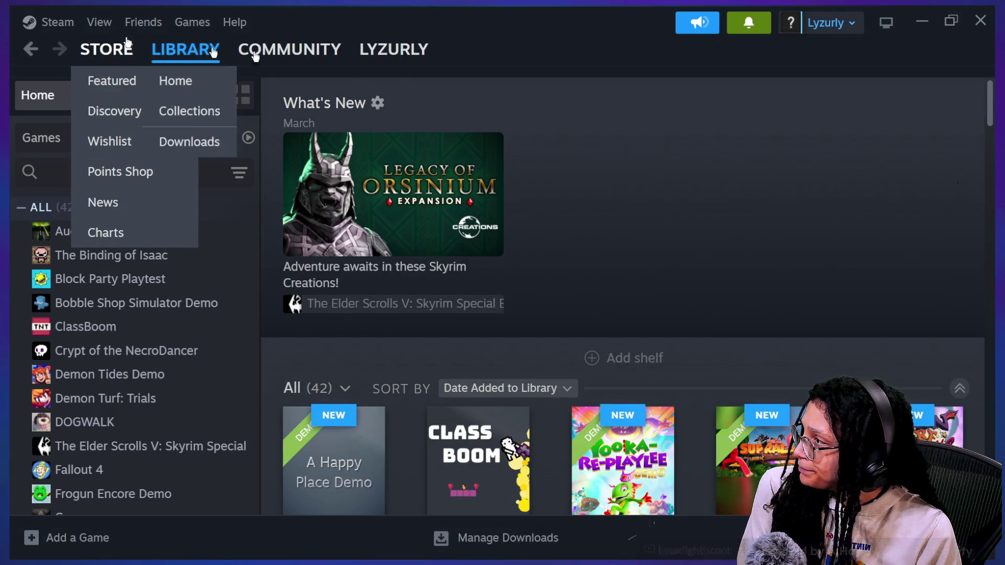
Scroll down through the library, then back up to the newest-added titles
scroll(645, 426, "down", 2)
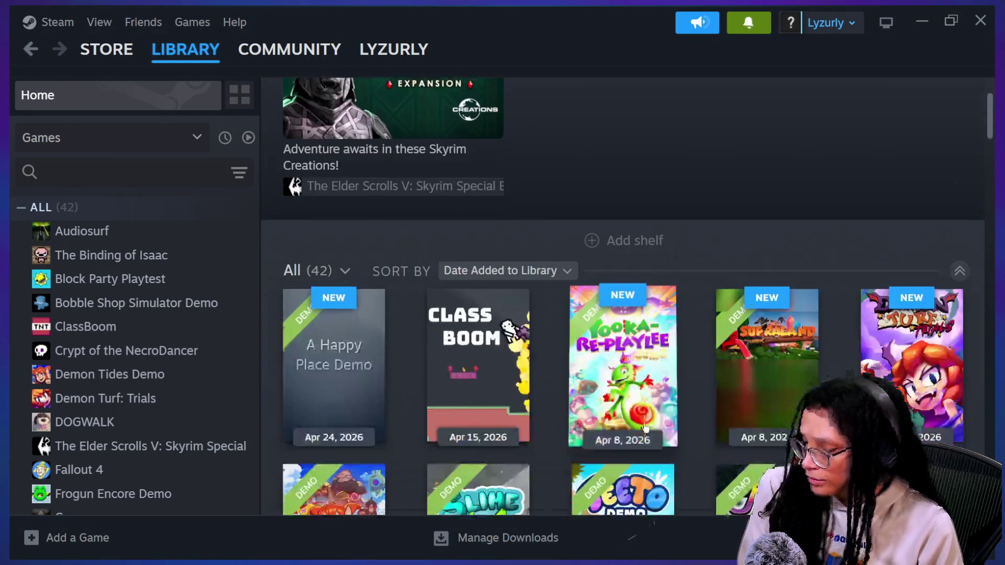
scroll(647, 445, "down", 3)
scroll(649, 465, "down", 2)
scroll(867, 388, "down", 1)
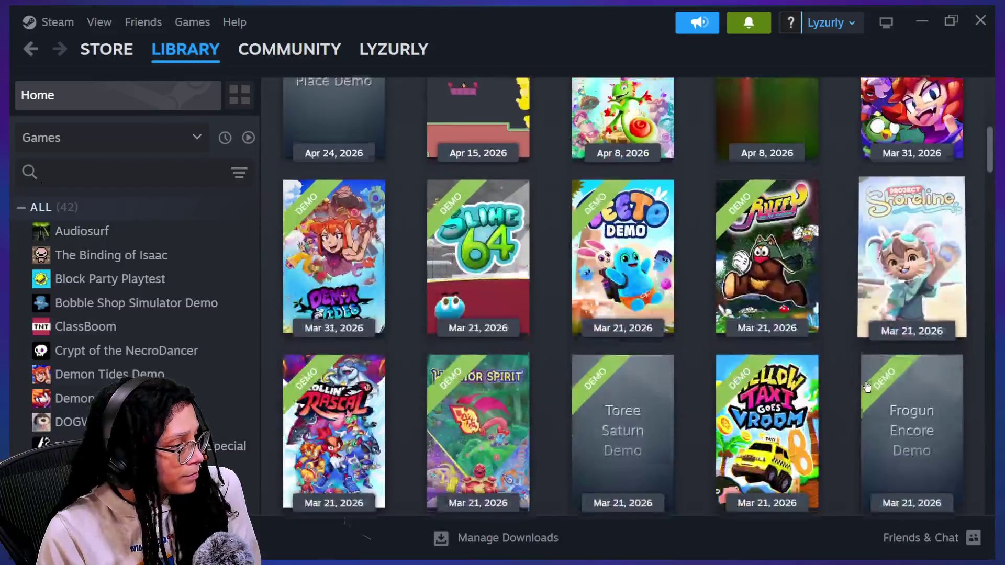
scroll(852, 390, "down", 1)
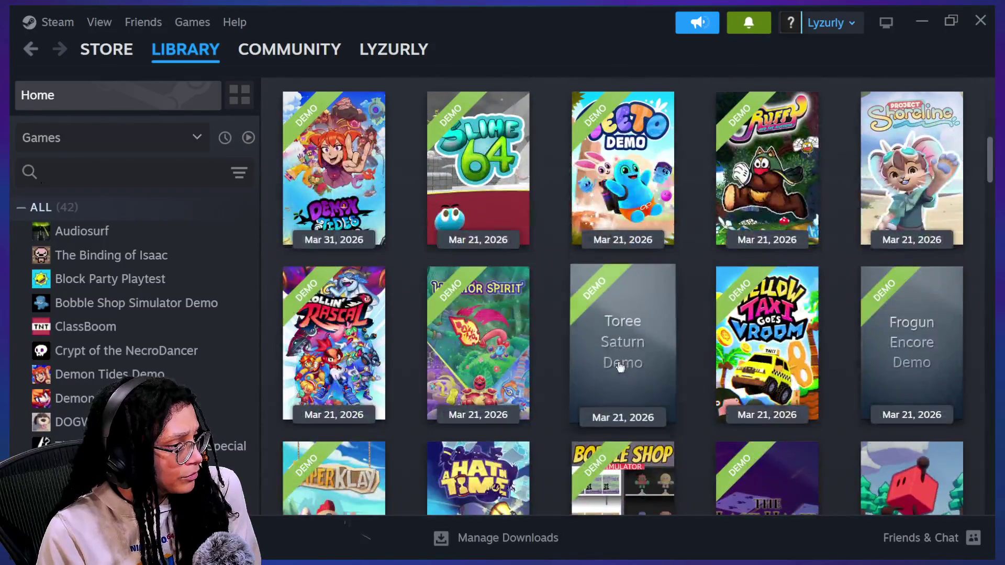
scroll(622, 340, "down", 1)
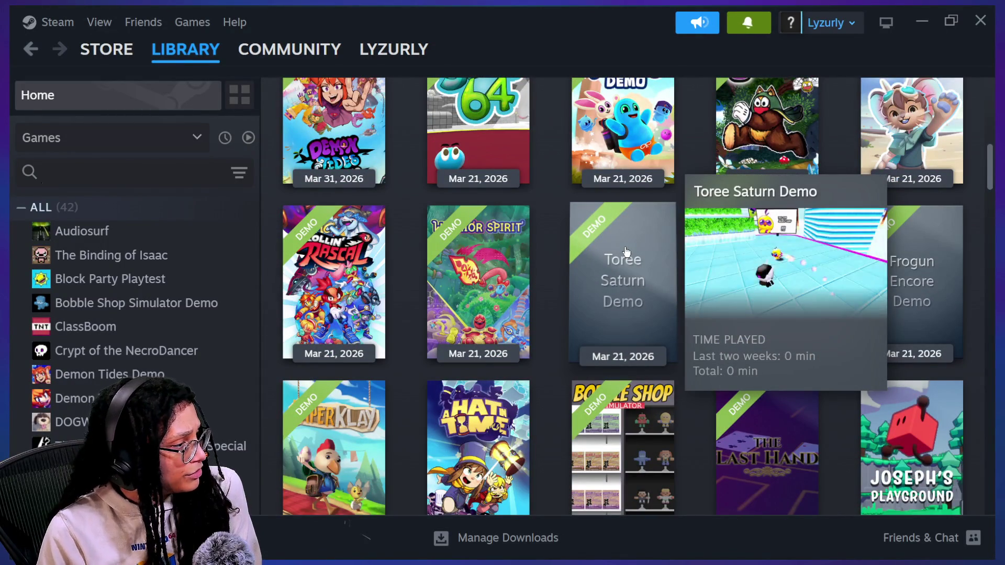
scroll(536, 254, "down", 1)
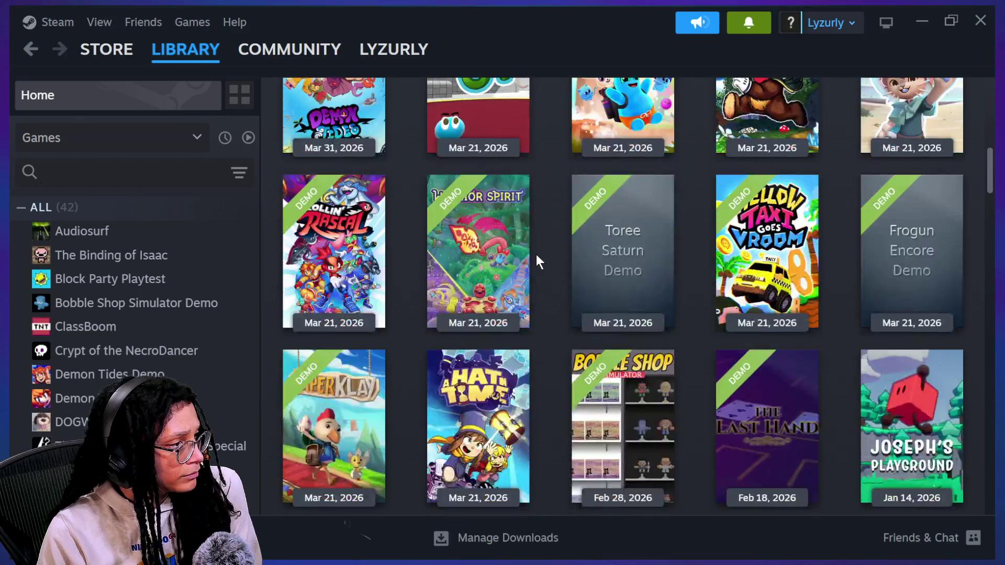
scroll(536, 254, "down", 3)
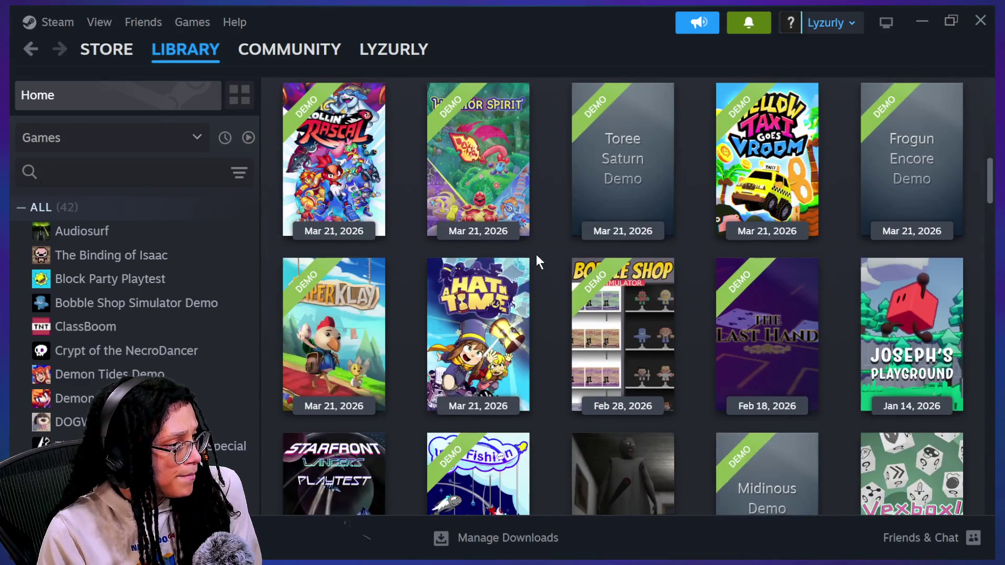
scroll(536, 255, "up", 7)
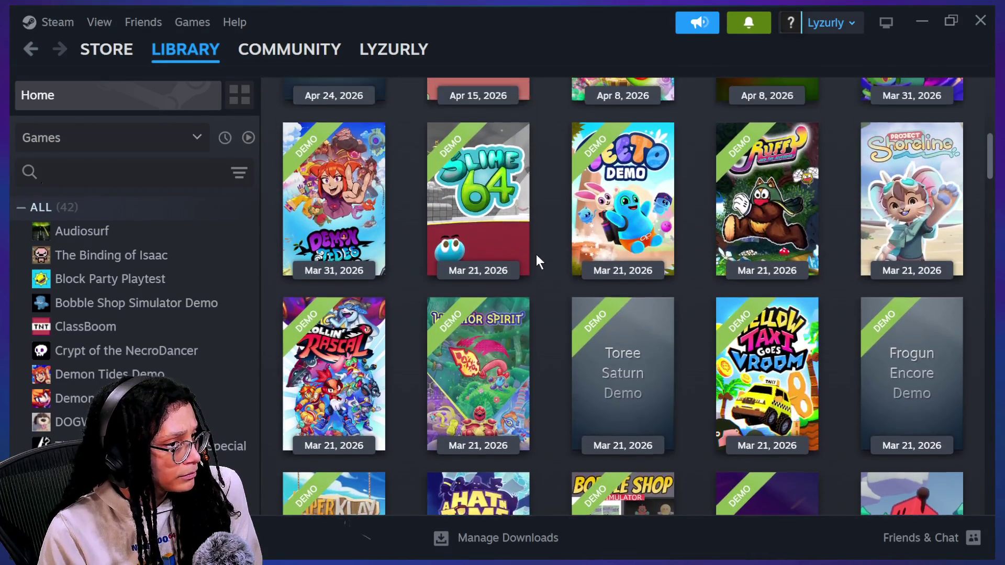
scroll(536, 254, "up", 2)
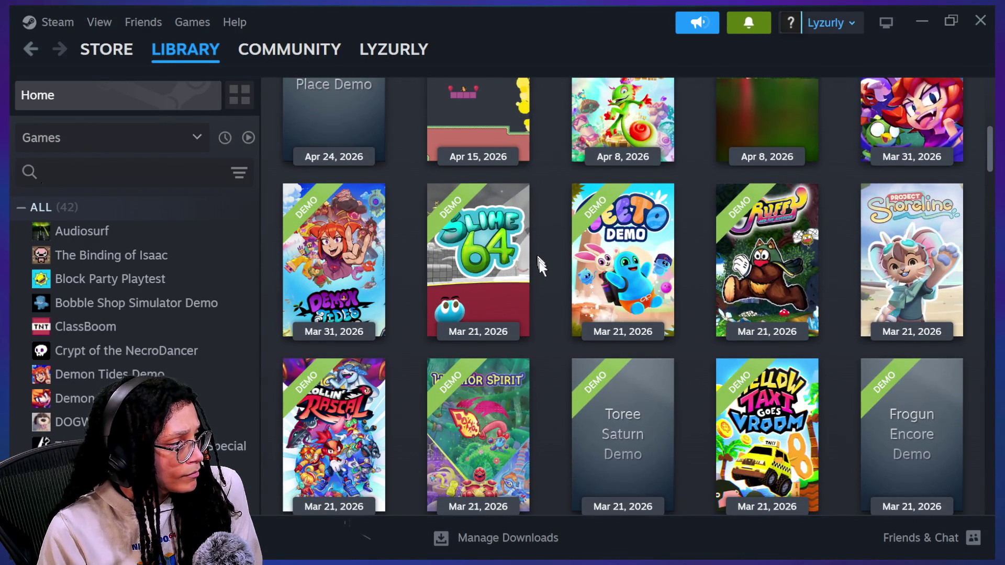
scroll(546, 285, "up", 3)
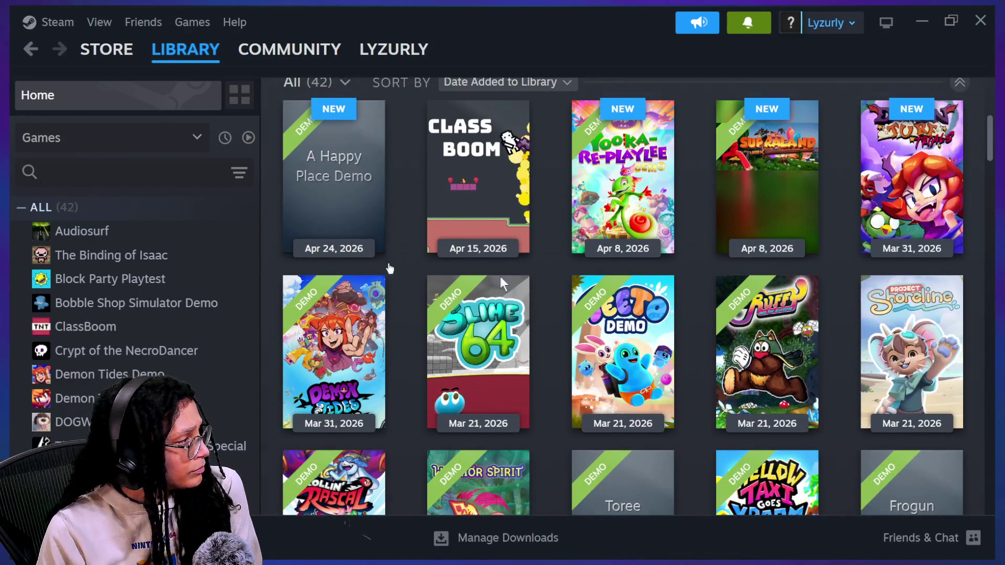
Go to the Steam store and look over the items in the shopping cart
left_click(107, 49)
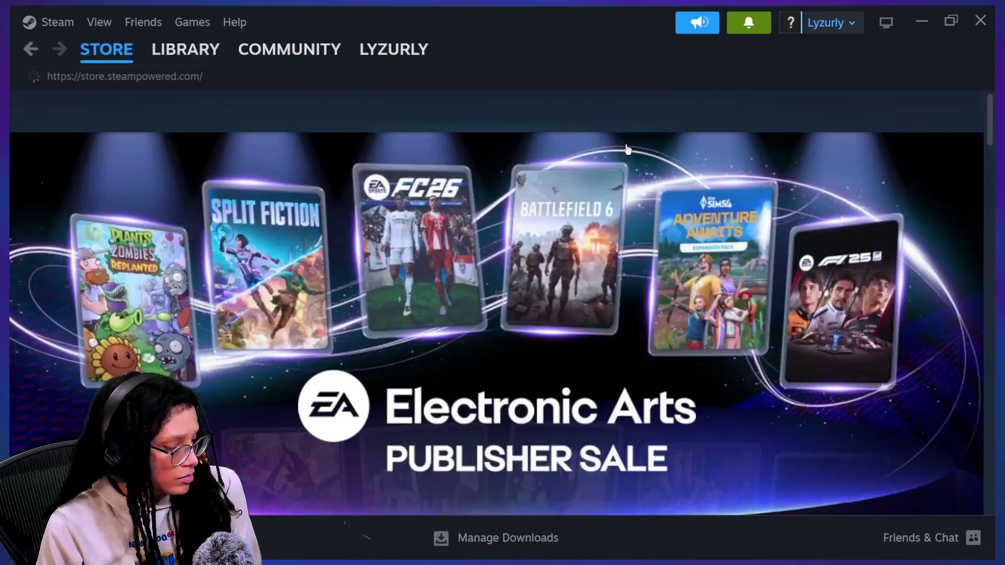
left_click(929, 111)
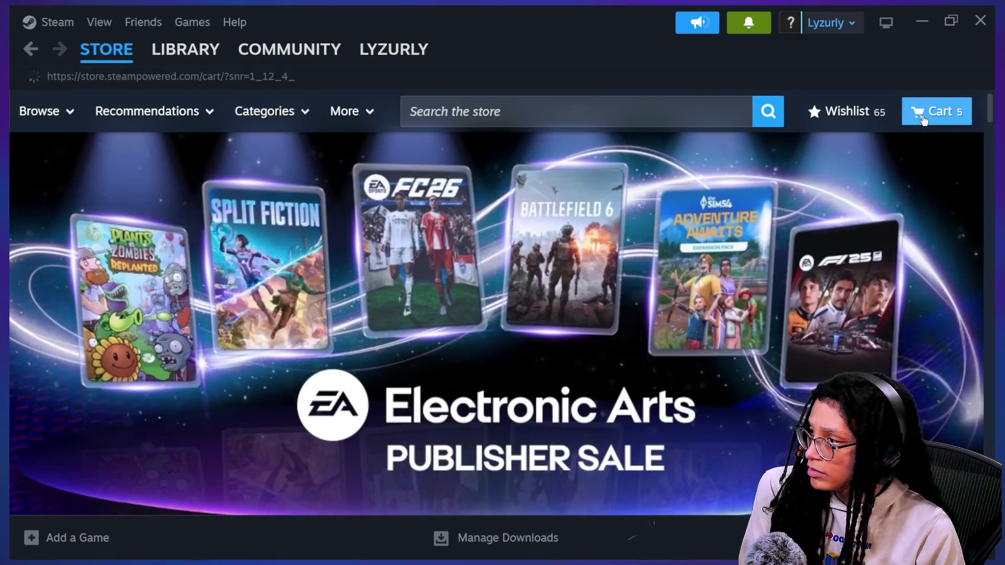
scroll(386, 333, "down", 6)
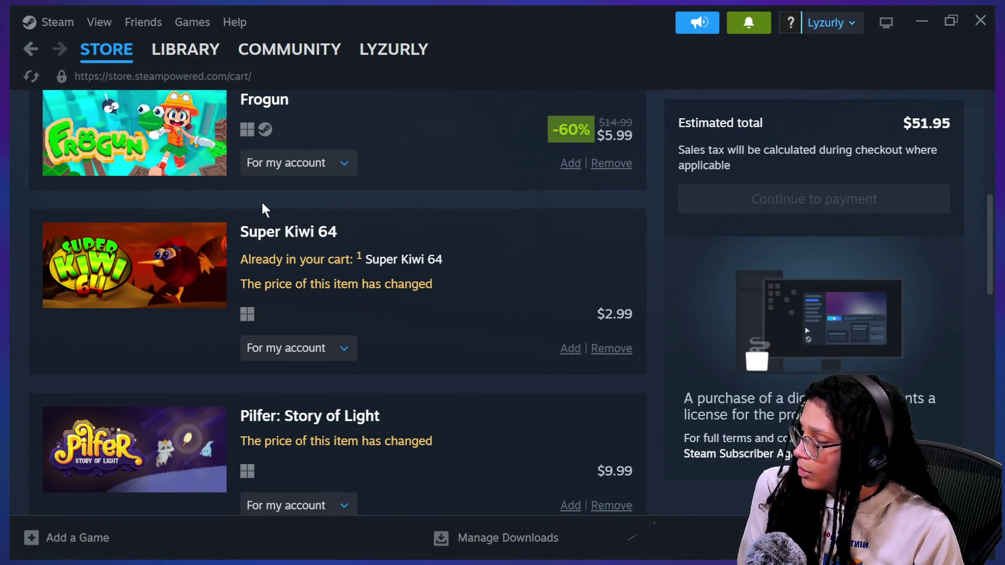
scroll(263, 209, "up", 1)
scroll(262, 201, "up", 5)
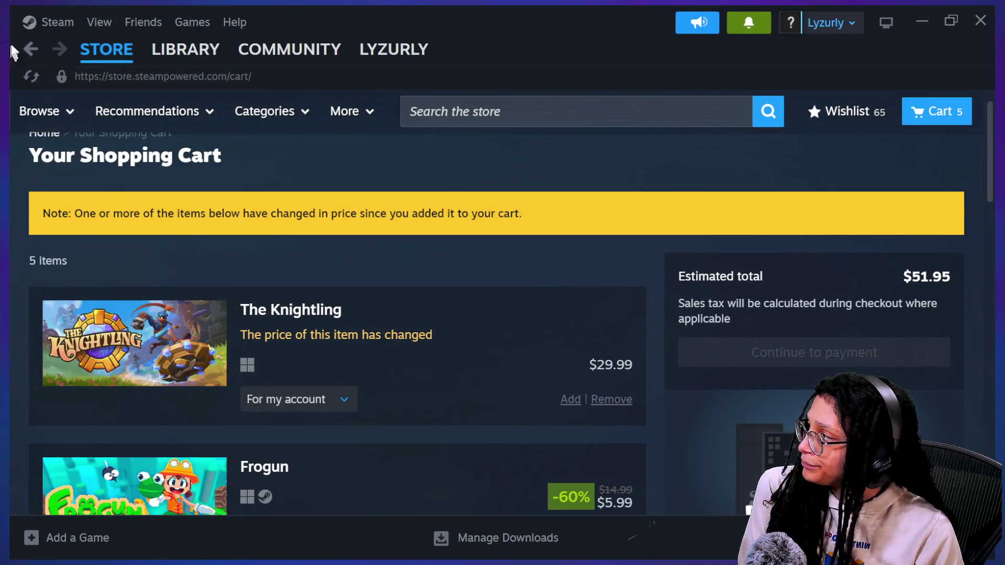
scroll(173, 225, "down", 7)
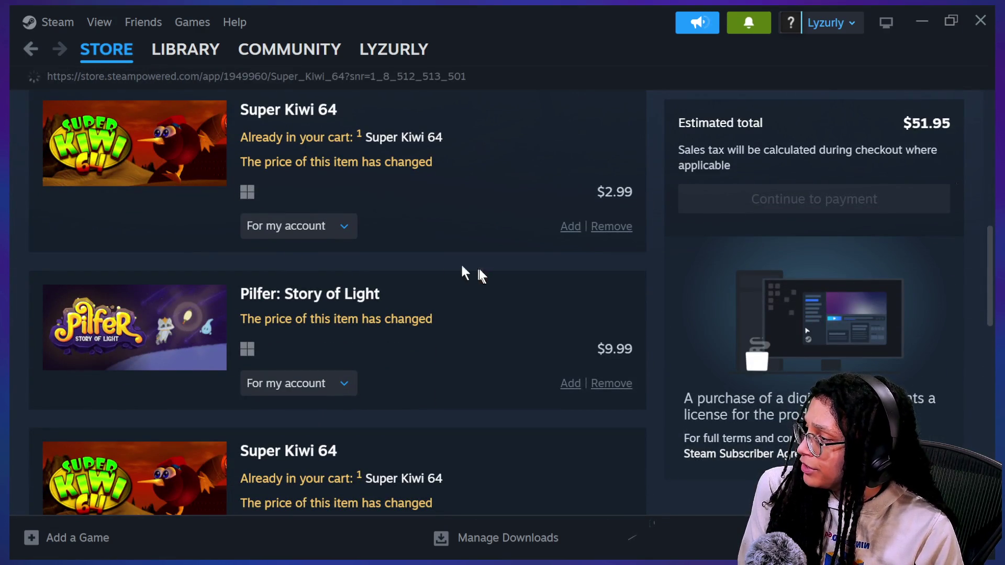
scroll(724, 383, "down", 10)
scroll(726, 387, "up", 10)
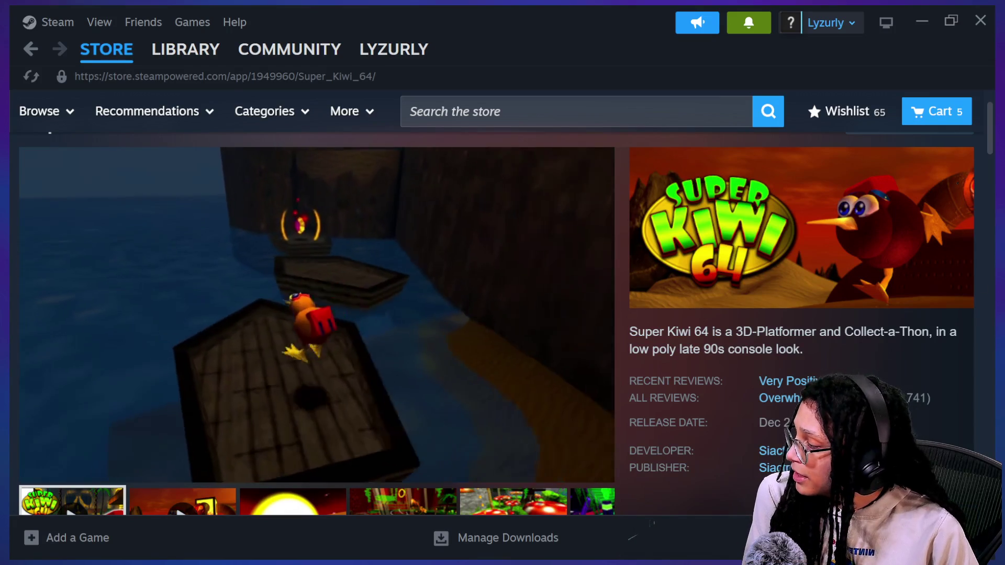
Mute the Super Kiwi 64 trailer and let it finish, then select the store search box
mouse_move(46, 438)
left_click(73, 469)
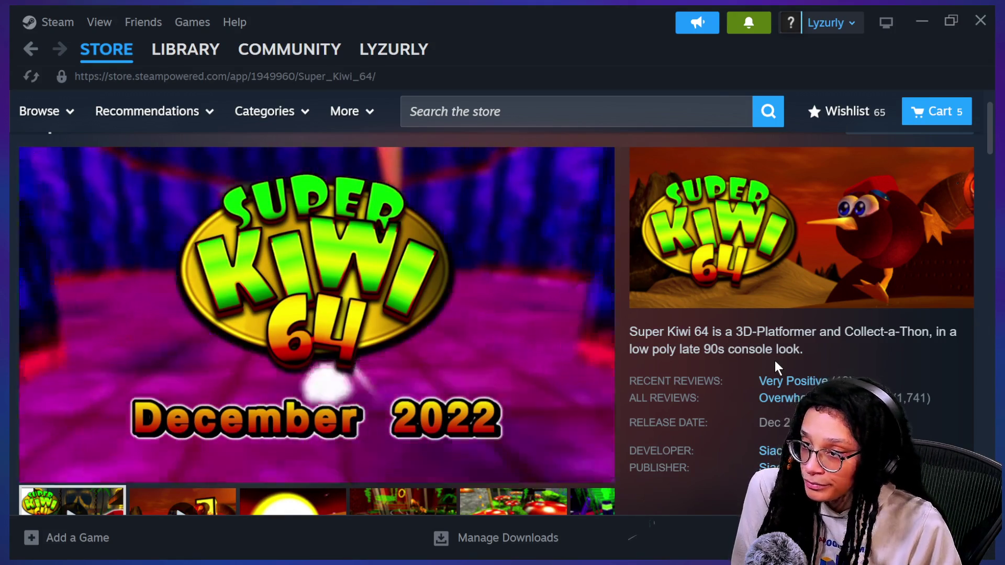
mouse_move(596, 241)
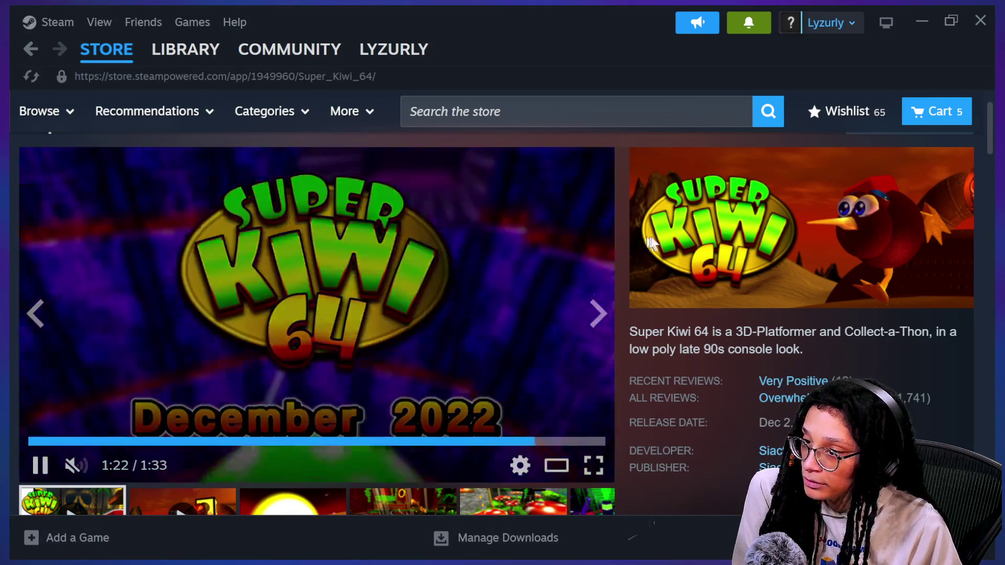
left_click(439, 116)
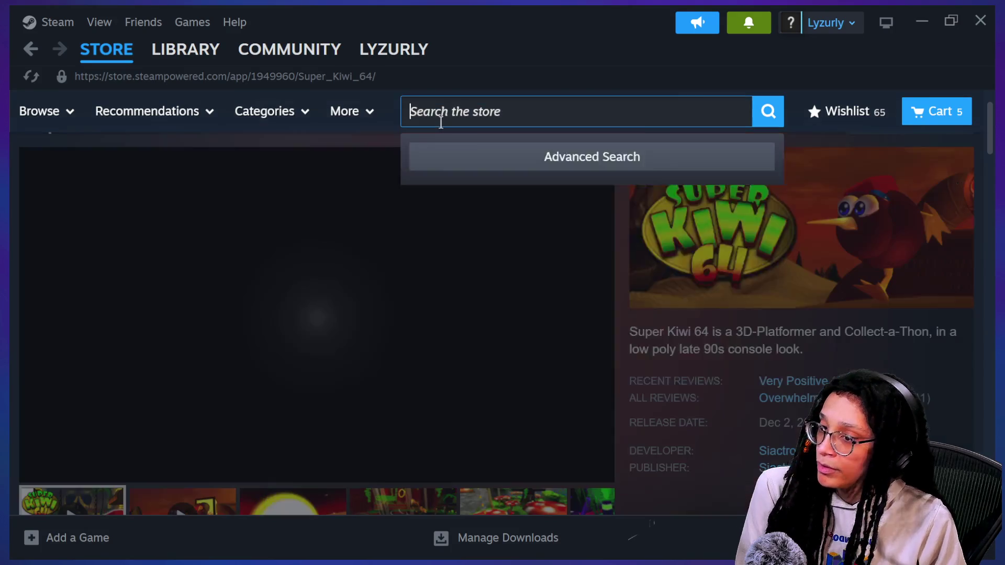
Search the Steam store for poco and view the Poco page
type("poco")
key("Return")
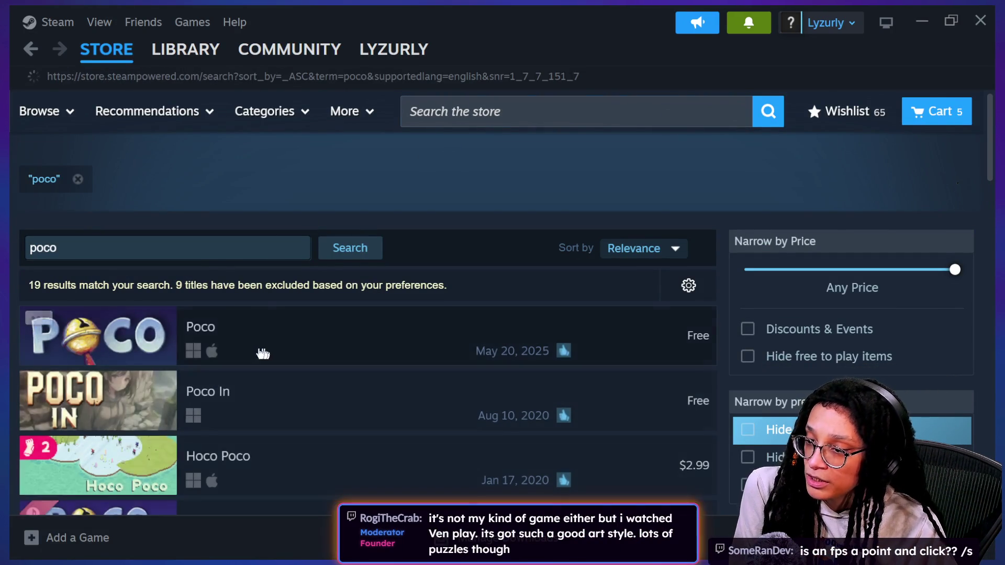
scroll(299, 347, "down", 1)
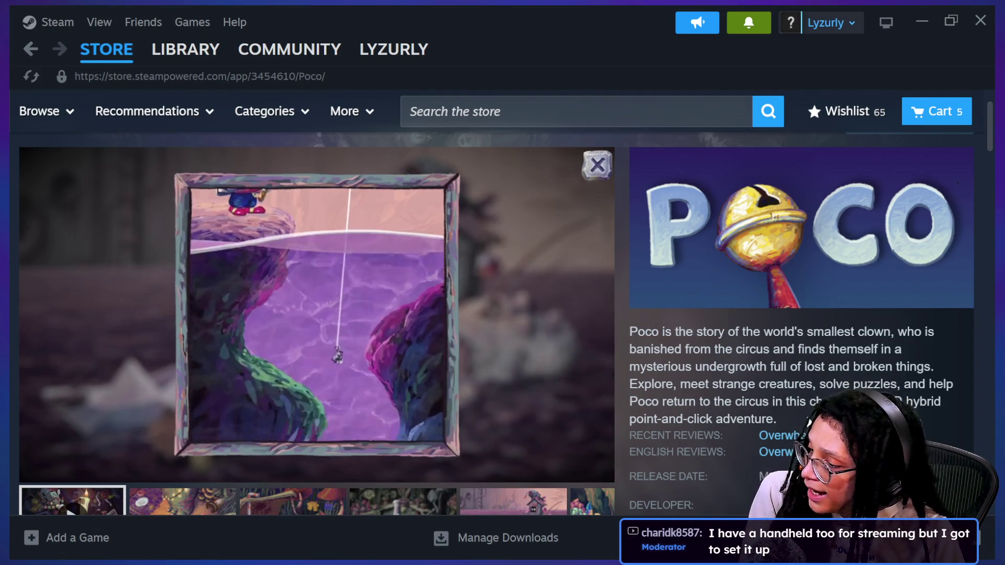
mouse_move(476, 468)
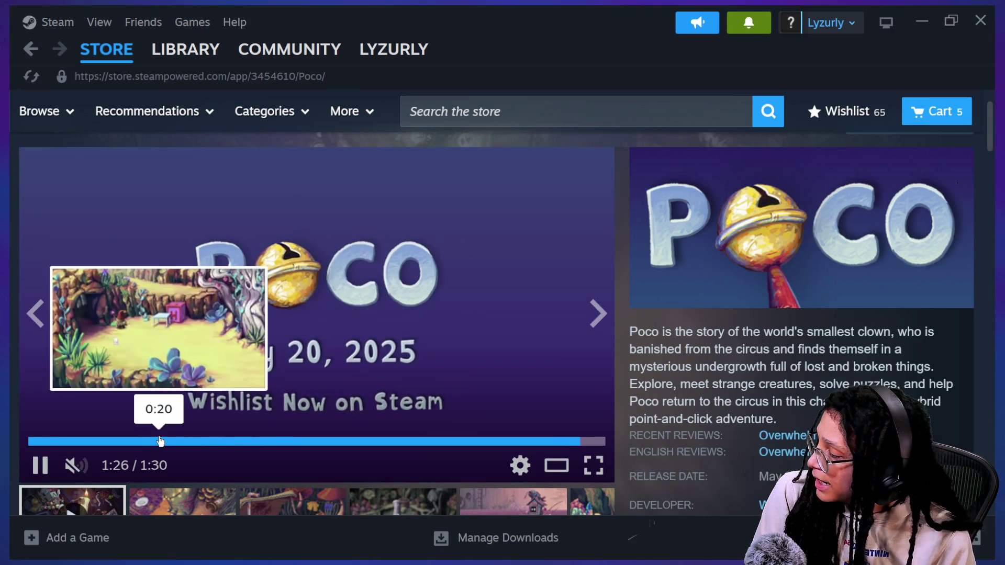
scroll(157, 419, "down", 2)
Rewind and pause the Poco trailer, then add Poco to the wishlist
left_click(126, 351)
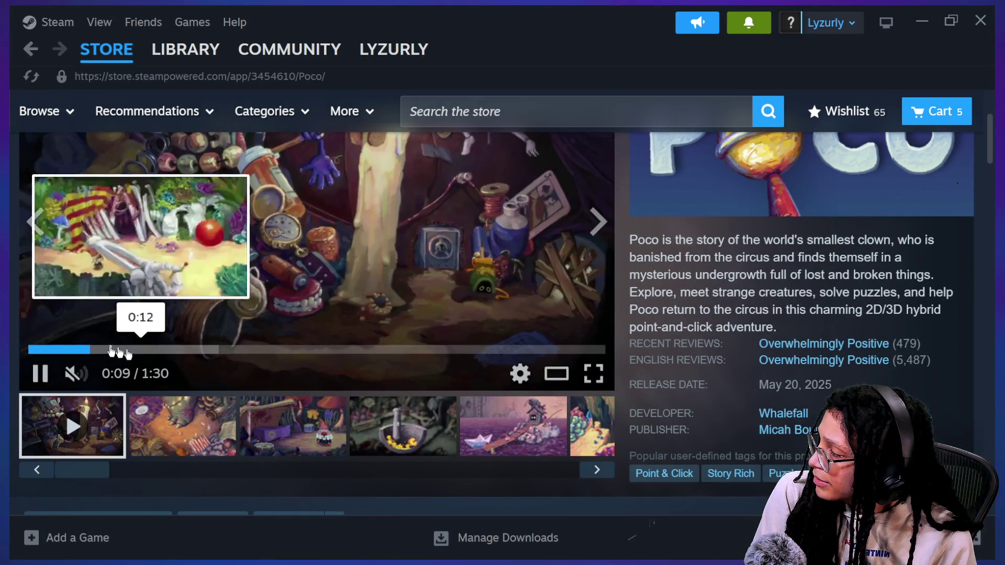
scroll(517, 466, "up", 1)
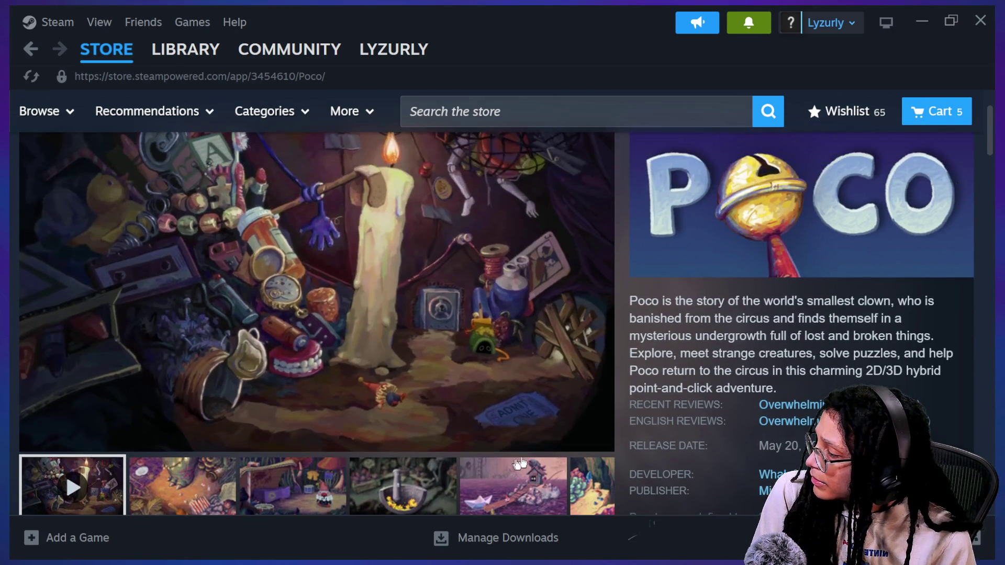
scroll(840, 261, "up", 1)
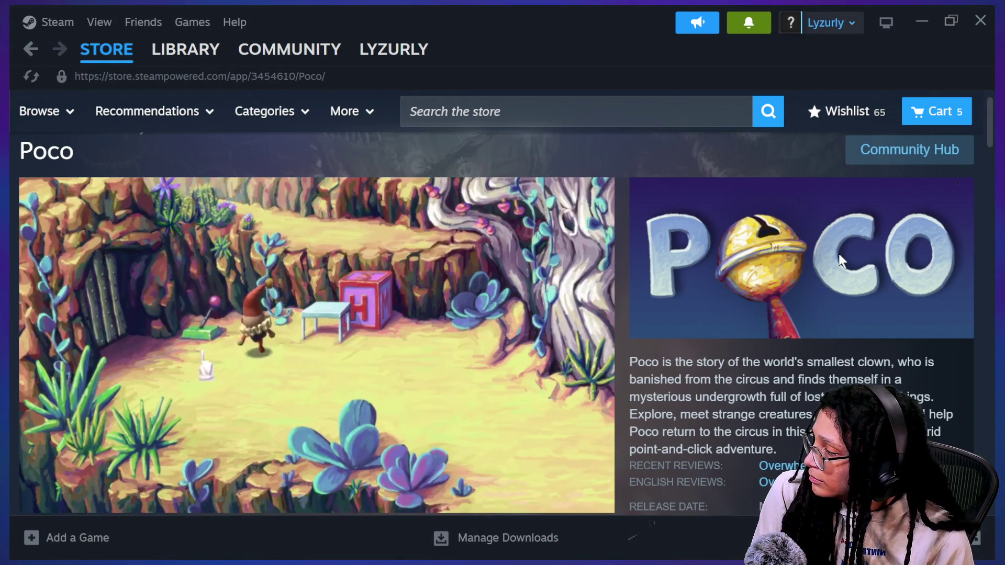
left_click(404, 336)
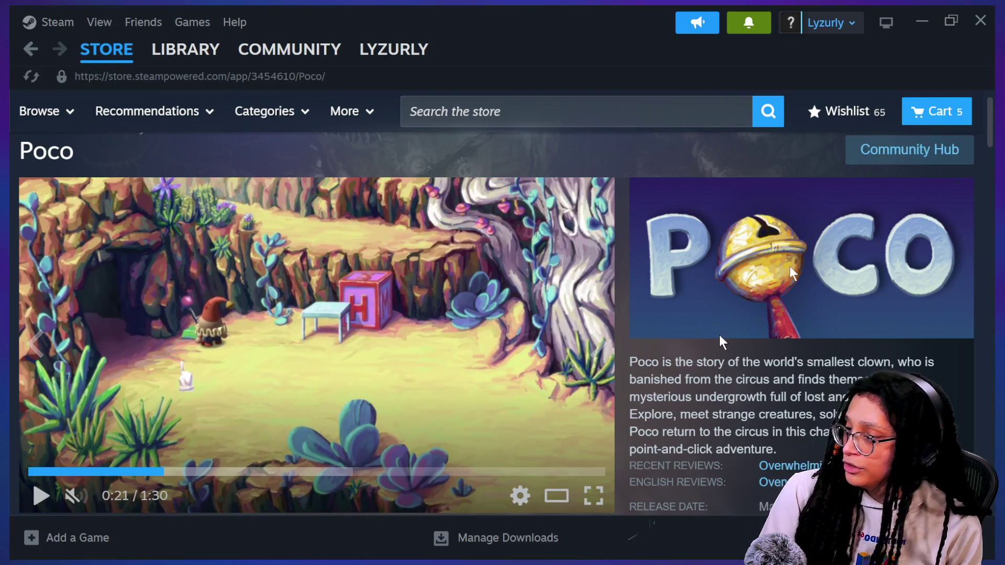
scroll(728, 335, "down", 3)
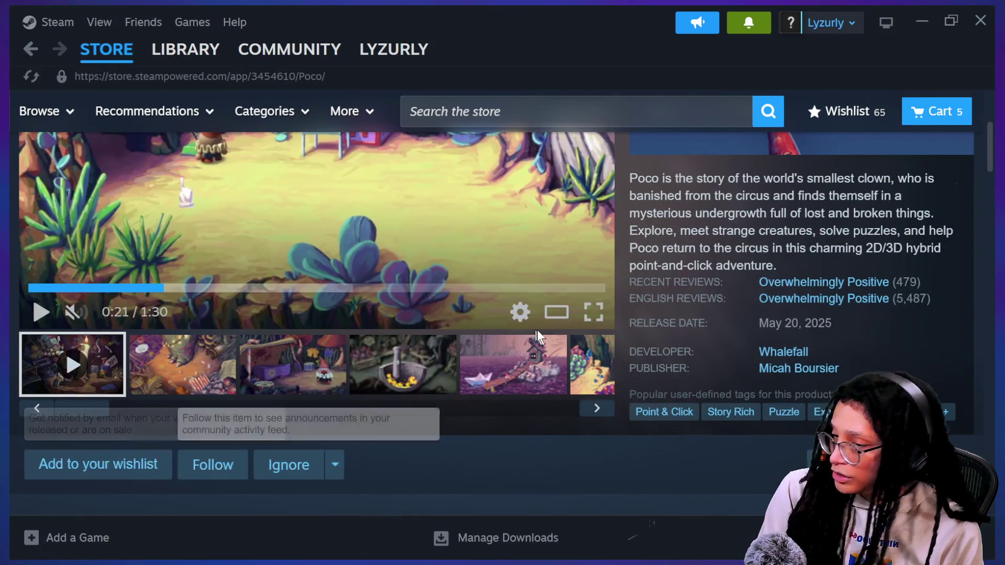
left_click(98, 464)
Switch through Obsidian and Godot to the Canva design in the browser
key("alt+Tab")
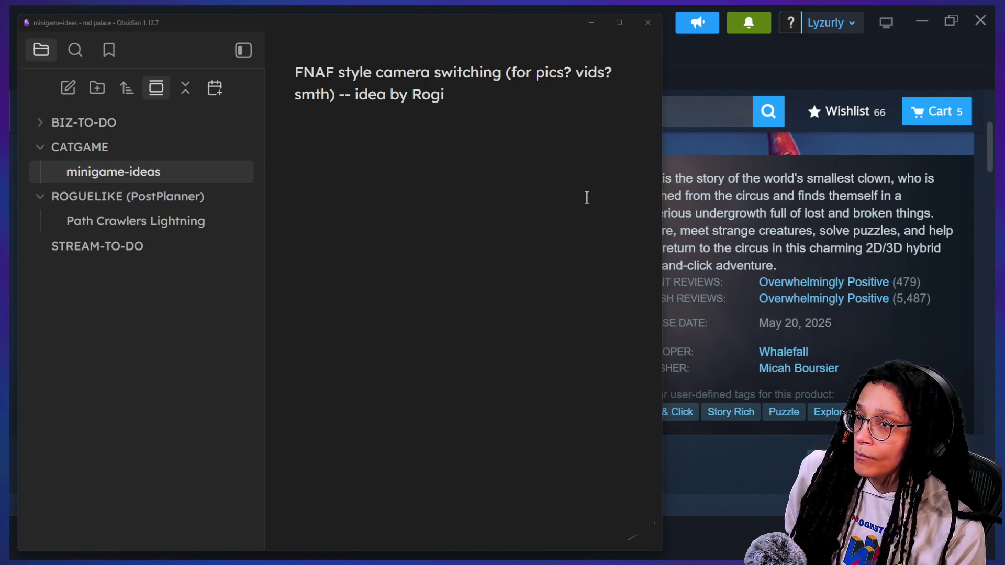
key("alt+Tab")
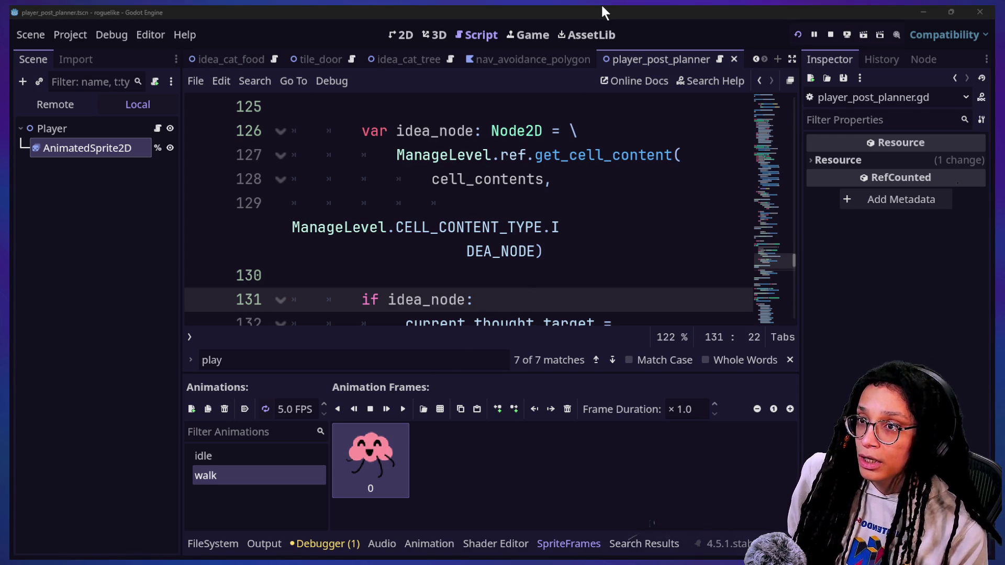
key("alt+Tab")
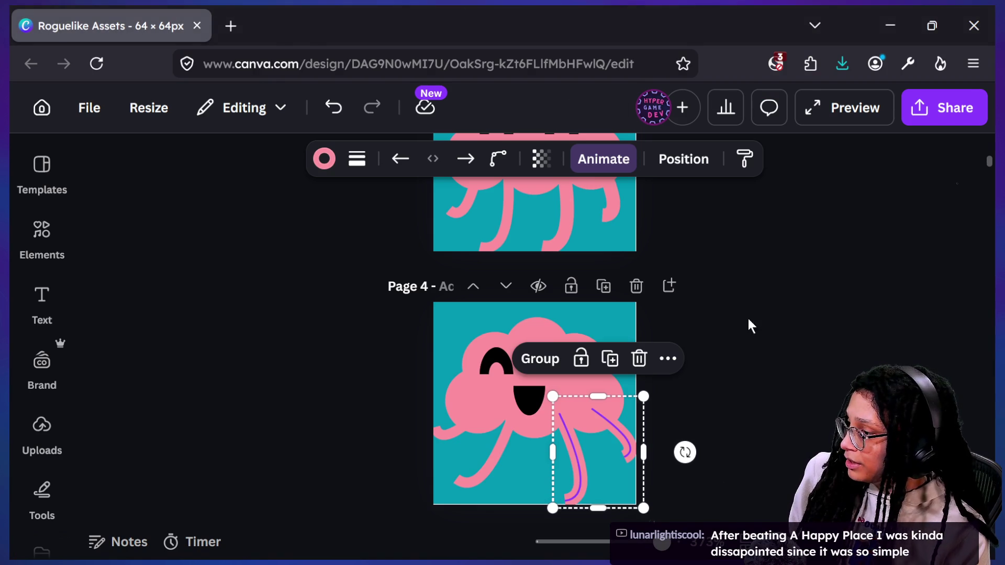
Deselect the canvas, scroll back to Page 1 and open the Share panel
left_click(739, 374)
scroll(563, 451, "down", 1)
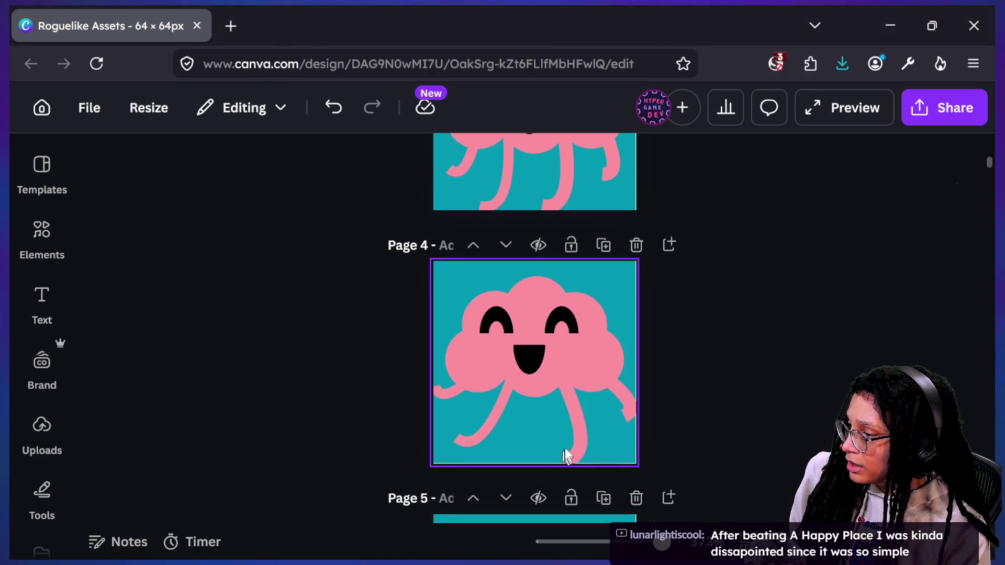
scroll(575, 424, "down", 1)
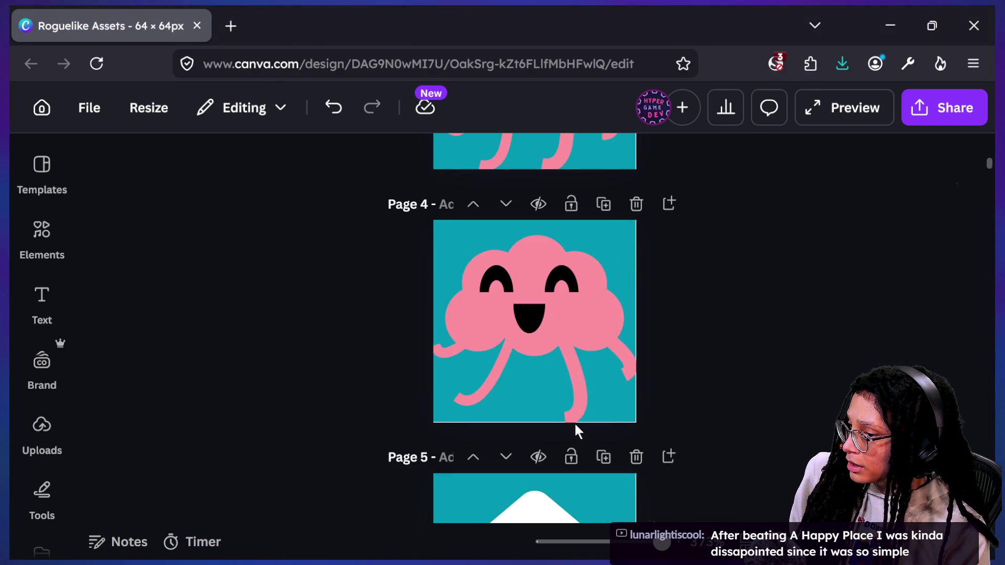
scroll(573, 422, "down", 2)
scroll(576, 428, "down", 2)
scroll(576, 429, "up", 5)
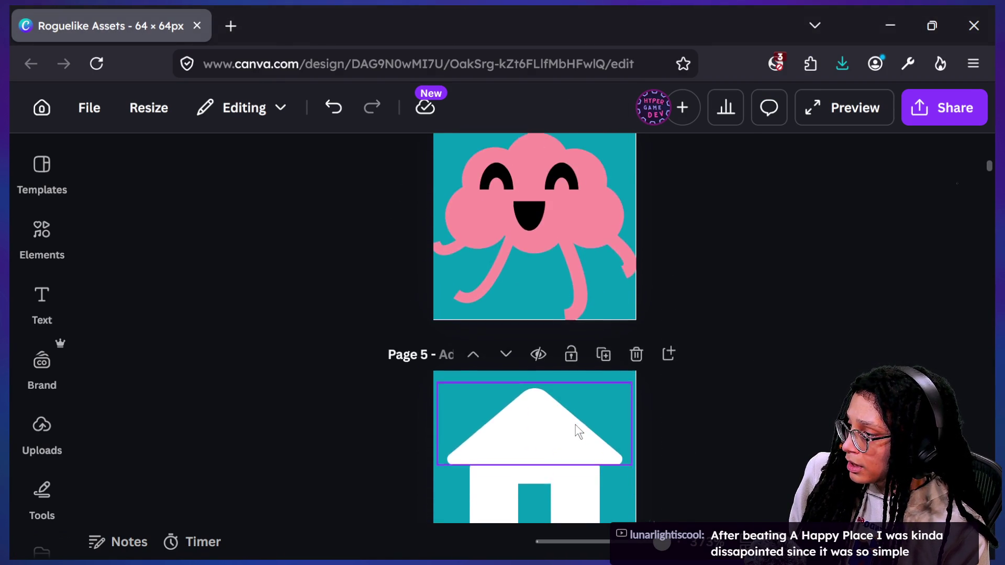
scroll(574, 424, "up", 1)
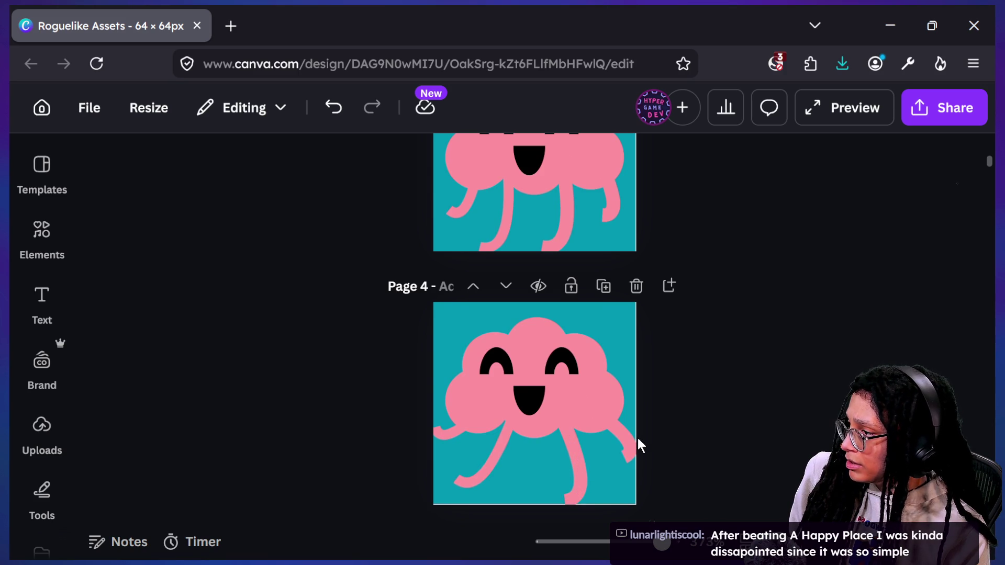
scroll(637, 438, "up", 5)
scroll(638, 438, "down", 3)
scroll(637, 438, "up", 10)
scroll(638, 438, "up", 8)
left_click(950, 107)
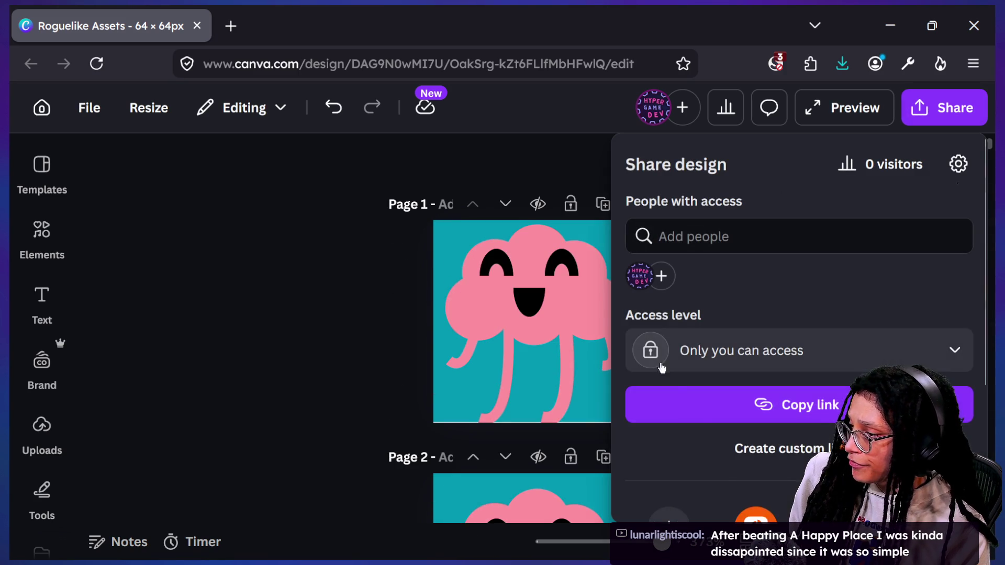
In Download settings, select Pages 1, 2, 3 and 4 instead of the current page
left_click(669, 517)
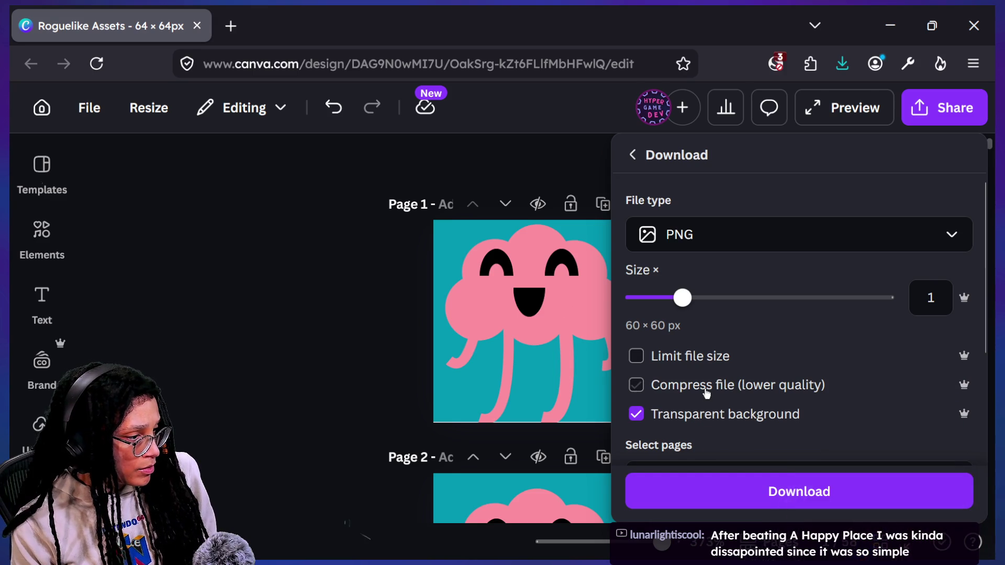
scroll(706, 393, "down", 2)
left_click(710, 395)
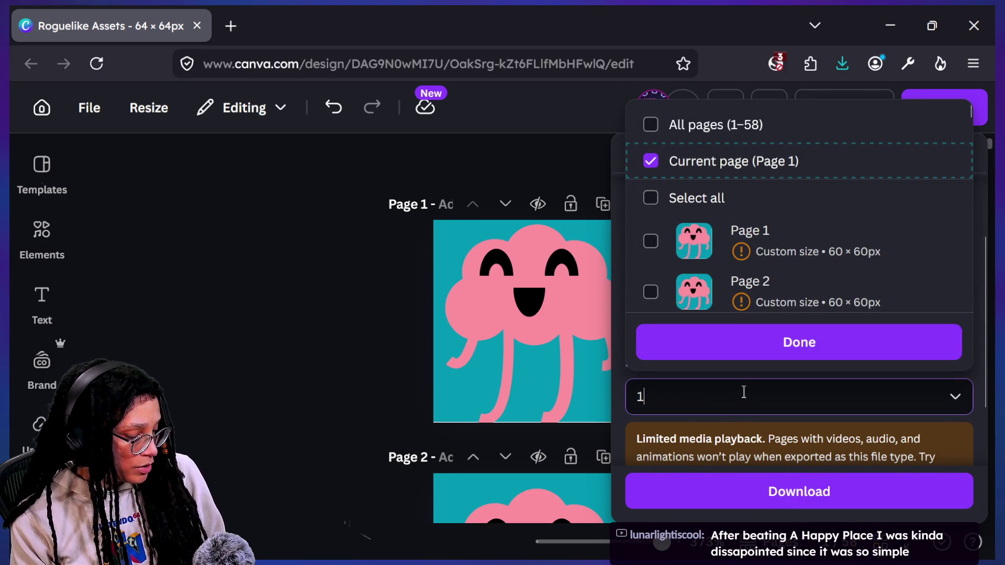
left_click(651, 157)
left_click(650, 236)
left_click(650, 287)
scroll(654, 262, "down", 2)
left_click(652, 277)
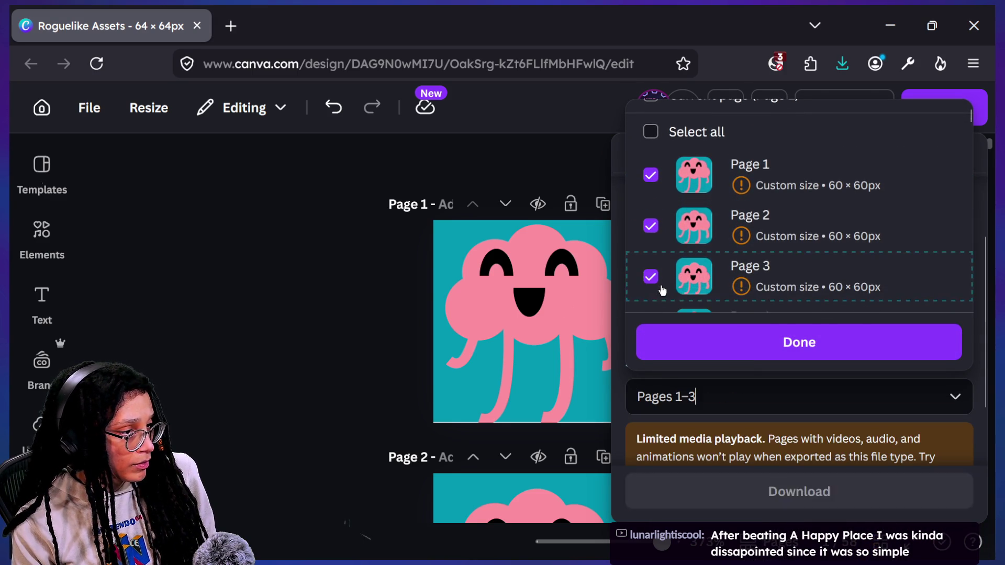
scroll(662, 282, "down", 1)
left_click(651, 278)
scroll(662, 278, "down", 1)
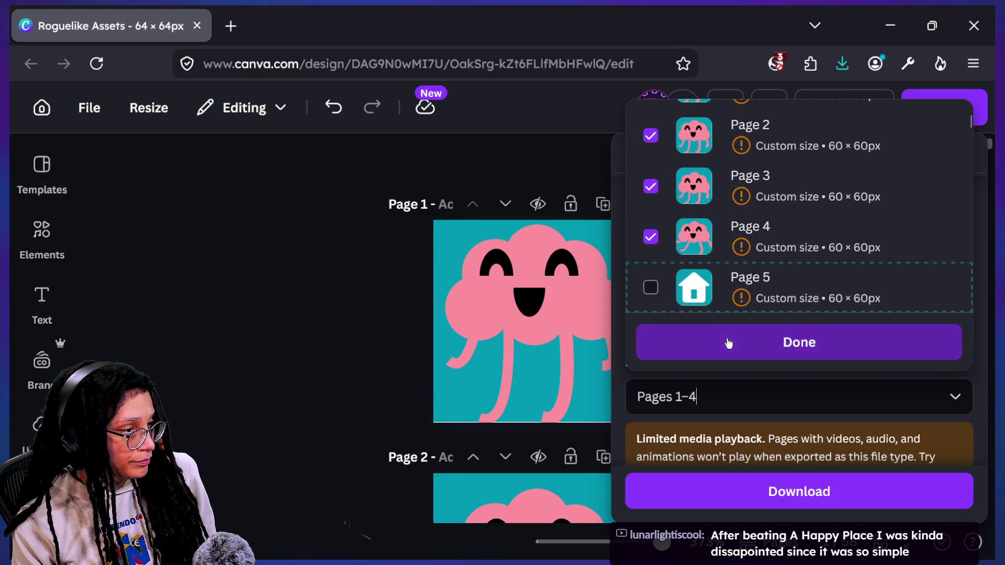
Confirm the Pages 1–4 selection and download them as a PNG zip
left_click(729, 344)
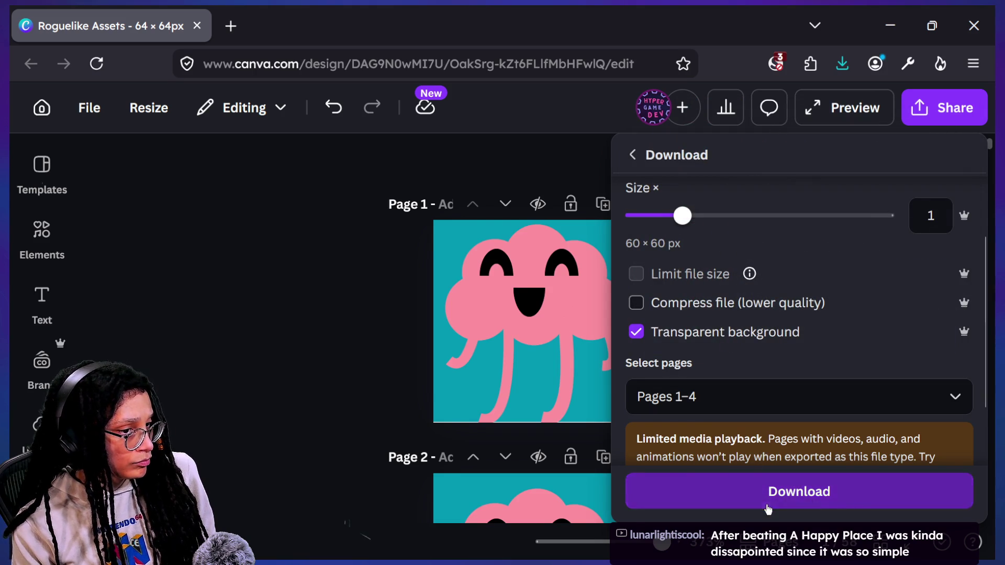
left_click(767, 506)
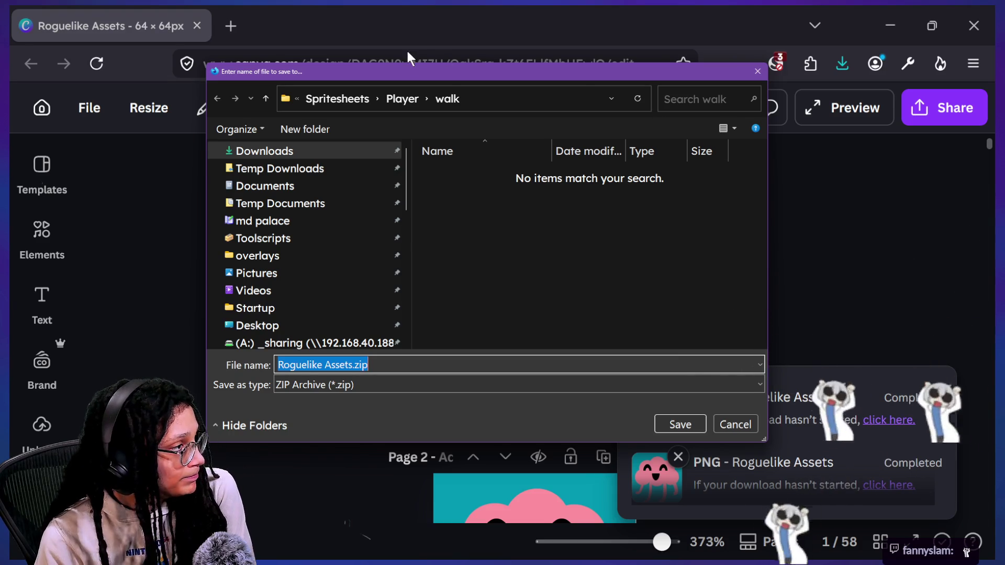
left_click_drag(429, 73, 598, 67)
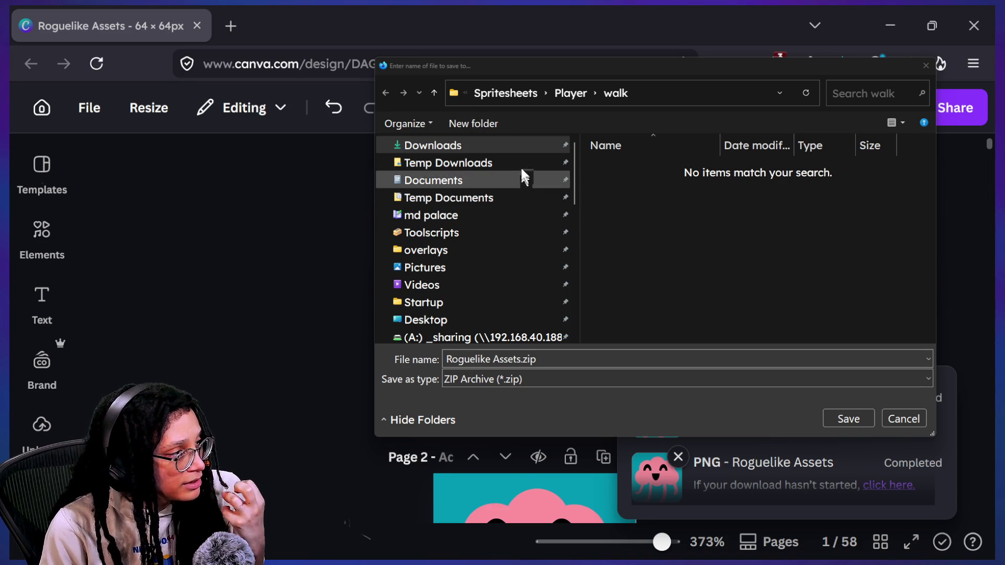
Save Roguelike Assets.zip into the Temp Downloads folder
left_click(482, 197)
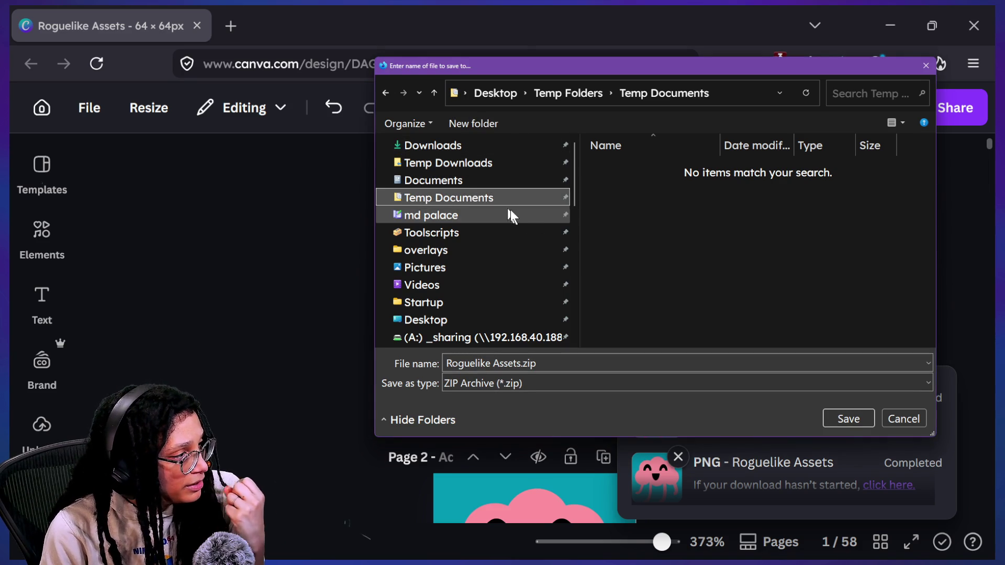
left_click(474, 164)
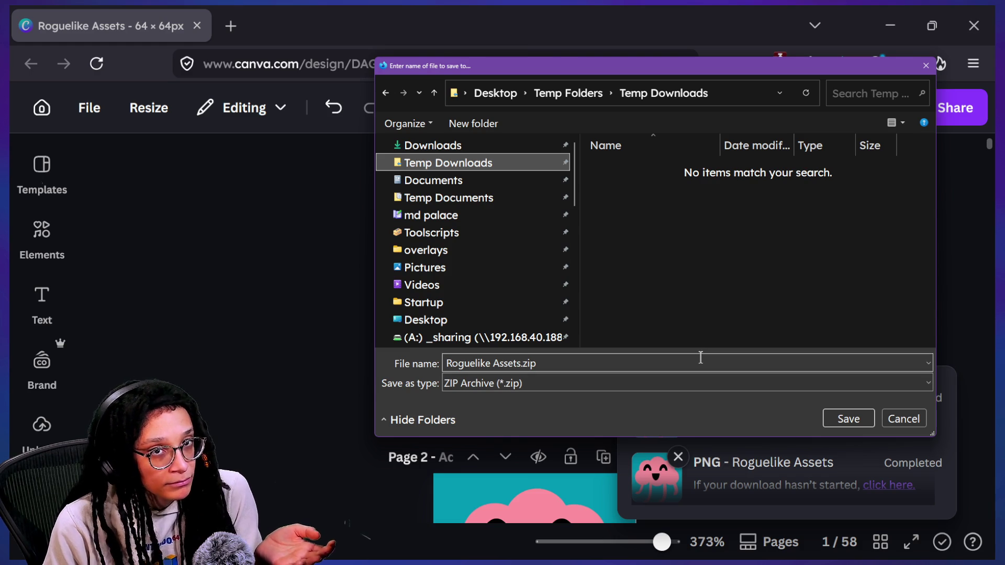
left_click(847, 420)
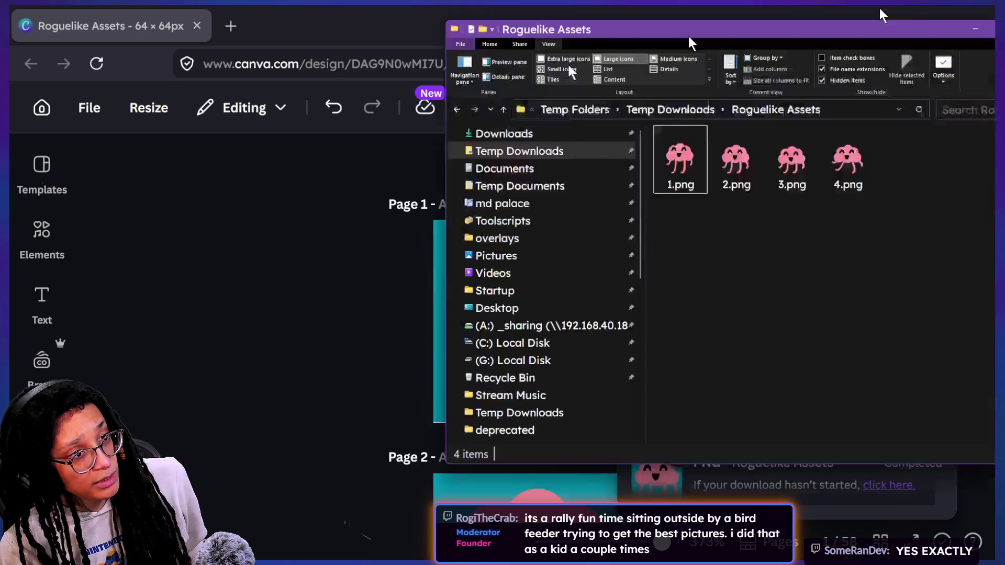
Rename 4.png in the Roguelike Assets folder to walk1.png
mouse_move(689, 40)
left_mouse_down()
mouse_move(507, 62)
mouse_move(495, 73)
mouse_move(499, 112)
mouse_move(515, 126)
left_mouse_up()
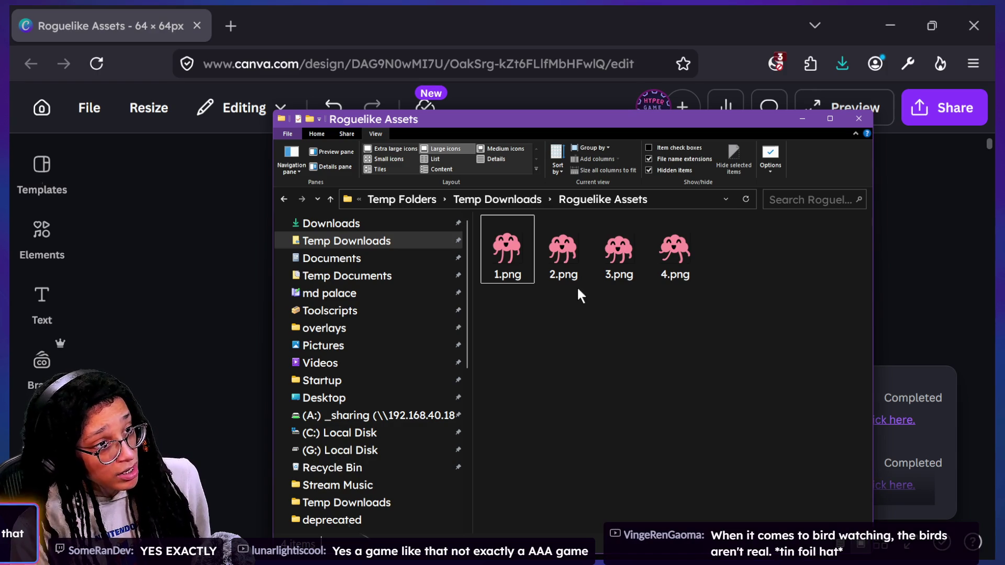
left_click(520, 268)
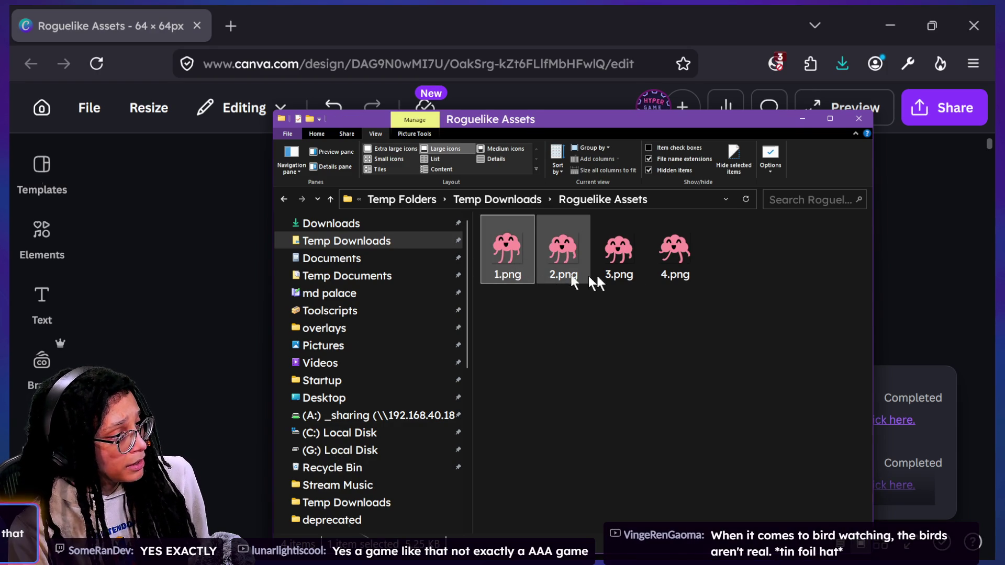
left_click(680, 277)
type("walk1")
key("Return")
Select 1.png, 2.png and 3.png together and open a second Explorer window
left_click(592, 375)
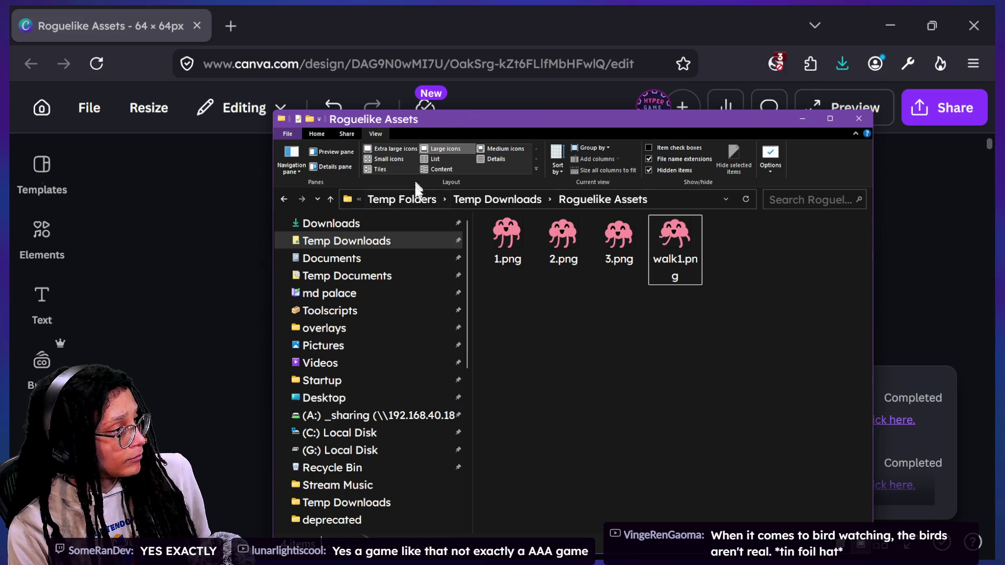
mouse_move(500, 287)
left_mouse_down()
mouse_move(495, 265)
mouse_move(670, 224)
mouse_move(614, 244)
left_mouse_up()
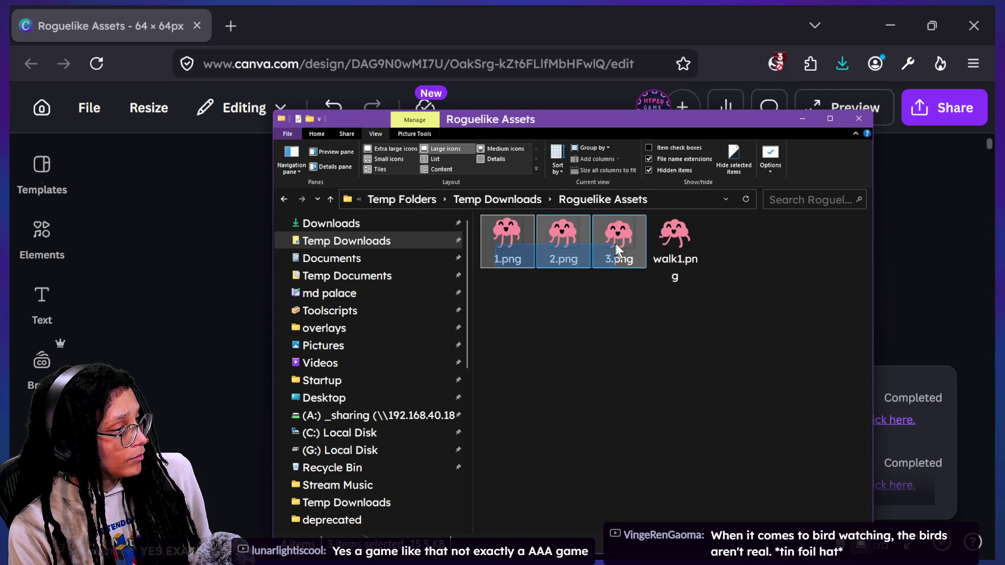
left_click(806, 64)
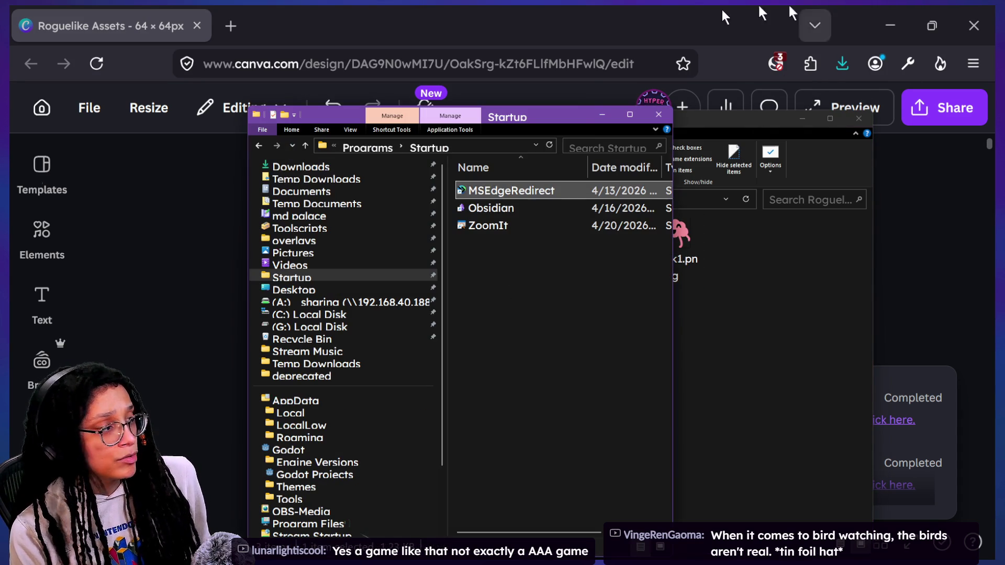
Move the new Explorer window to the right and list the Godot Projects folder in it
mouse_move(565, 114)
left_mouse_down()
mouse_move(793, 109)
mouse_move(820, 86)
left_mouse_up()
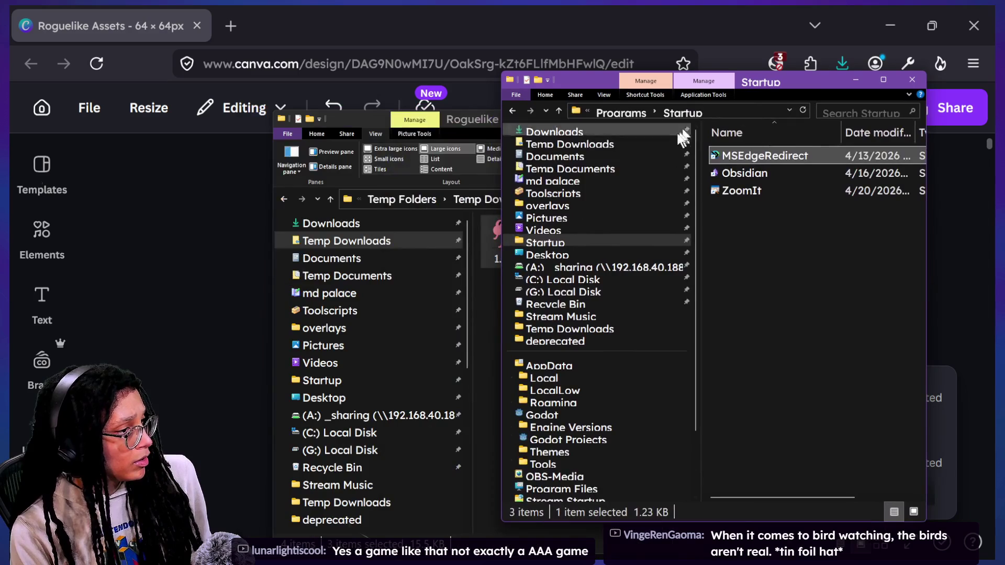
left_click(568, 440)
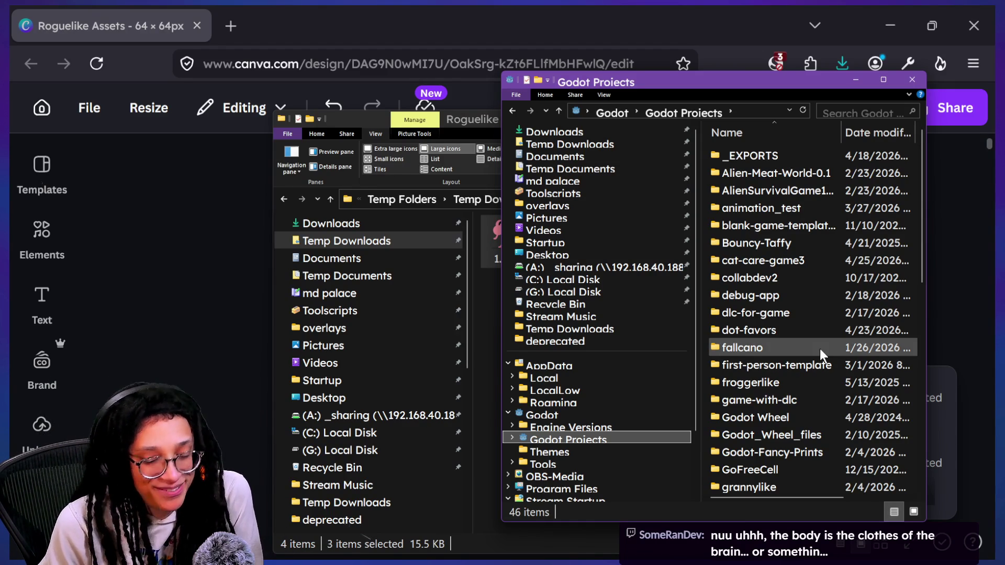
mouse_move(819, 349)
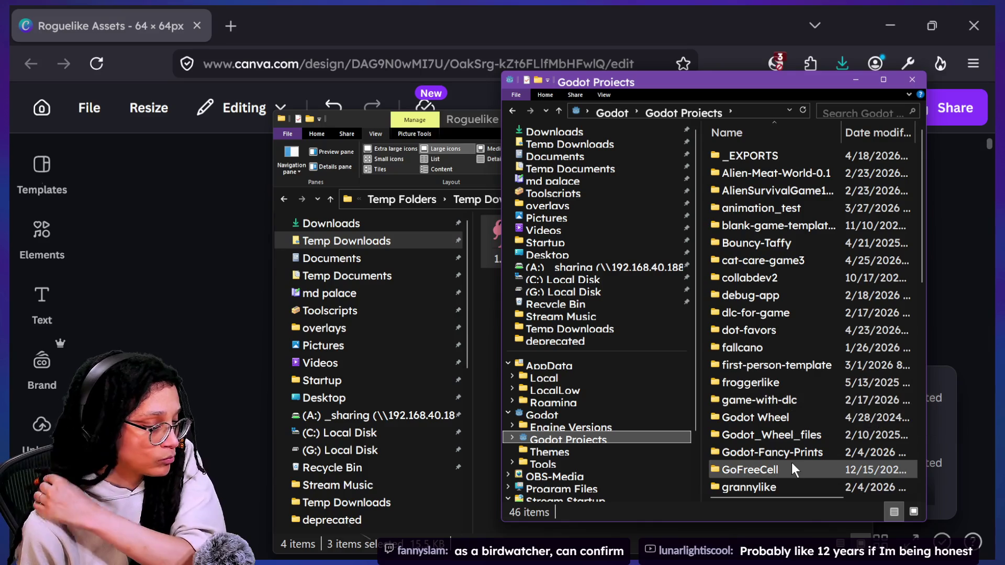
scroll(782, 434, "down", 1)
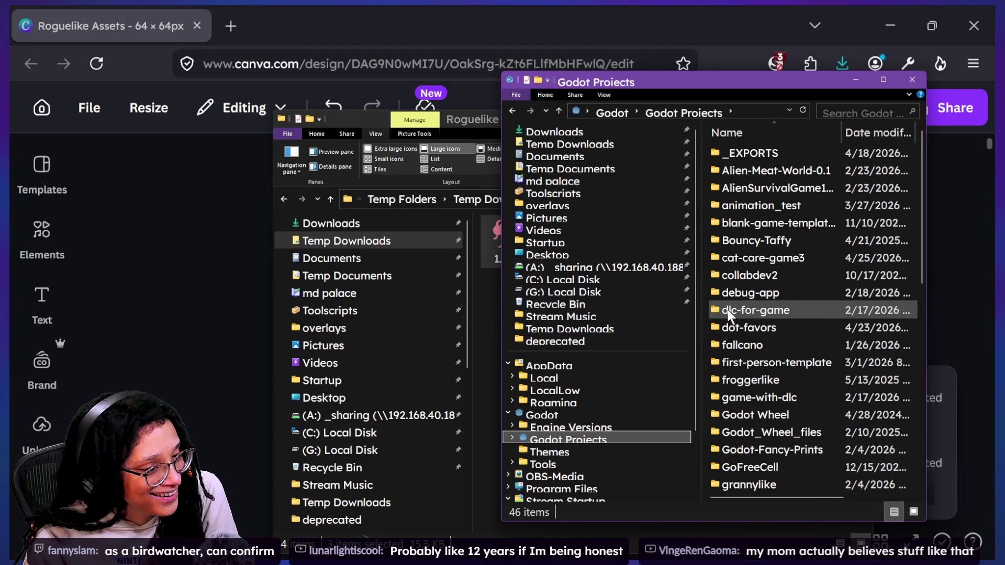
scroll(724, 308, "down", 2)
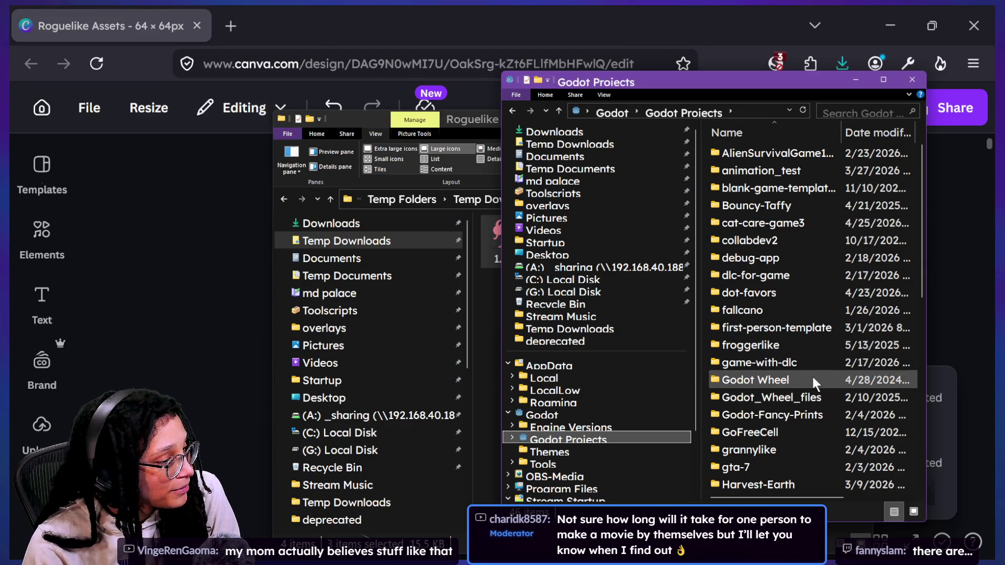
scroll(811, 374, "down", 2)
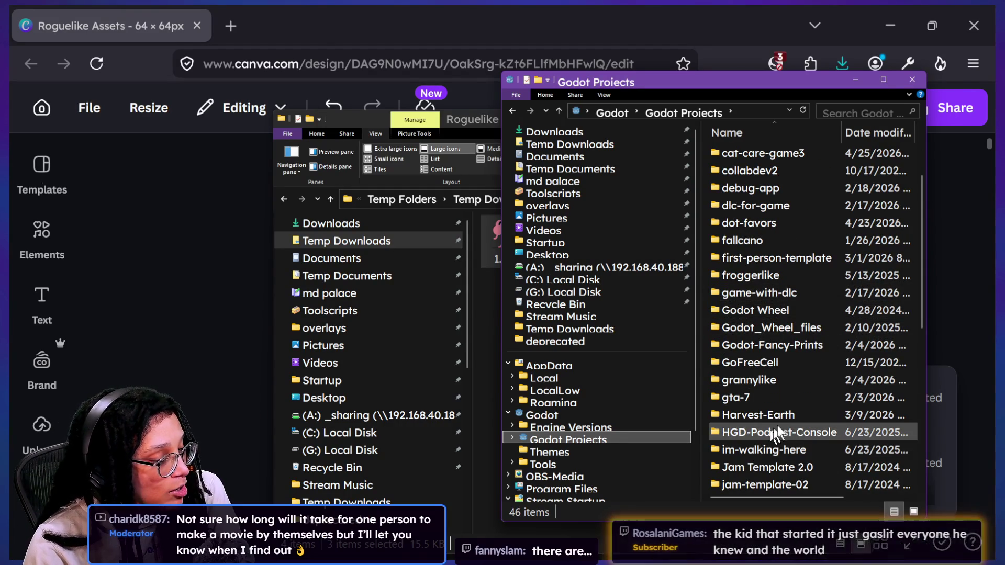
mouse_move(796, 422)
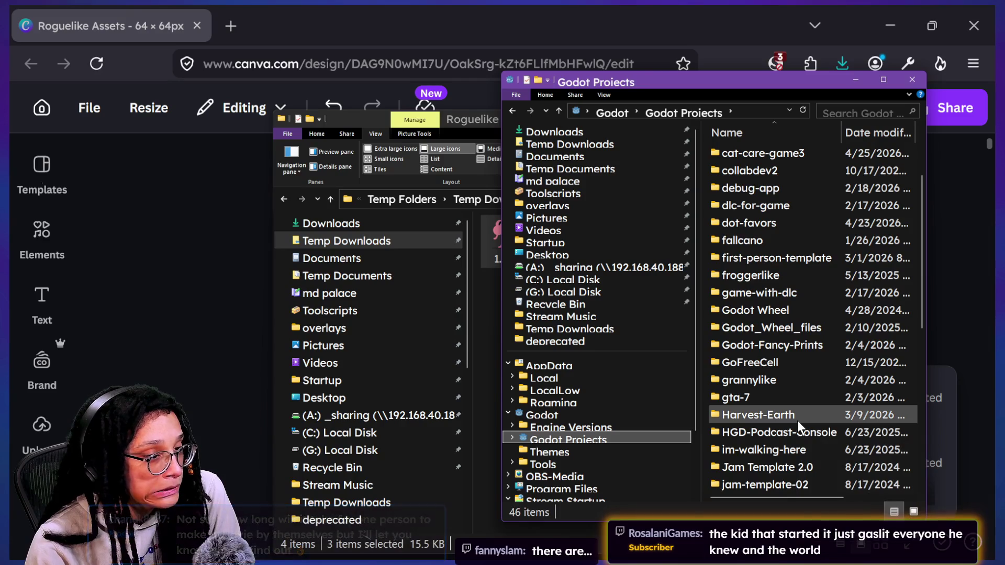
mouse_move(812, 397)
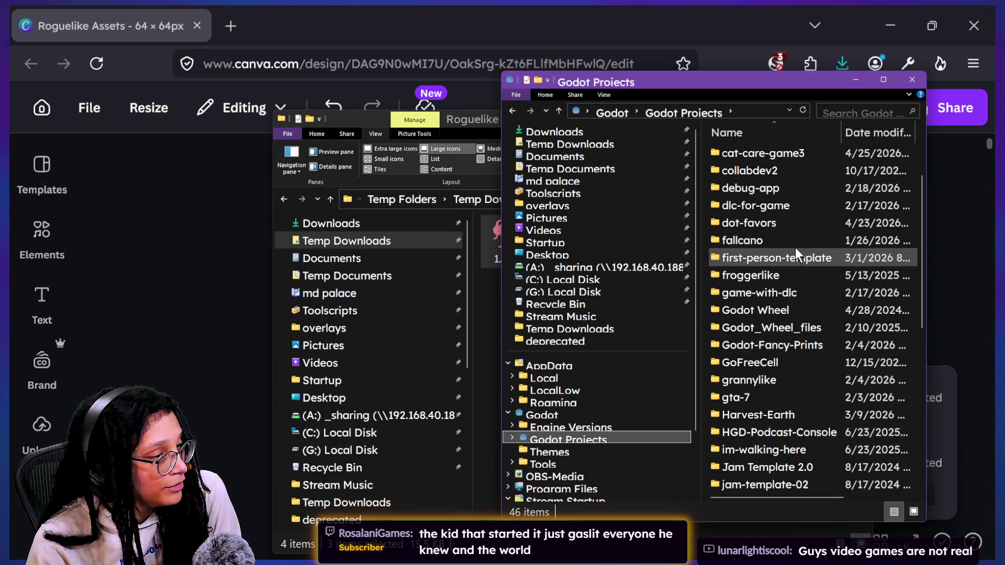
scroll(780, 346, "down", 2)
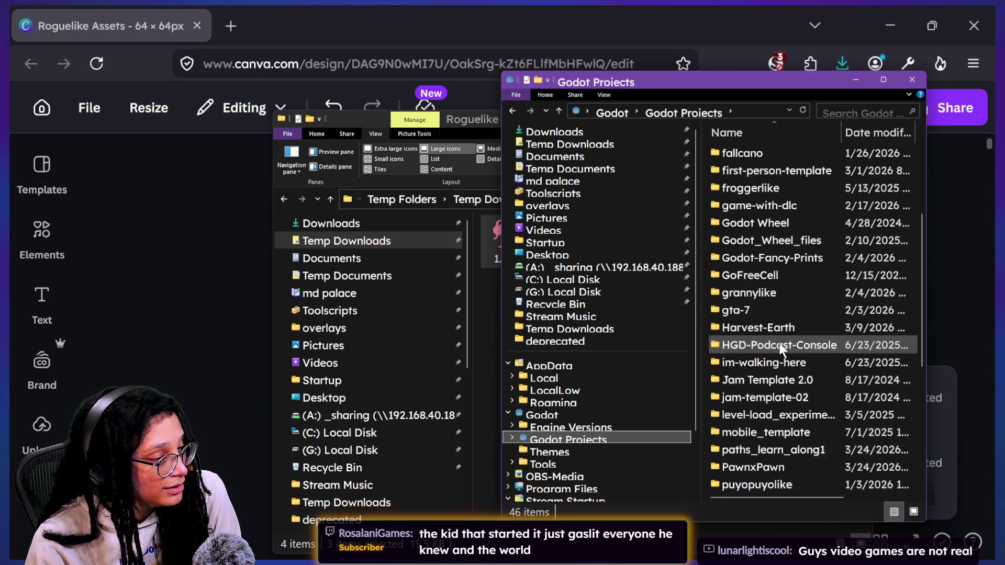
scroll(780, 343, "down", 2)
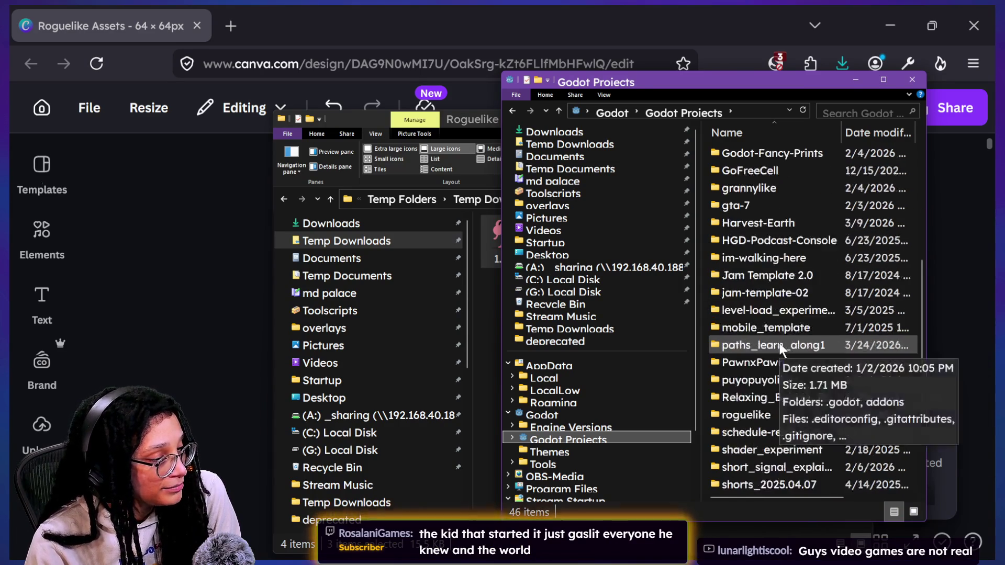
double_click(776, 416)
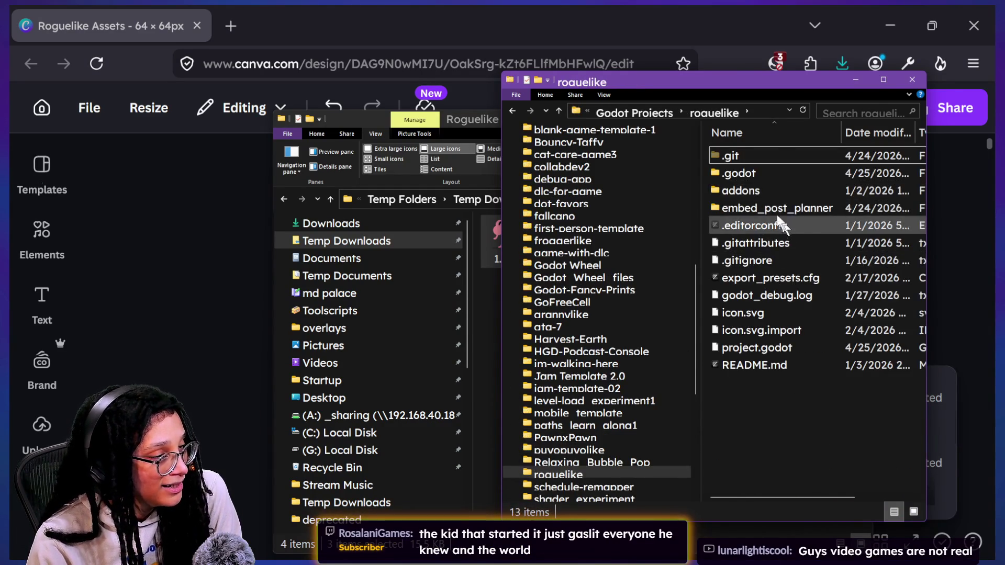
Open embed_post_planner > Spritesheets in the second window, then return to Roguelike Assets
double_click(768, 207)
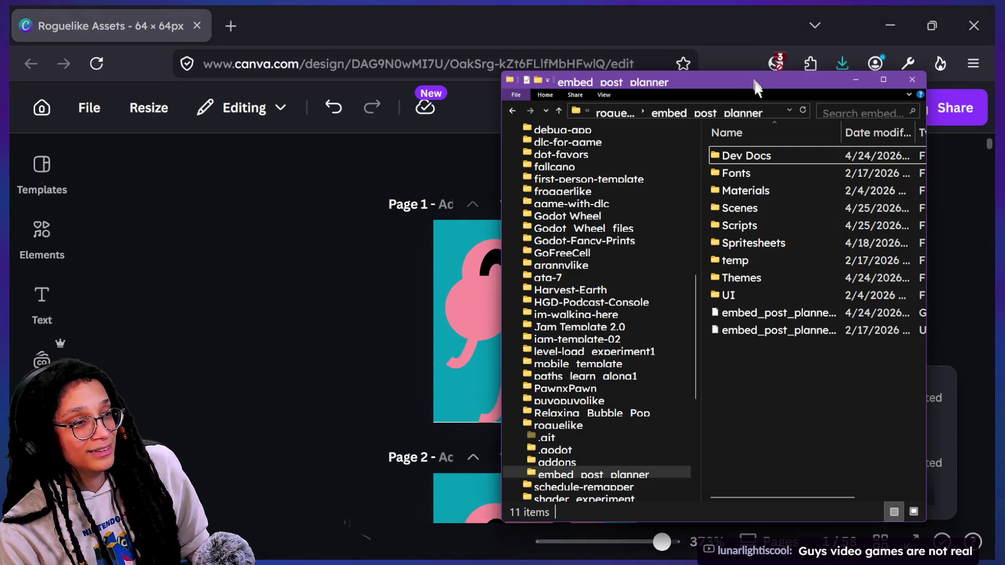
left_click_drag(746, 81, 778, 87)
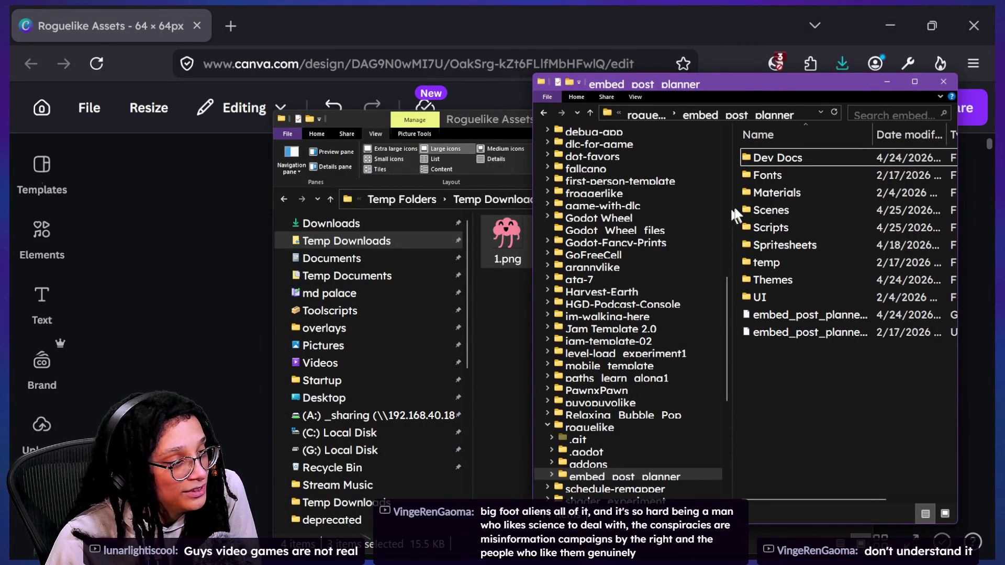
double_click(788, 244)
left_click_drag(746, 90, 768, 275)
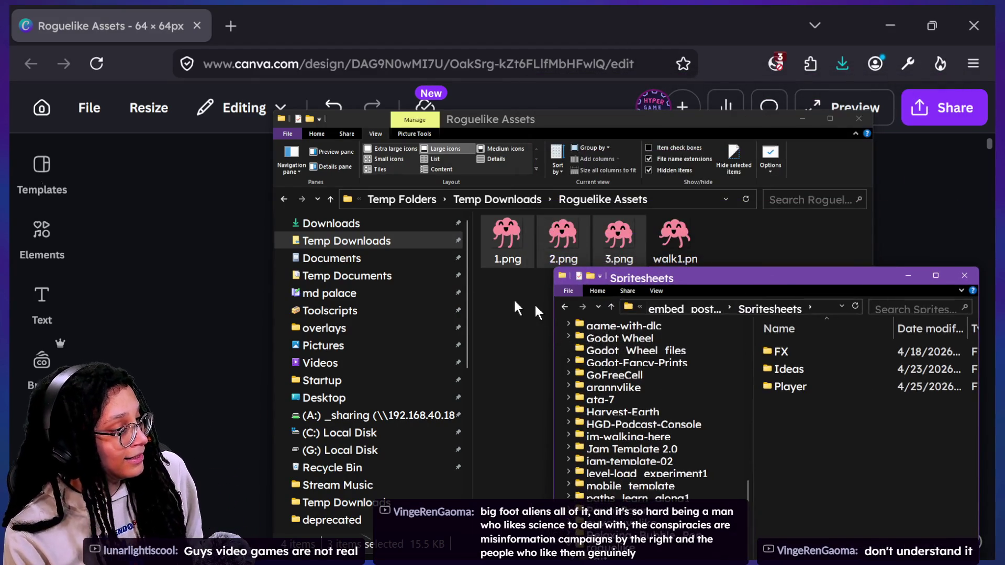
left_click(460, 293)
left_click(283, 199)
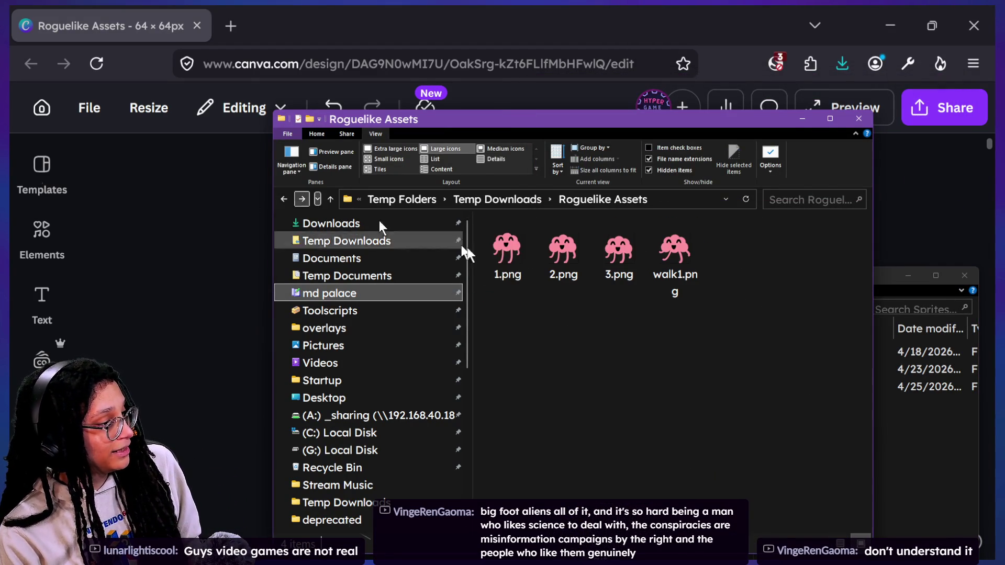
Select the brain frames 1.png–3.png, open Spritesheets > Player > idle, and pick 1.png
mouse_move(504, 295)
left_mouse_down()
mouse_move(582, 270)
mouse_move(746, 294)
mouse_move(644, 283)
left_mouse_up()
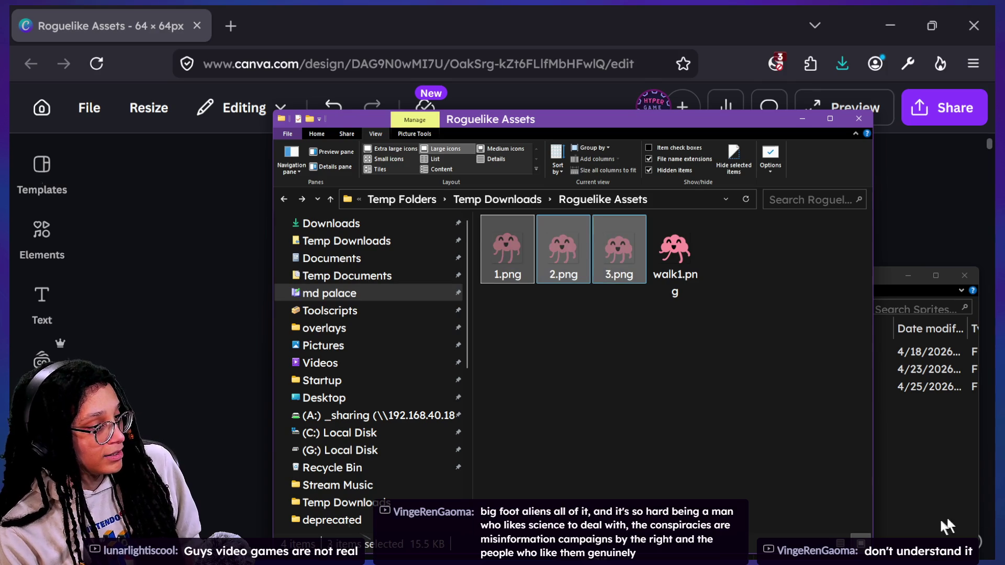
left_click(928, 497)
mouse_move(769, 332)
left_mouse_down()
mouse_move(803, 380)
mouse_move(815, 366)
mouse_move(803, 384)
left_mouse_up()
double_click(786, 352)
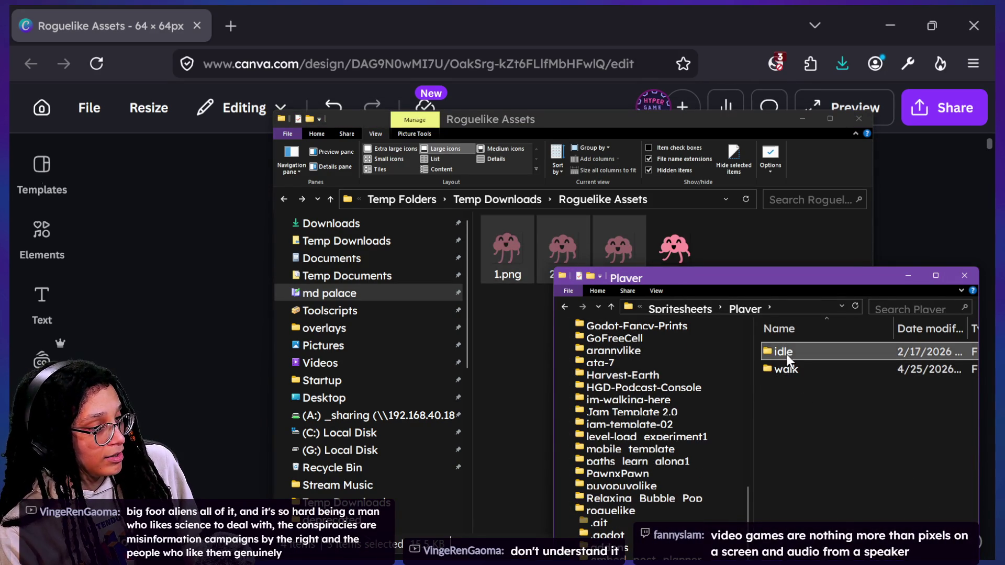
double_click(786, 354)
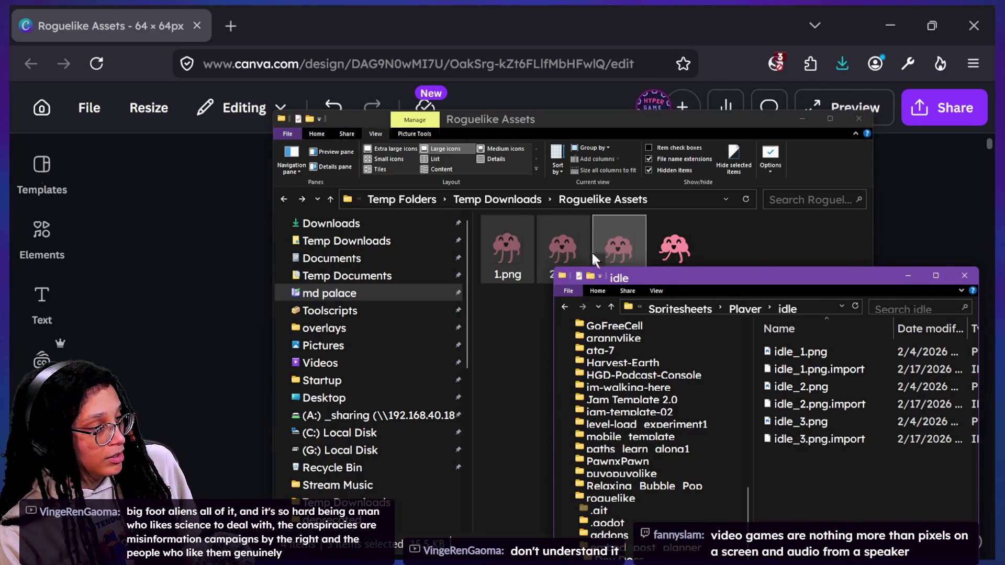
left_click(517, 259)
left_click(506, 277)
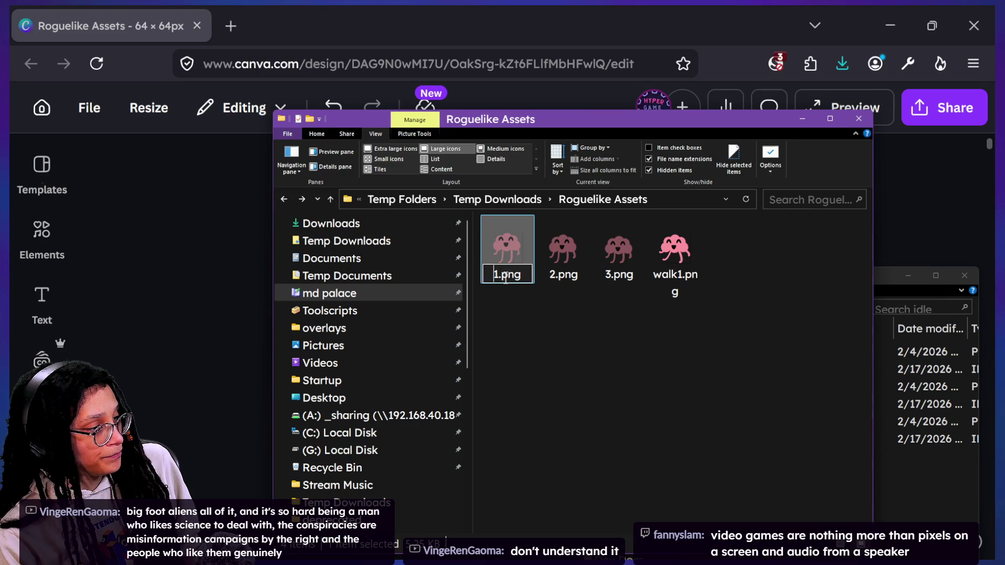
Rename the brain frames 1.png, 2.png and 3.png to idle_1, idle_2 and idle_3
type("idle_1")
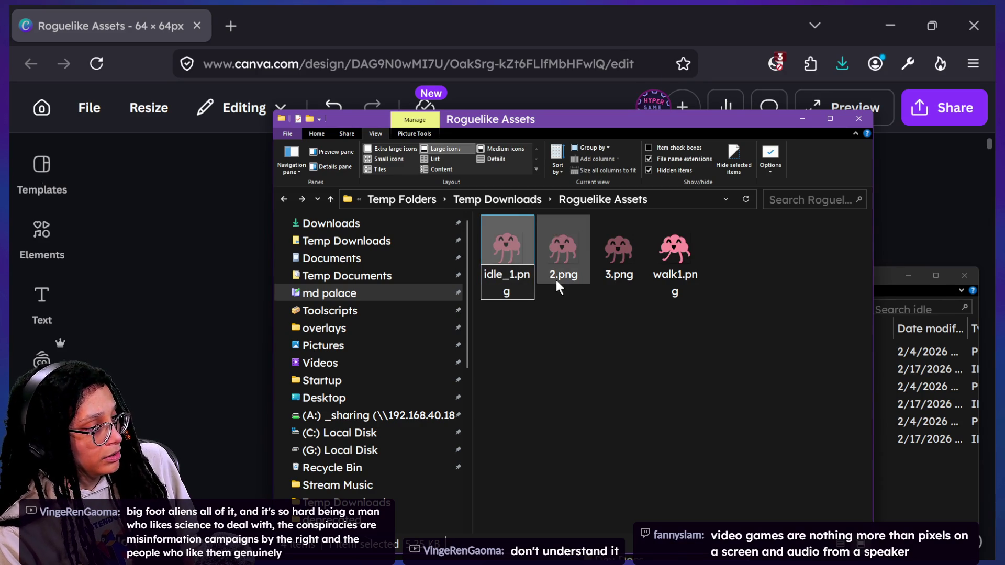
left_click(553, 274)
left_click(511, 251)
left_click(498, 264)
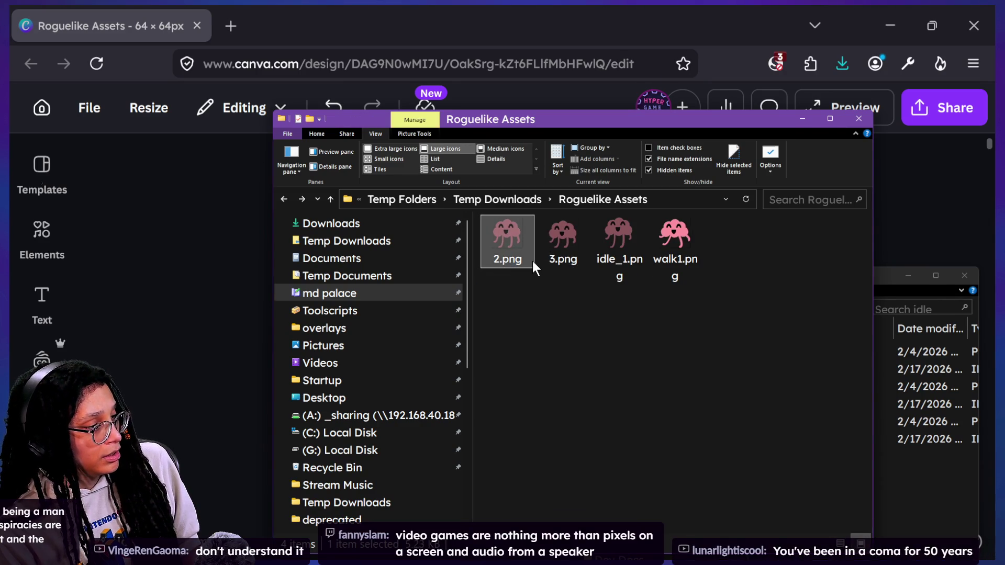
type("idle_")
key("Return")
left_click(503, 259)
left_click(495, 262)
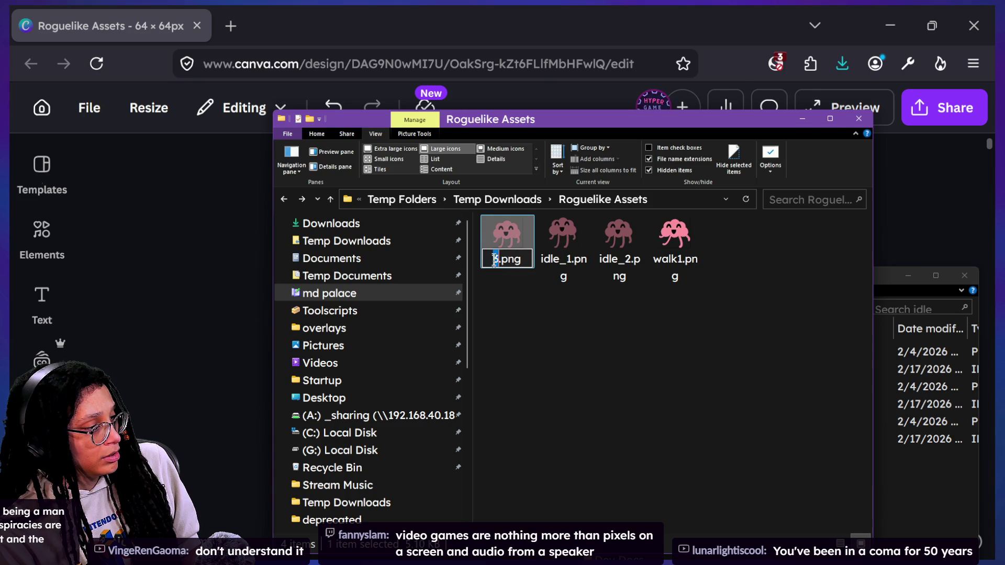
key("Left")
type("idle_")
key("Return")
Move the three idle frames into the Player idle folder, replacing the old images
mouse_move(624, 318)
left_mouse_down()
mouse_move(539, 251)
mouse_move(532, 269)
mouse_move(532, 303)
mouse_move(667, 223)
mouse_move(632, 228)
left_mouse_up()
left_click(507, 252, "shift")
left_click(500, 312)
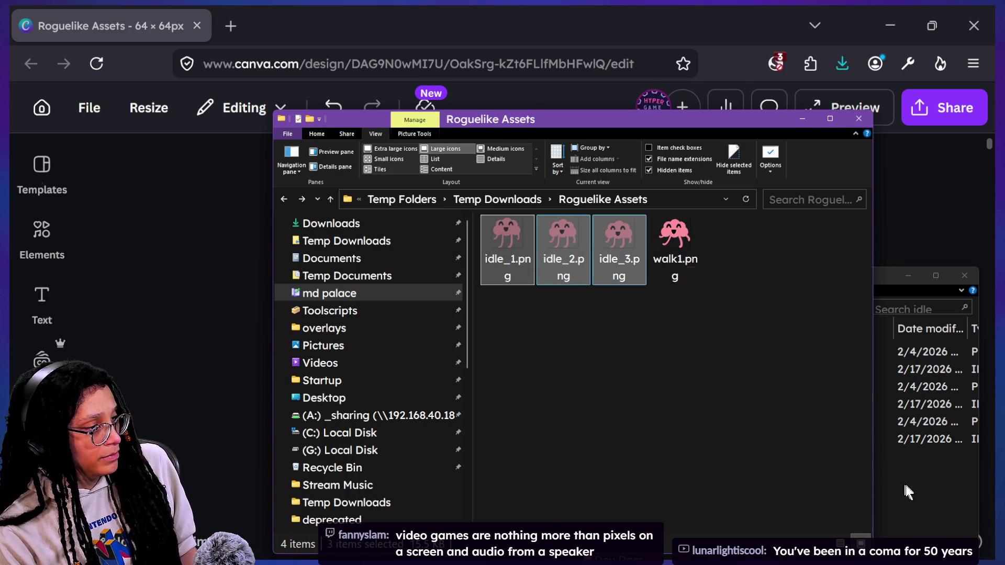
left_click(905, 489)
key("ctrl+v")
left_click(513, 246)
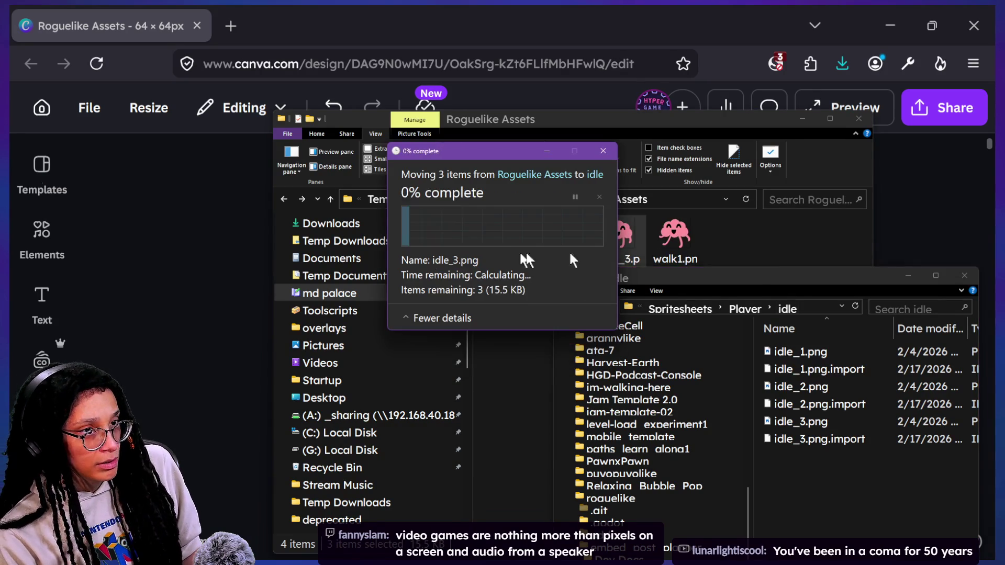
Move walk1.png into the Player walk folder, replacing the old walk1.png
left_click(520, 247)
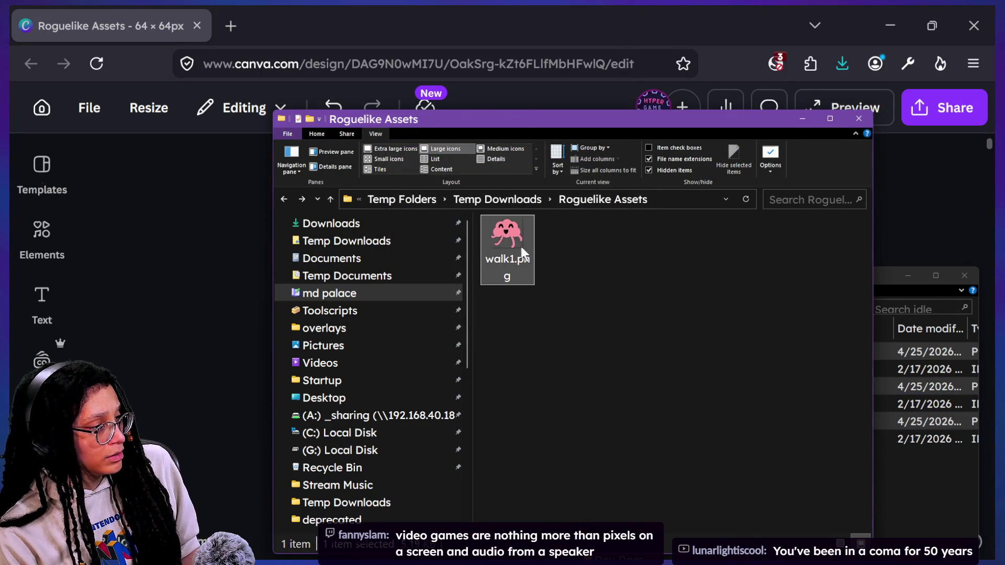
left_click(921, 503)
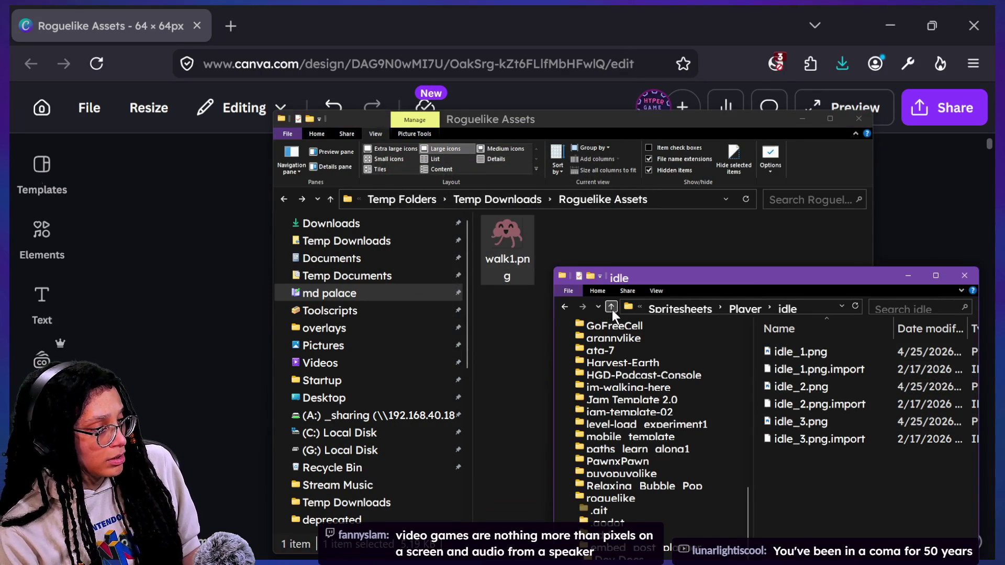
left_click(611, 309)
double_click(793, 366)
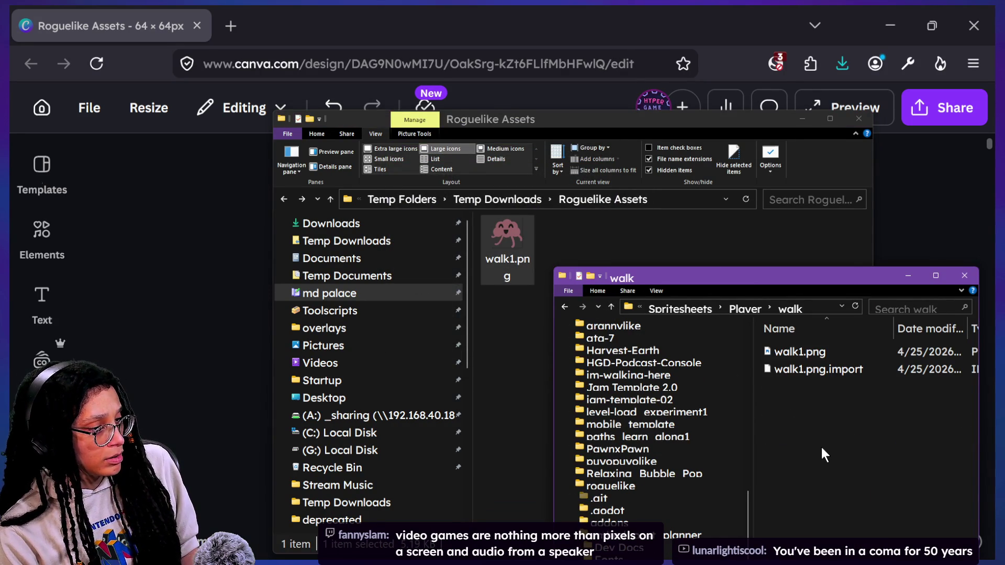
left_click_drag(507, 246, 750, 368)
left_click(501, 251)
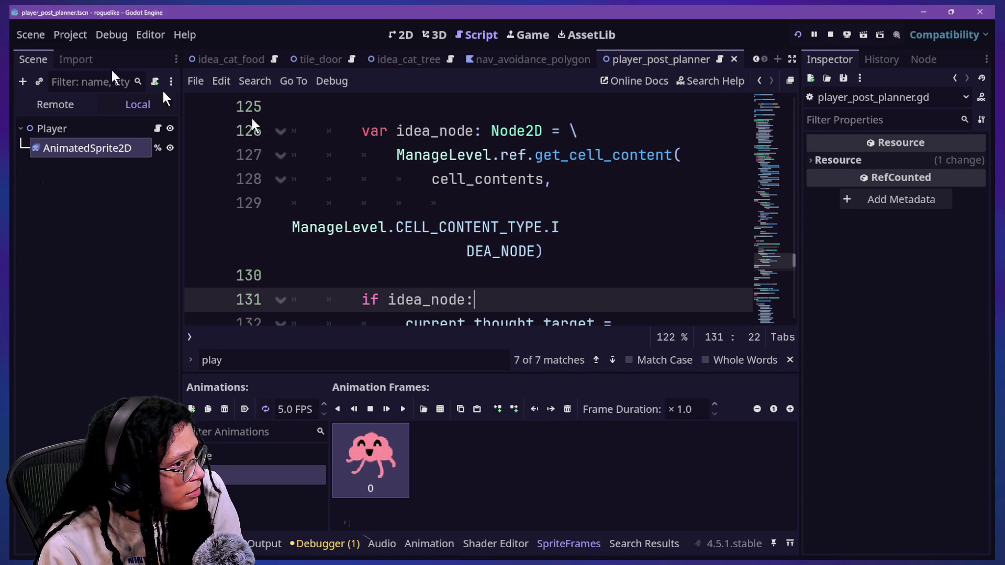
Select the AnimatedSprite2D node so its Sprite Frames appear in the SpriteFrames panel
left_click(73, 153)
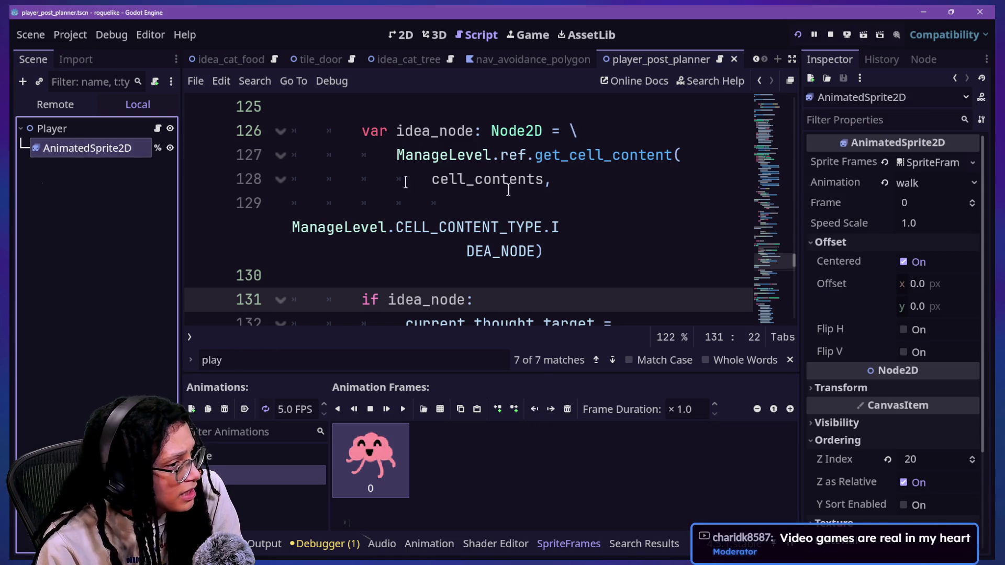
scroll(873, 308, "down", 3)
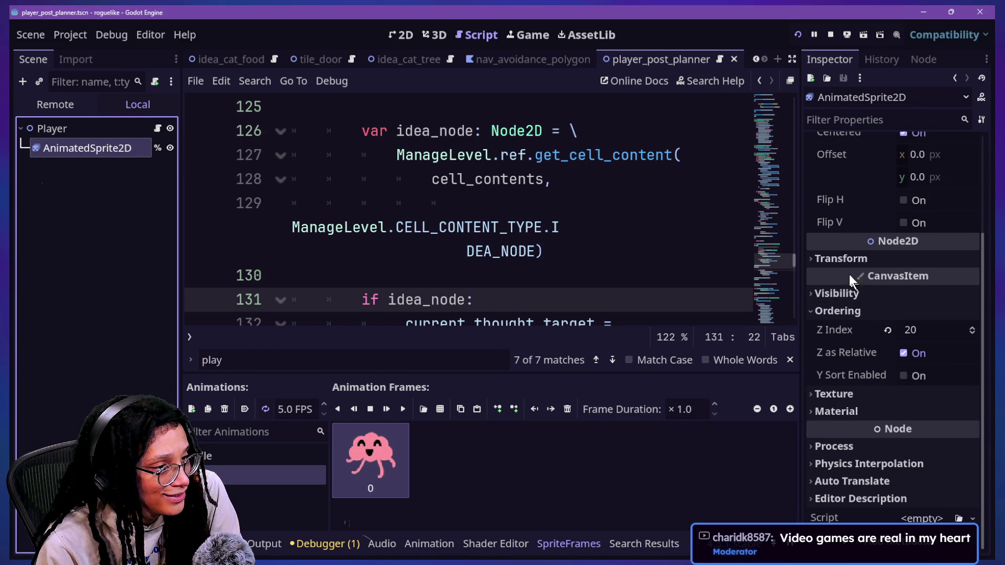
scroll(874, 432, "up", 3)
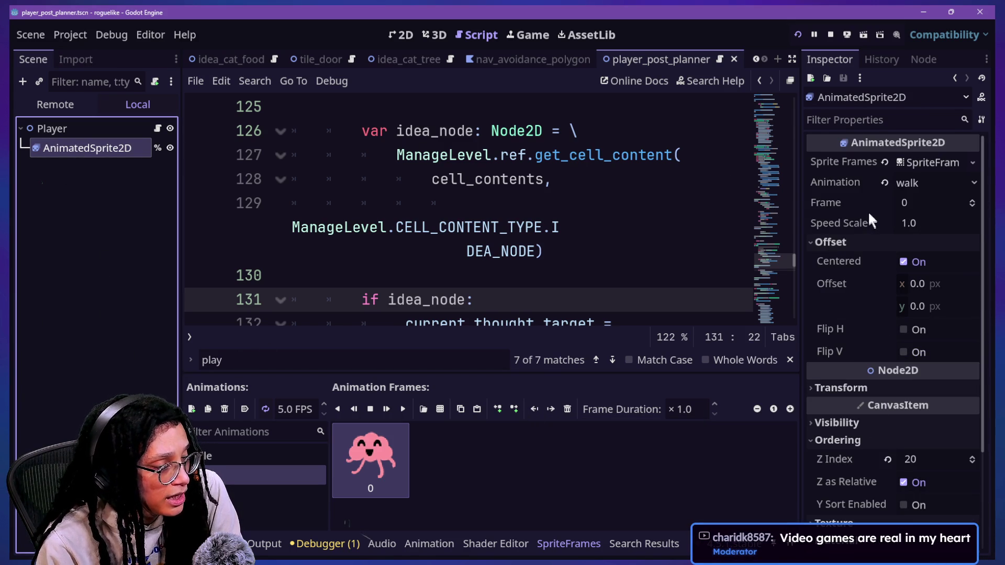
left_click(850, 163)
left_click(934, 162)
left_click(929, 161)
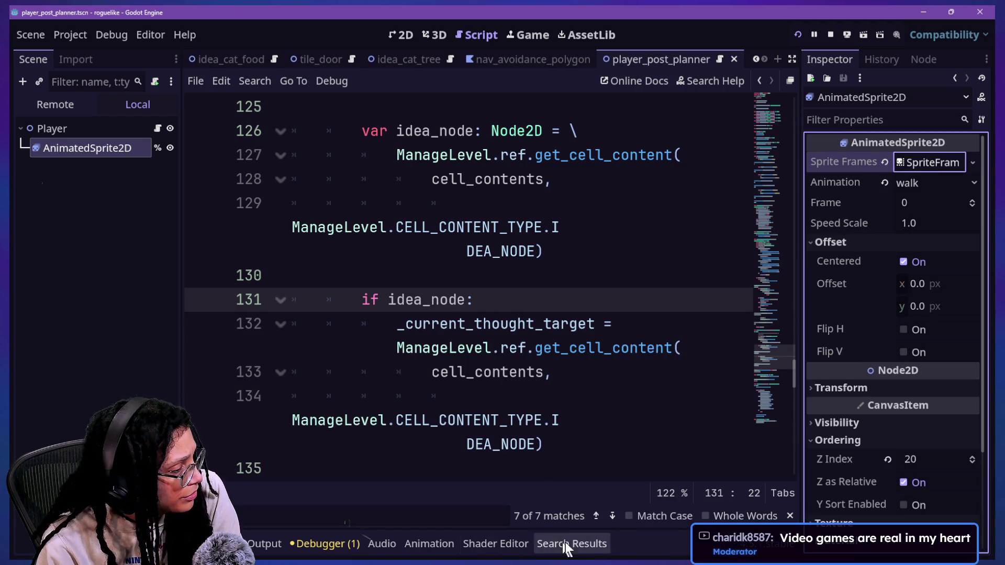
left_click(97, 149)
left_click(94, 130)
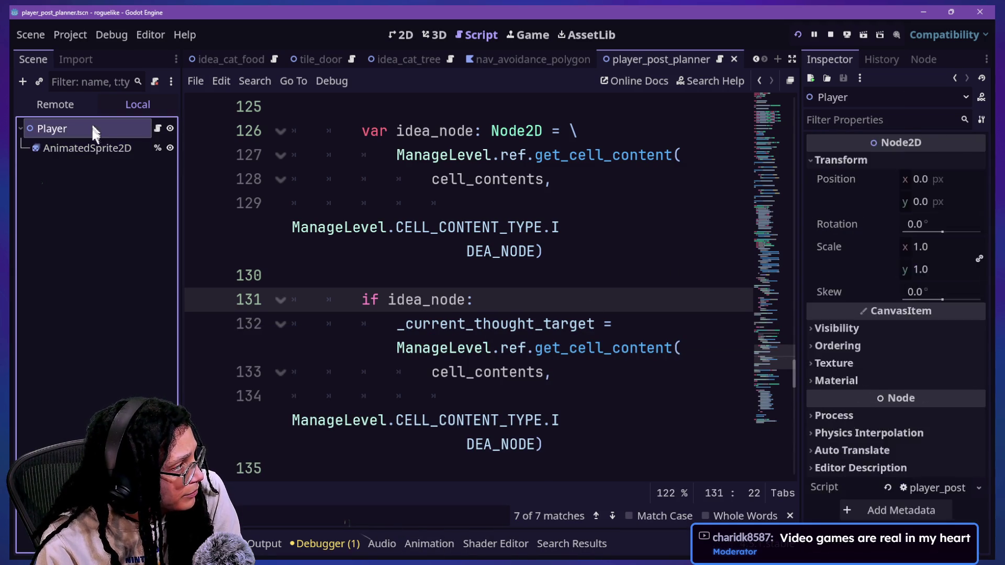
left_click(95, 148)
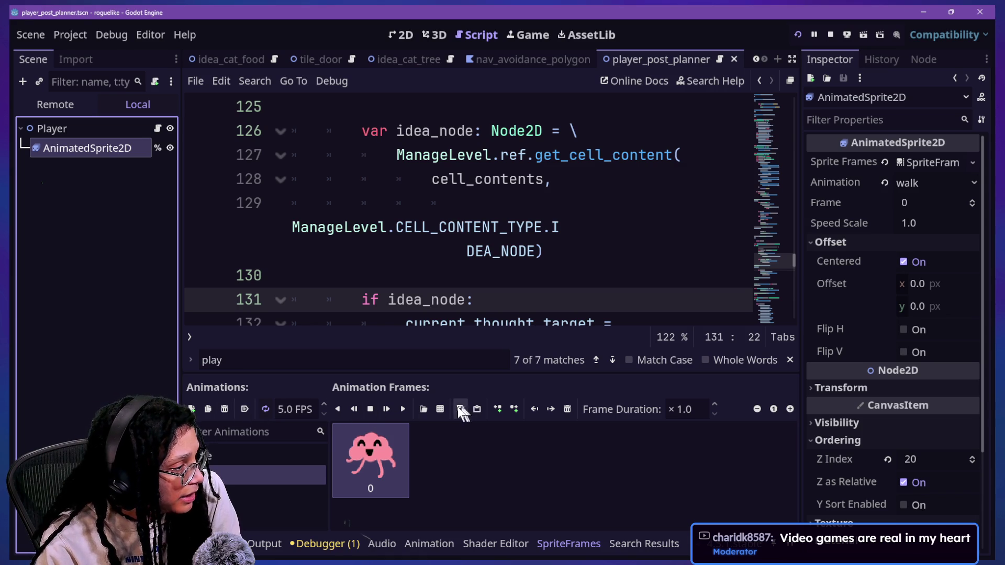
Add an empty frame to the walk animation, then delete it again
left_click(518, 408)
left_click(450, 466)
key("Delete")
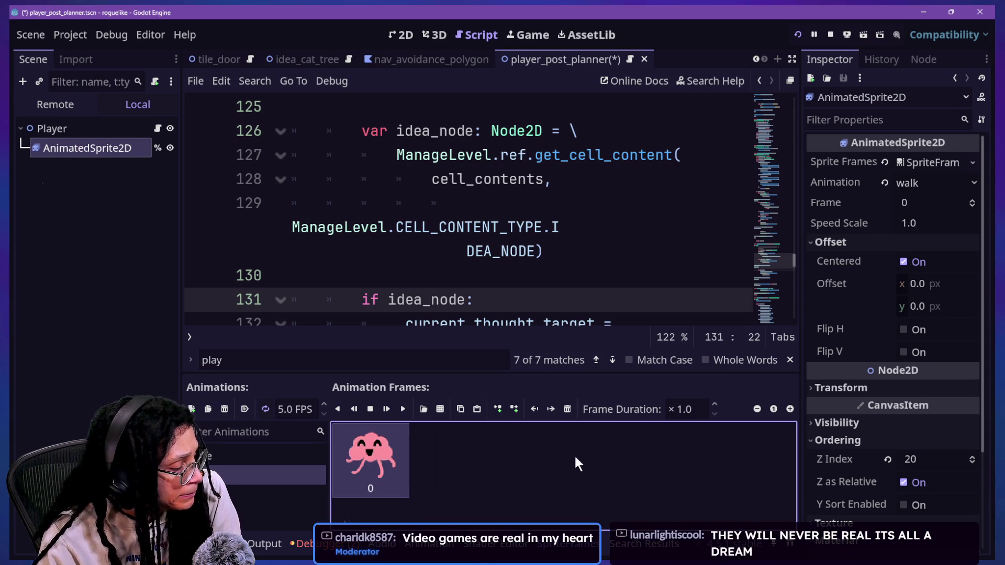
Switch between idle and walk to confirm three brain frames in idle and one in walk
left_click(259, 456)
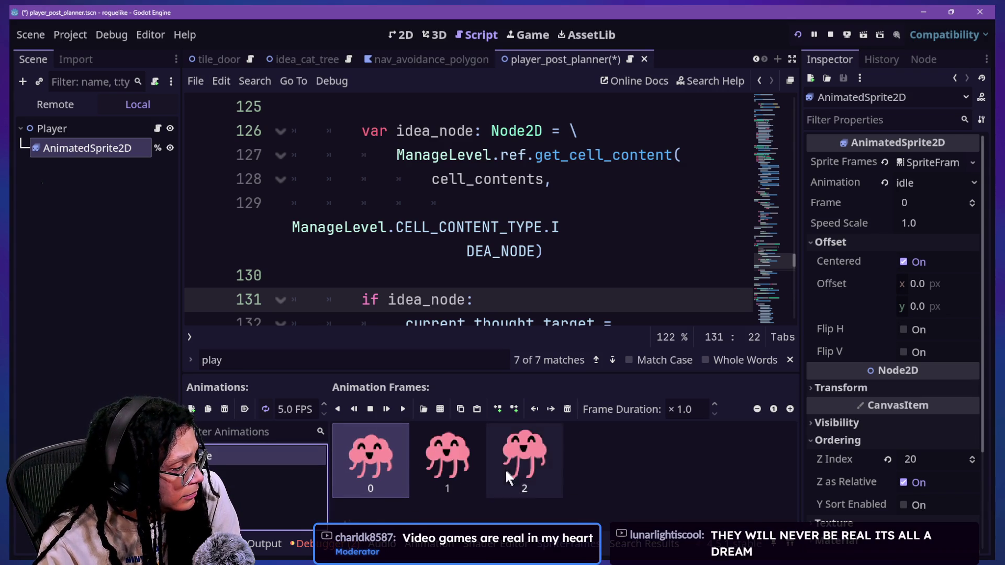
left_click(216, 474)
left_click(221, 460)
key("Down")
key("Up")
key("Down")
key("Up")
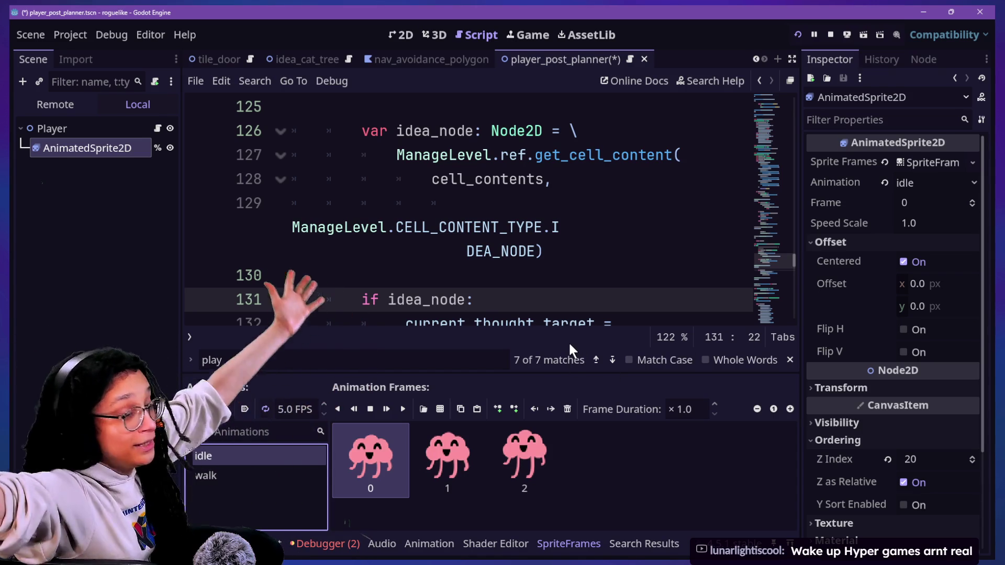
left_click(495, 272)
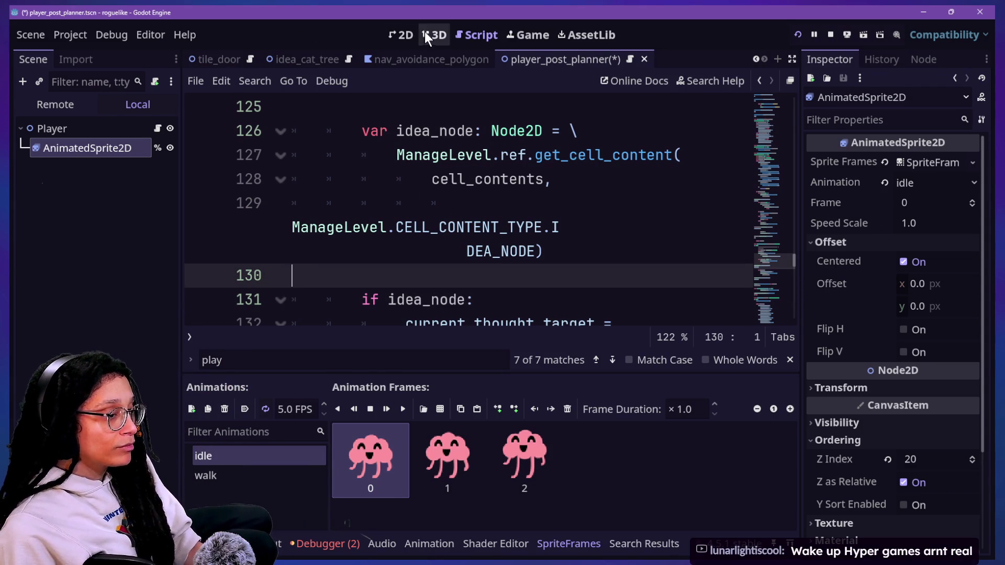
left_click(461, 156)
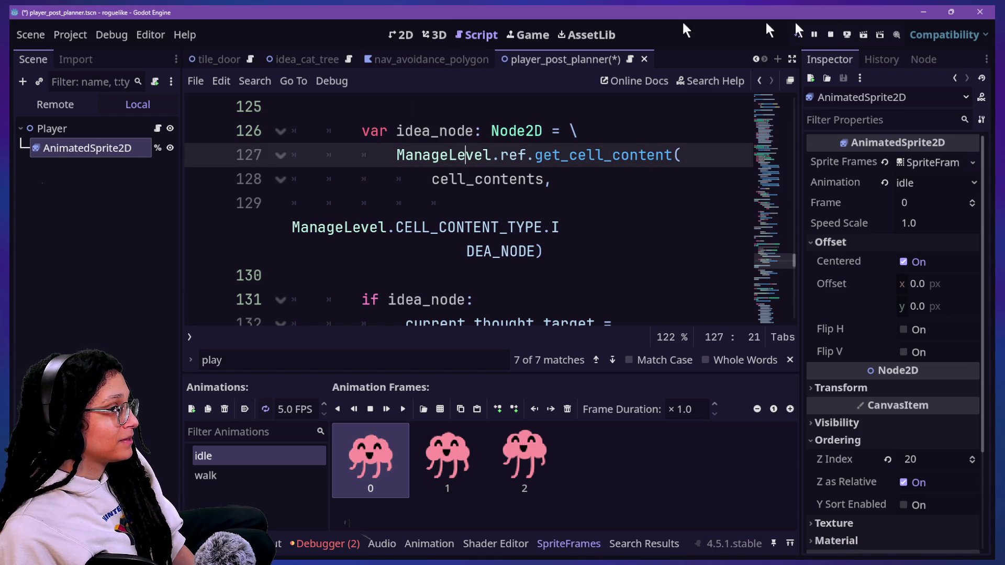
left_click(539, 35)
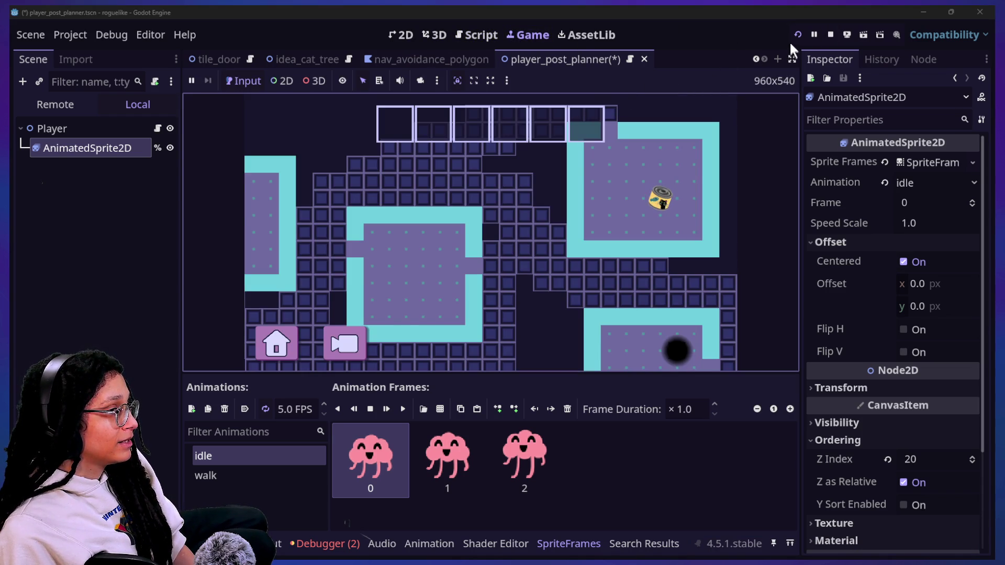
Save and restart the game, enlarge the game view, and enter the Post Planner level
left_click(798, 34)
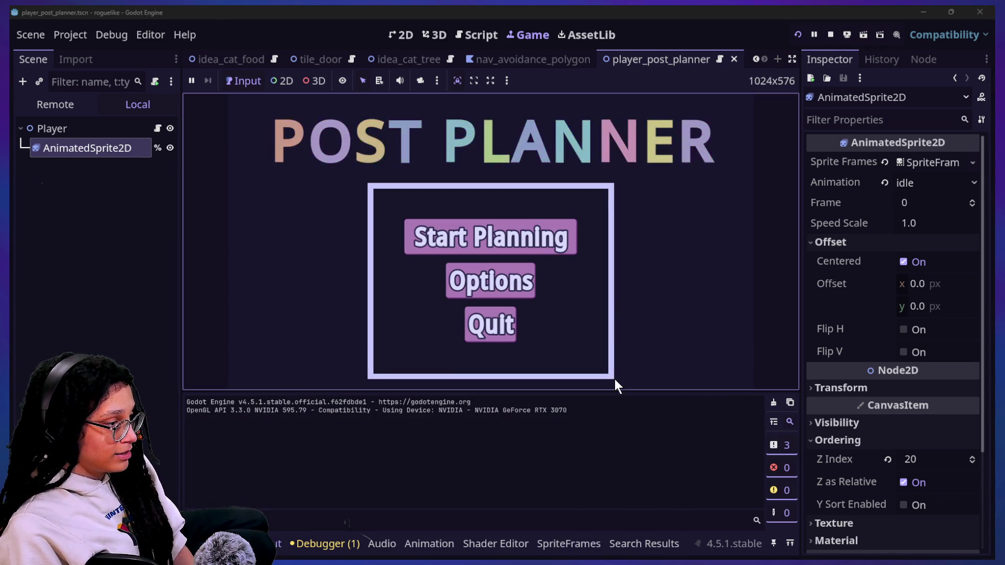
left_click_drag(618, 390, 637, 473)
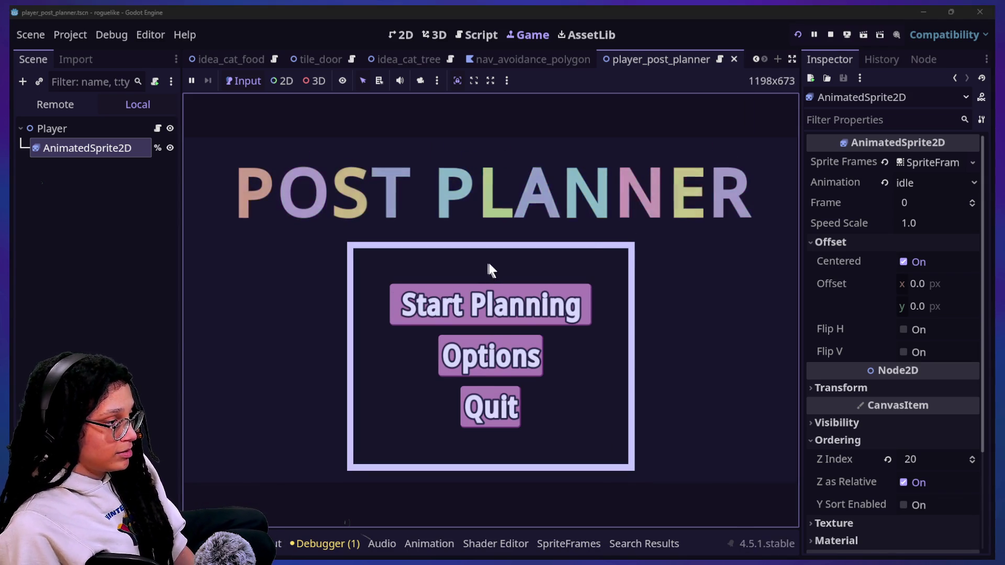
left_click(505, 296)
left_click(507, 303)
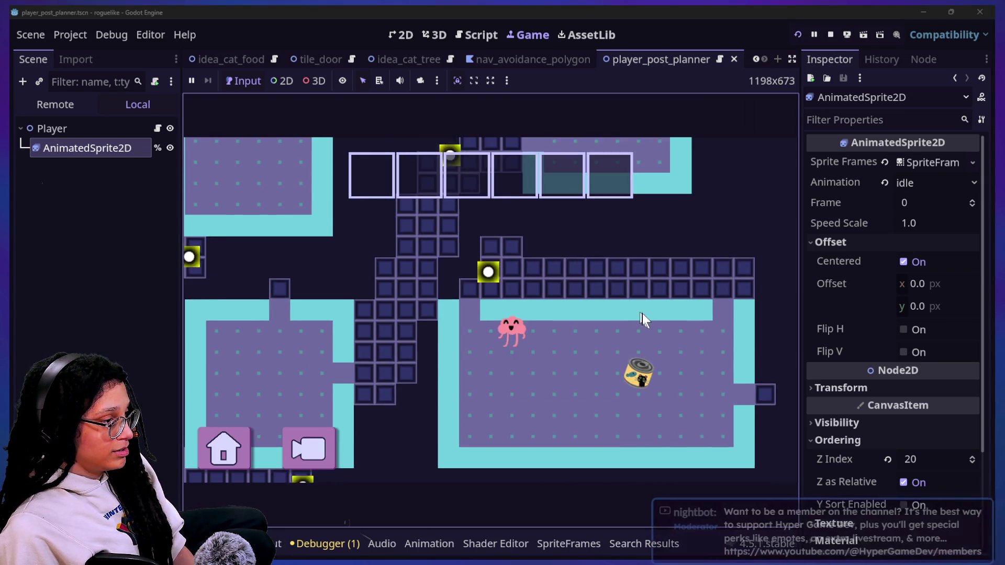
Walk the brain player through the first rooms and along the corridor with the arrow keys
key("Up")
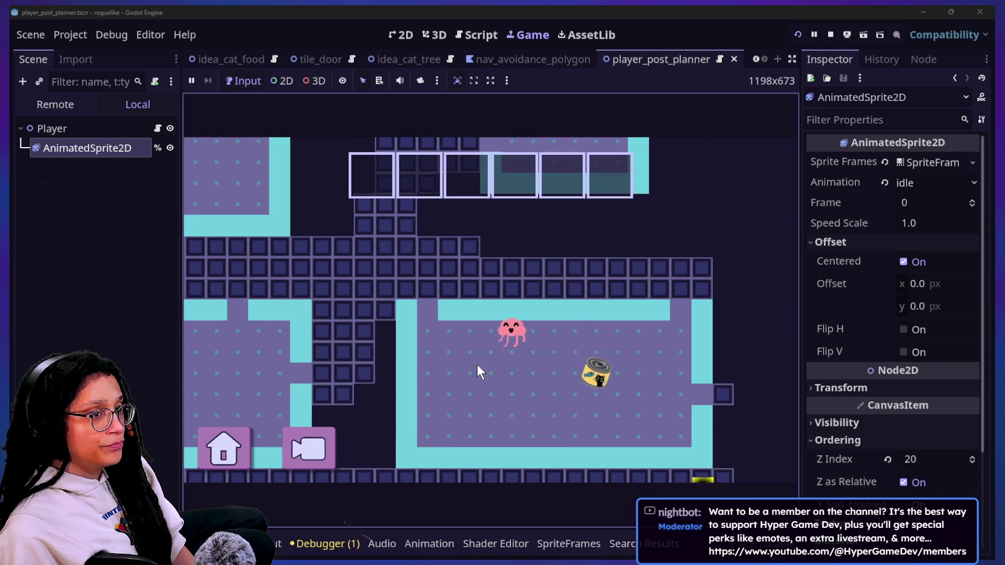
key("Right")
key("Left")
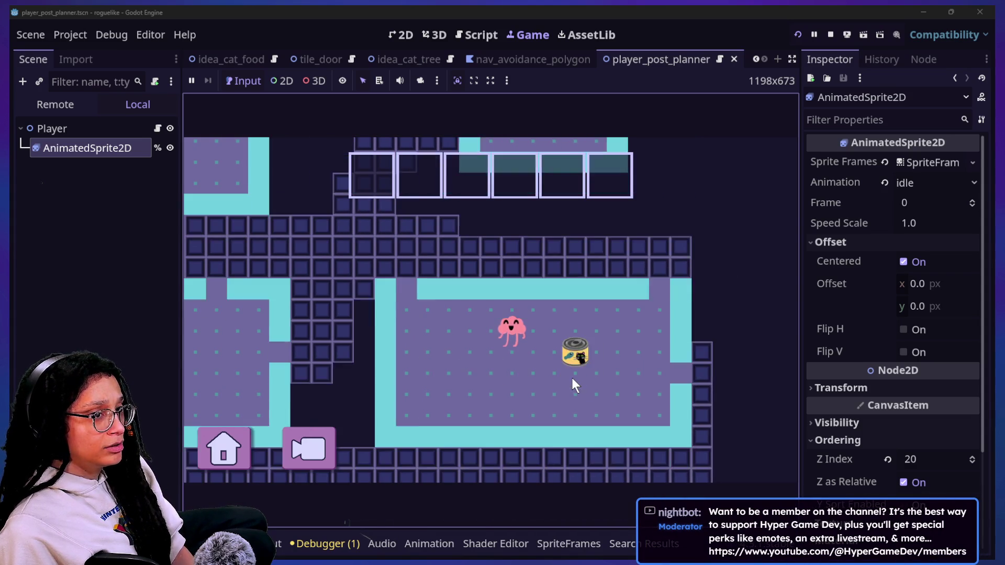
key("Down")
key("Right")
key("Up")
key("Down")
key("Left")
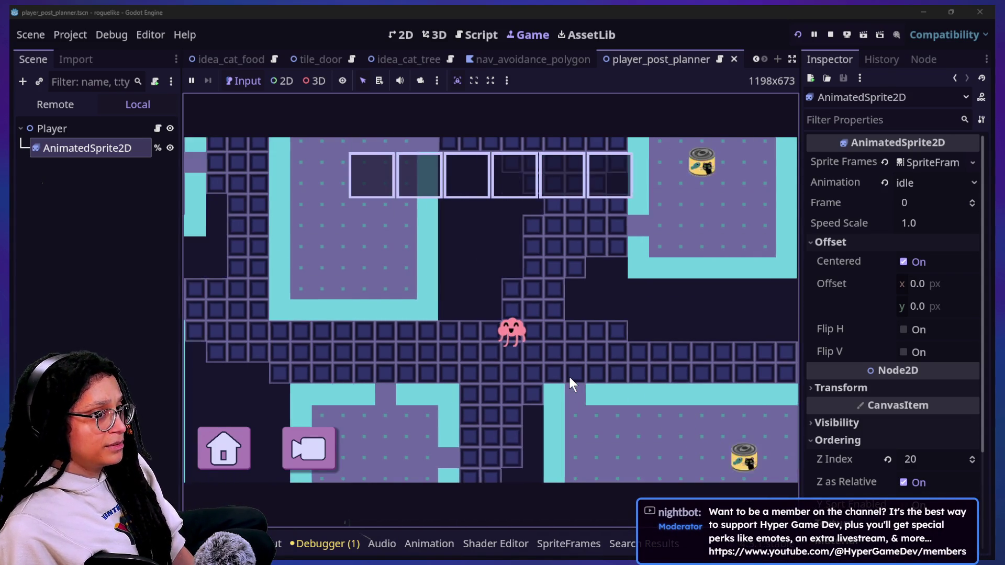
key("Up")
Walk onto the can and back, click another room to path there, then stop the game
key("Up")
key("Left")
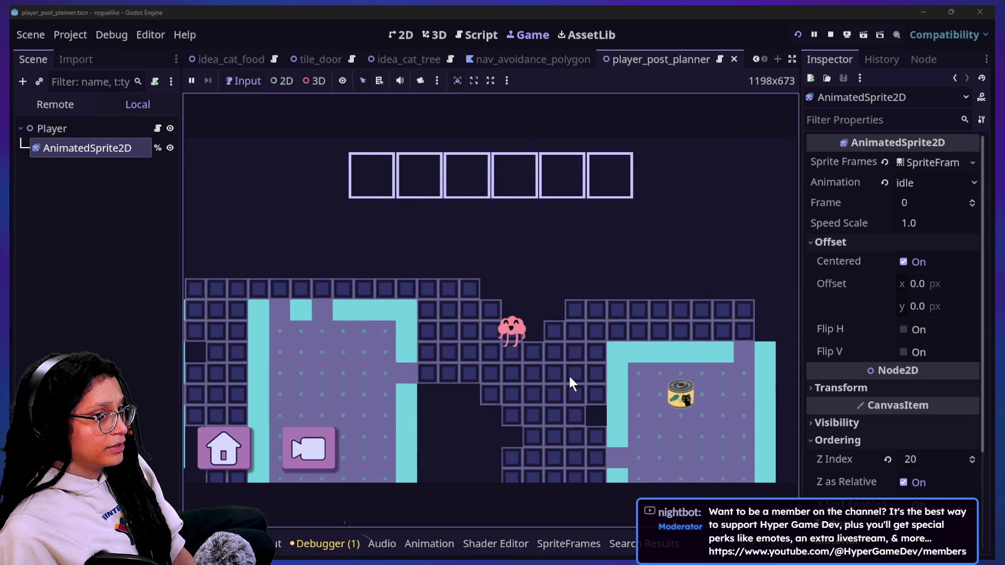
key("Down")
key("Right")
key("Up")
key("Left")
key("Down")
key("Up")
key("Right")
key("Down")
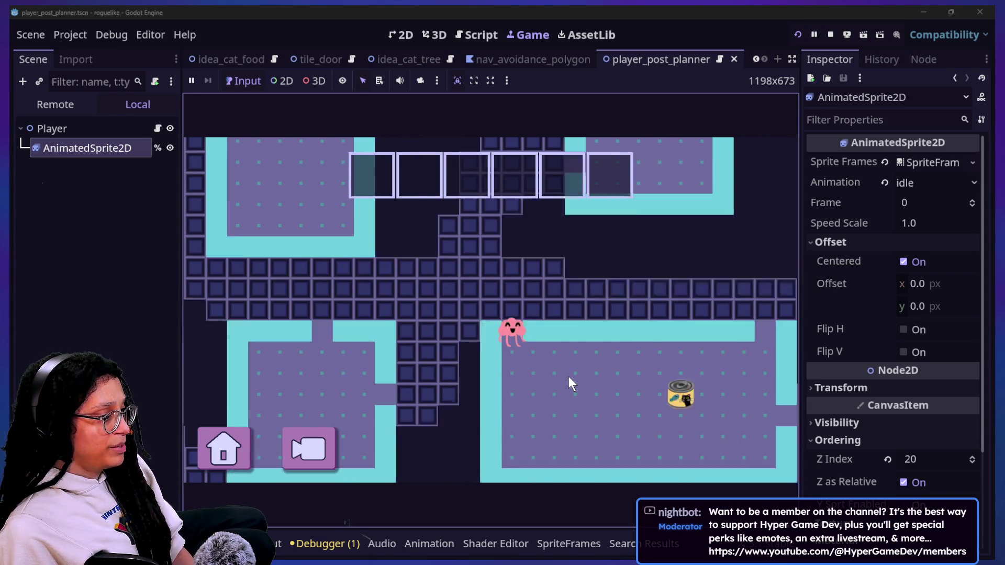
key("Up")
key("Right")
key("Down")
key("Left")
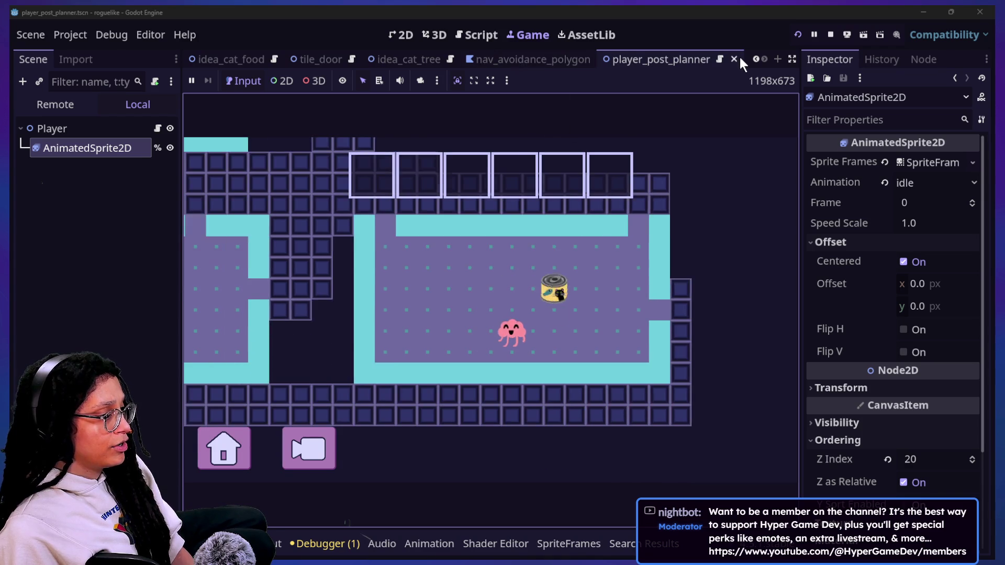
key("Up")
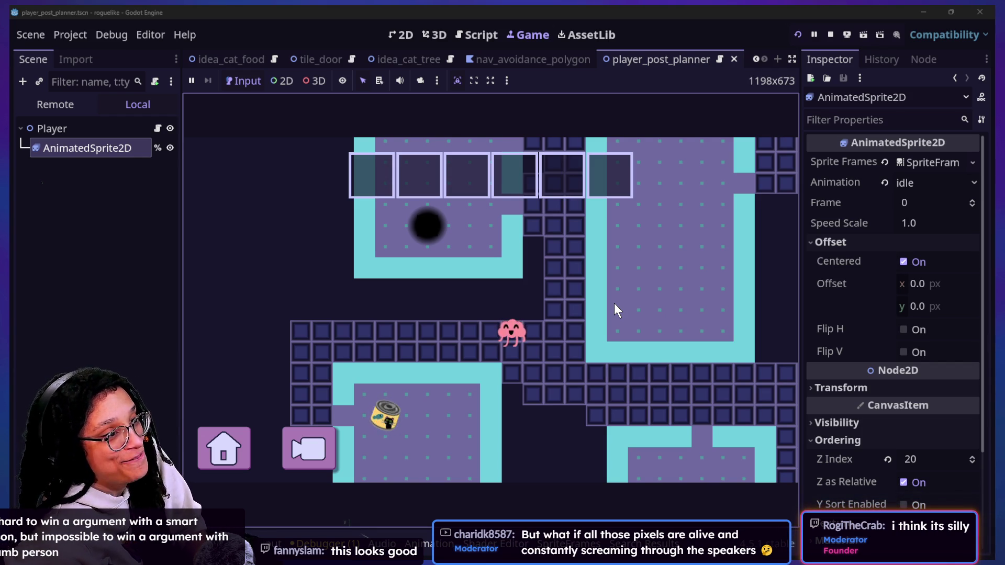
left_click(614, 303)
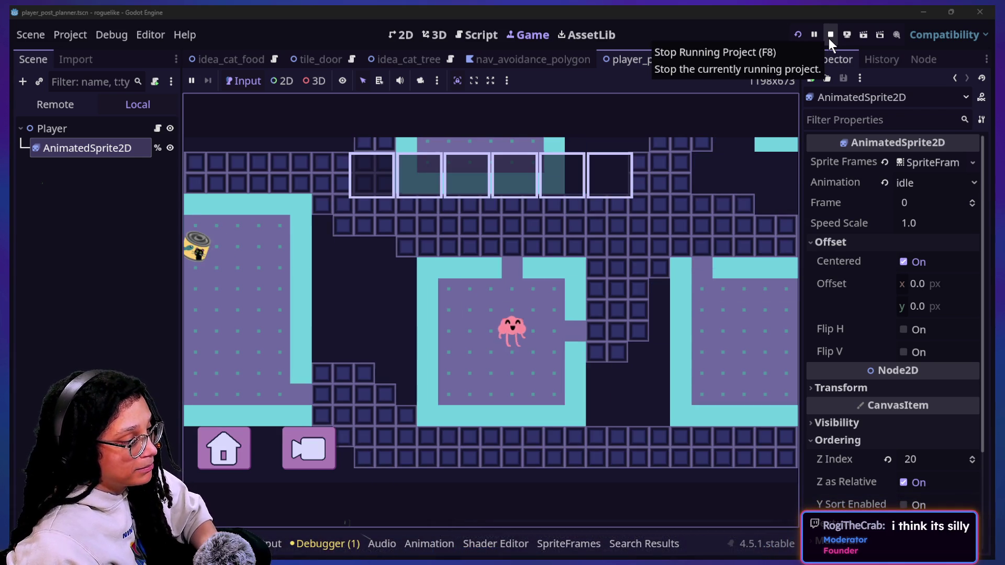
left_click(830, 36)
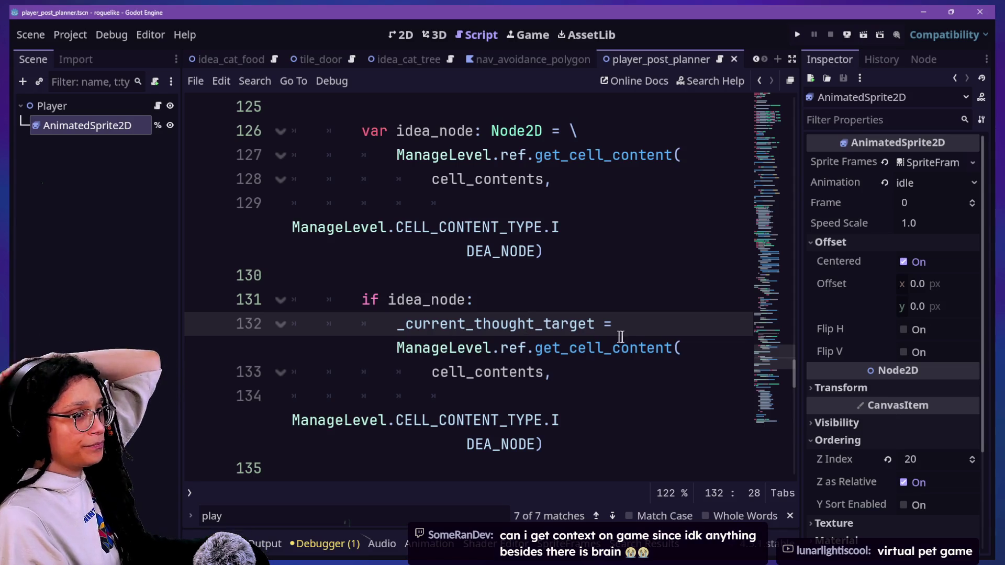
Inspect lines 129–131 of the script, then show the empty Game workspace
left_click(475, 229)
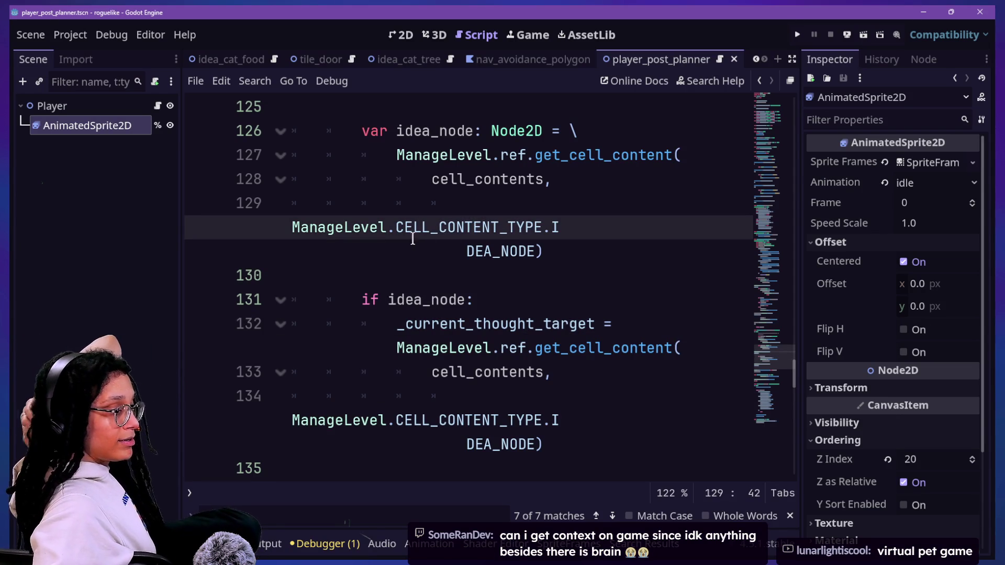
mouse_move(420, 234)
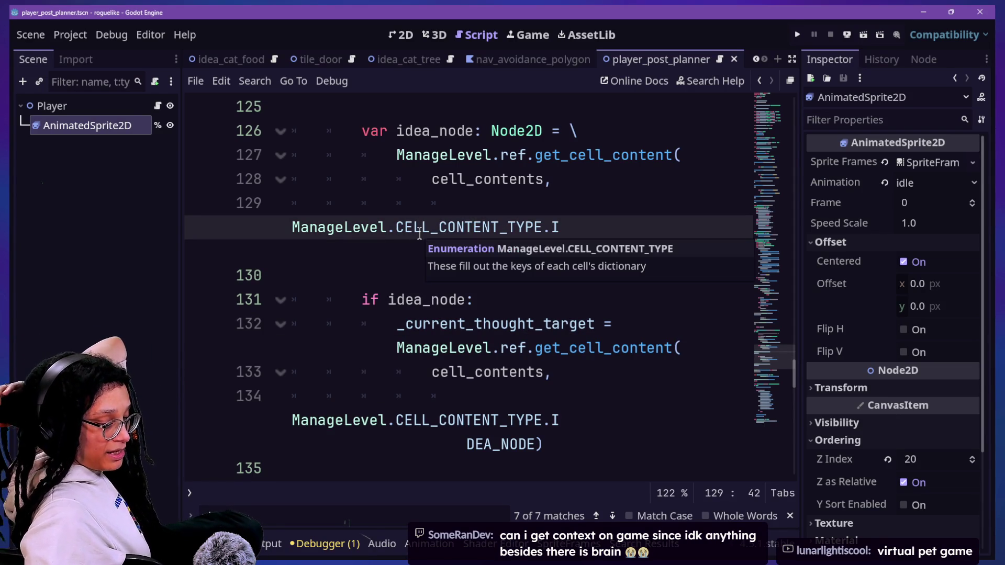
left_click(577, 251)
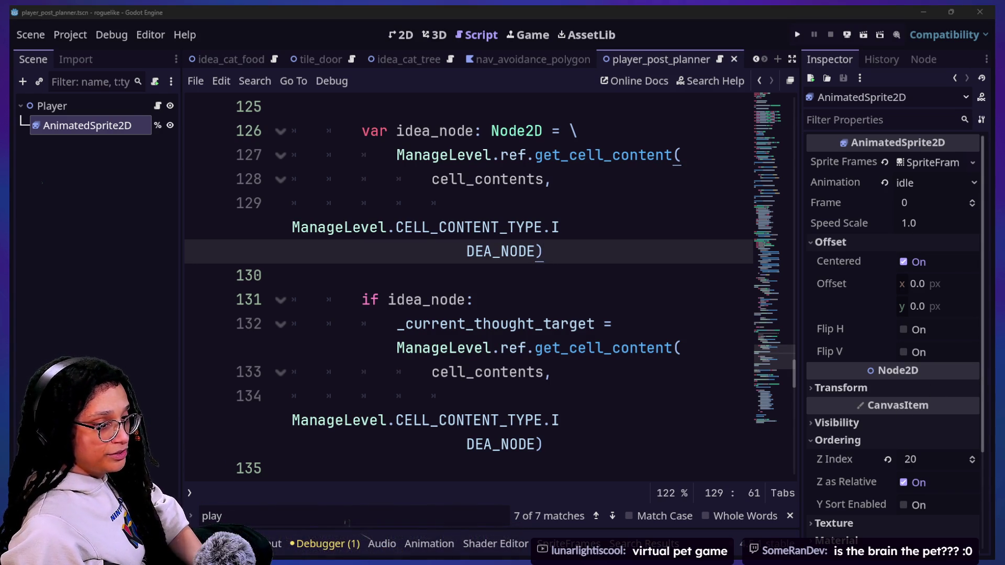
left_click(640, 295)
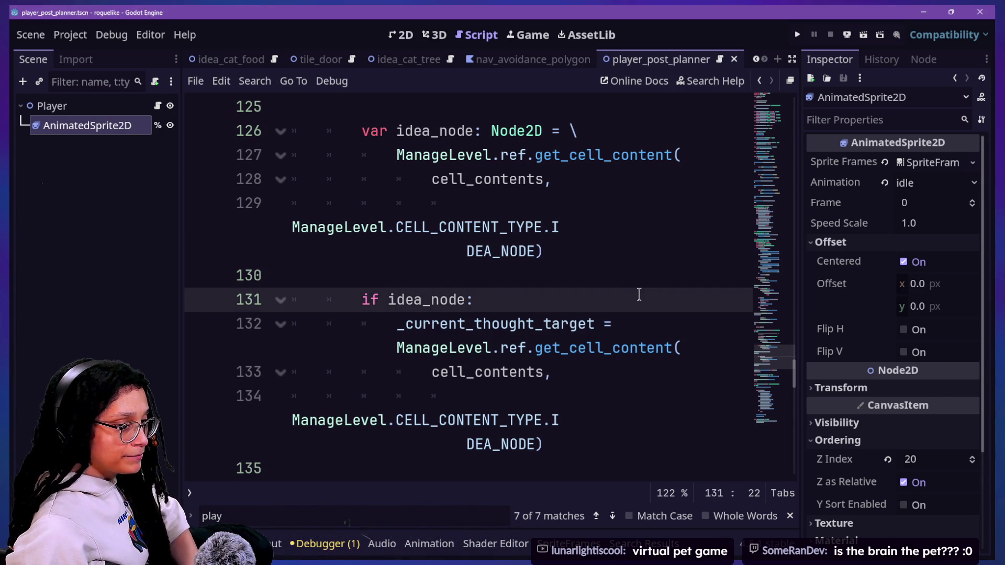
left_click(533, 34)
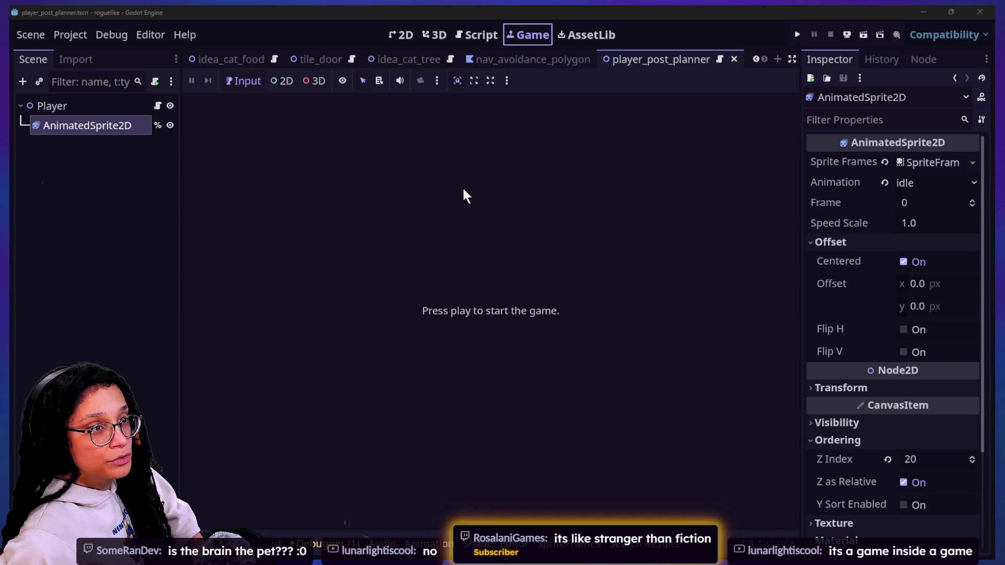
Run the cat care game and zoom from the tripod phone onto the desk computer
key("alt+Tab")
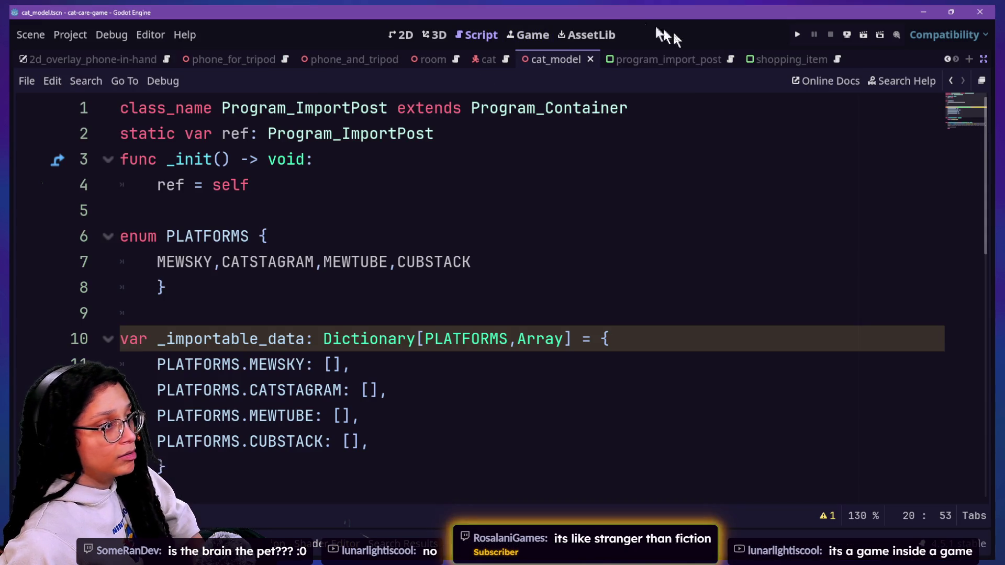
left_click(796, 34)
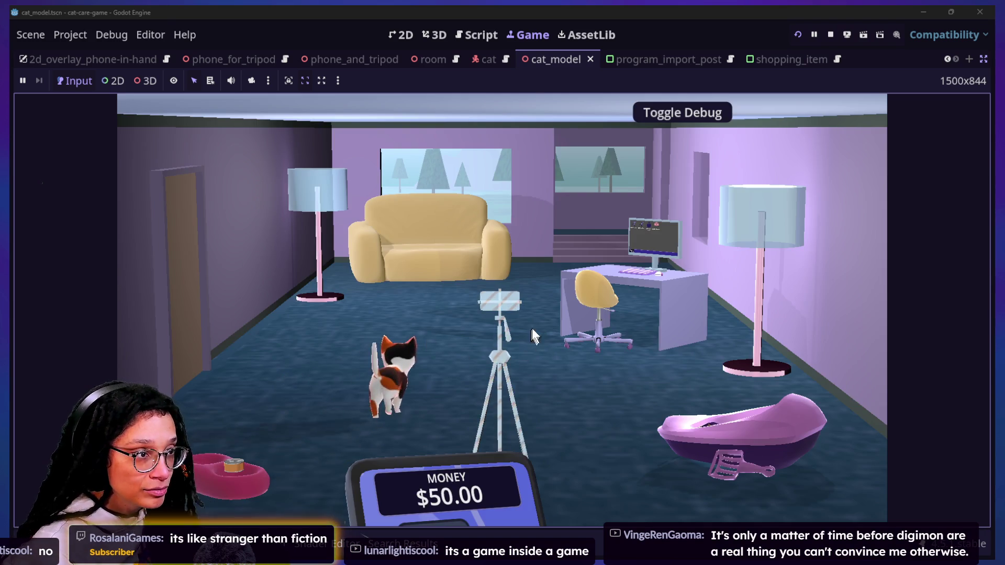
left_click(525, 329)
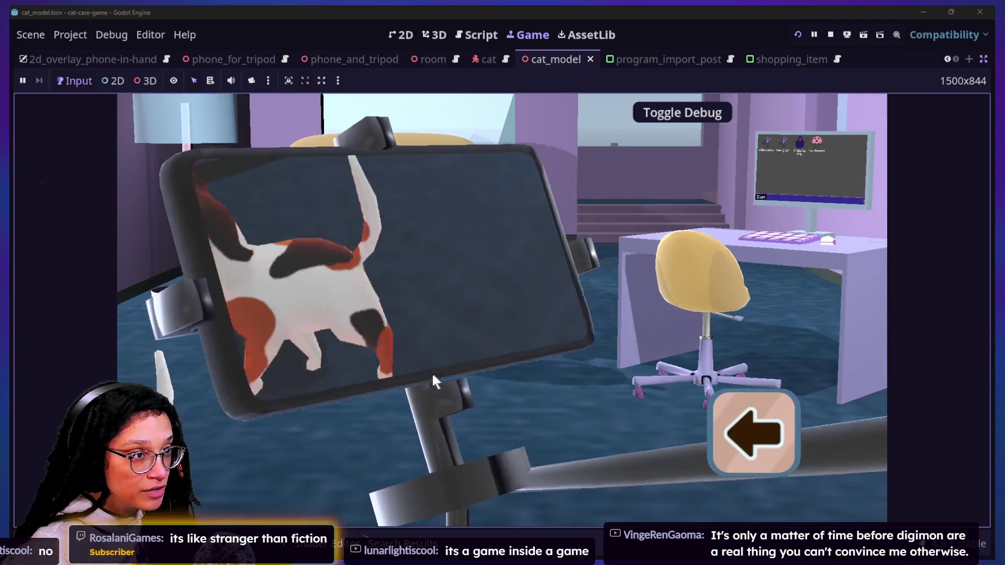
left_click(752, 434)
left_click(662, 304)
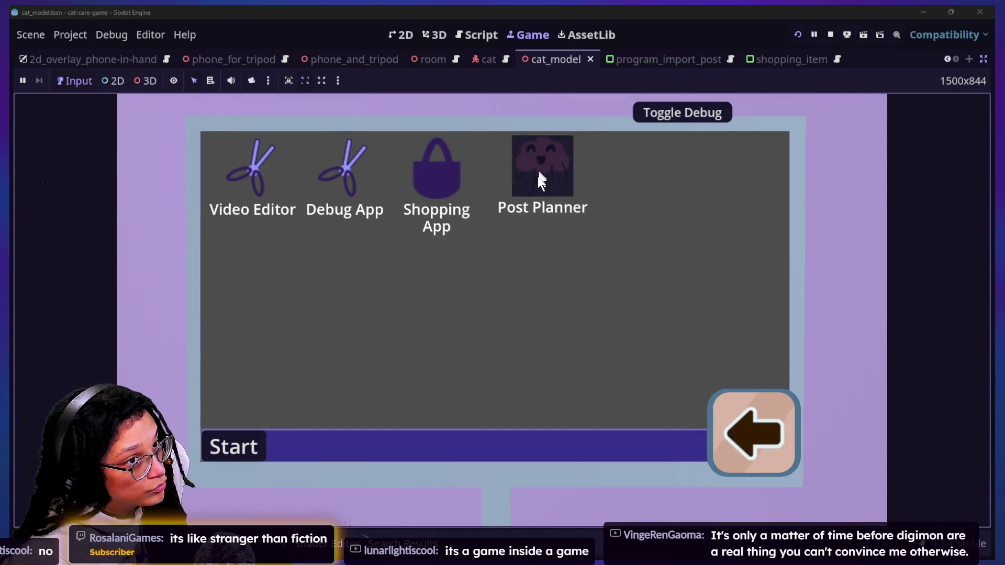
Open Post Planner, start planning with the Mewsky platform, then stop the game
left_click(549, 196)
left_click(460, 283)
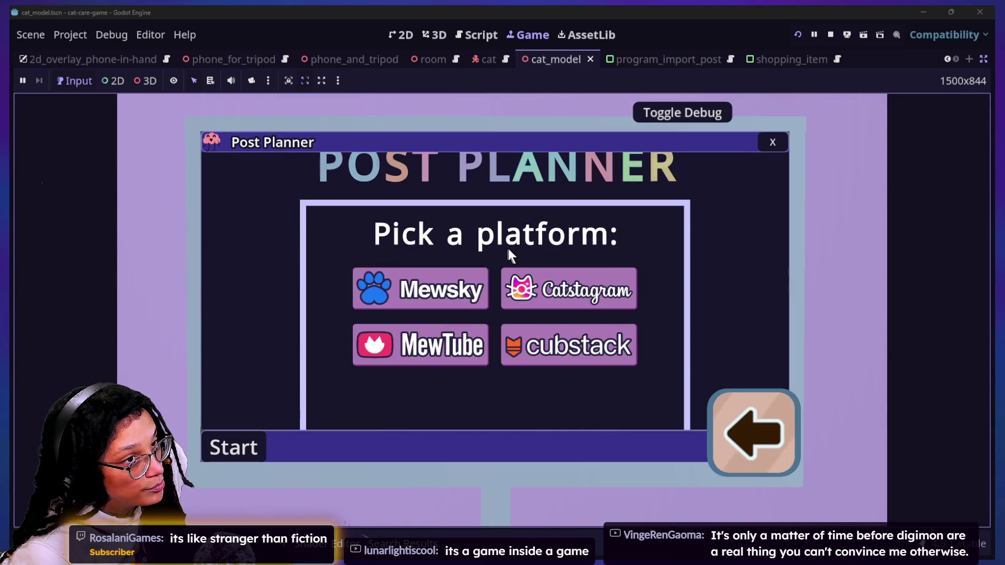
left_click(476, 272)
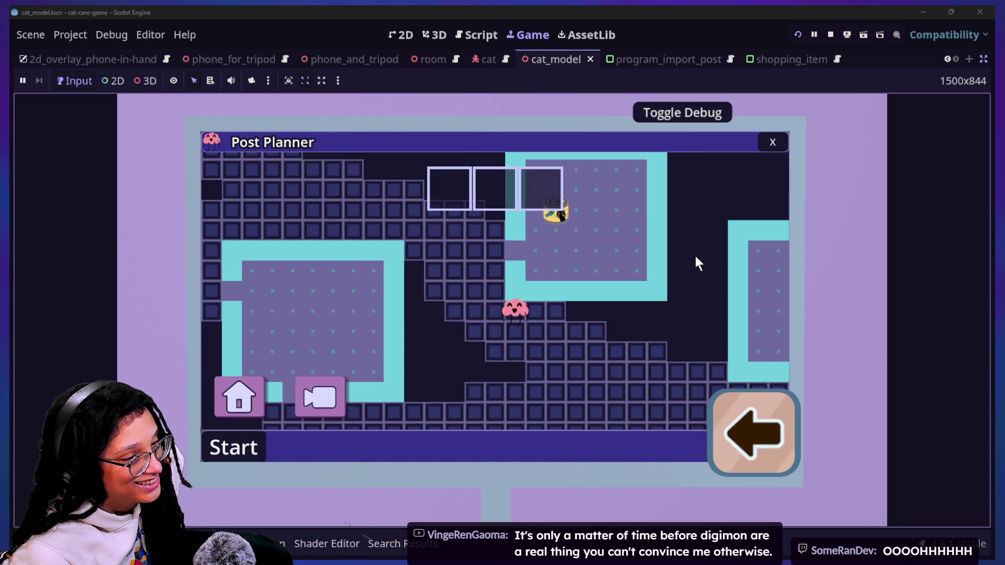
left_click(830, 34)
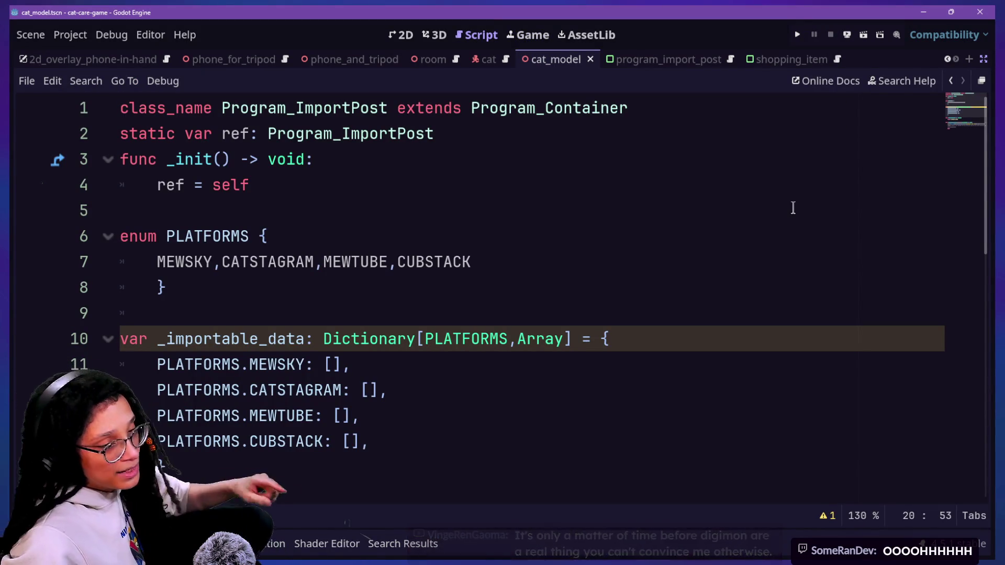
Review lines 4 and 6 of Program_ImportPost's PLATFORMS setup, then run the project again
left_click(615, 191)
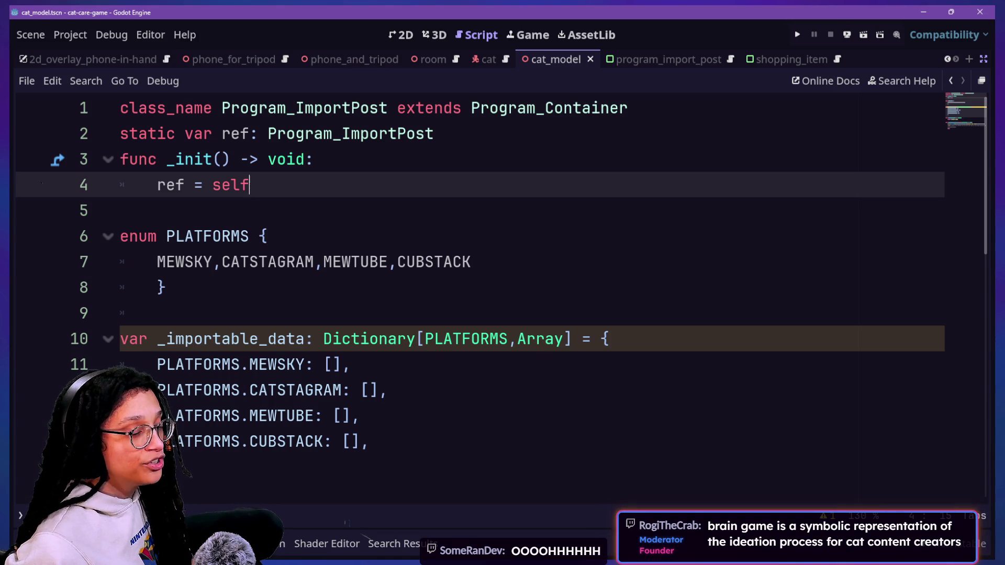
left_click(690, 233)
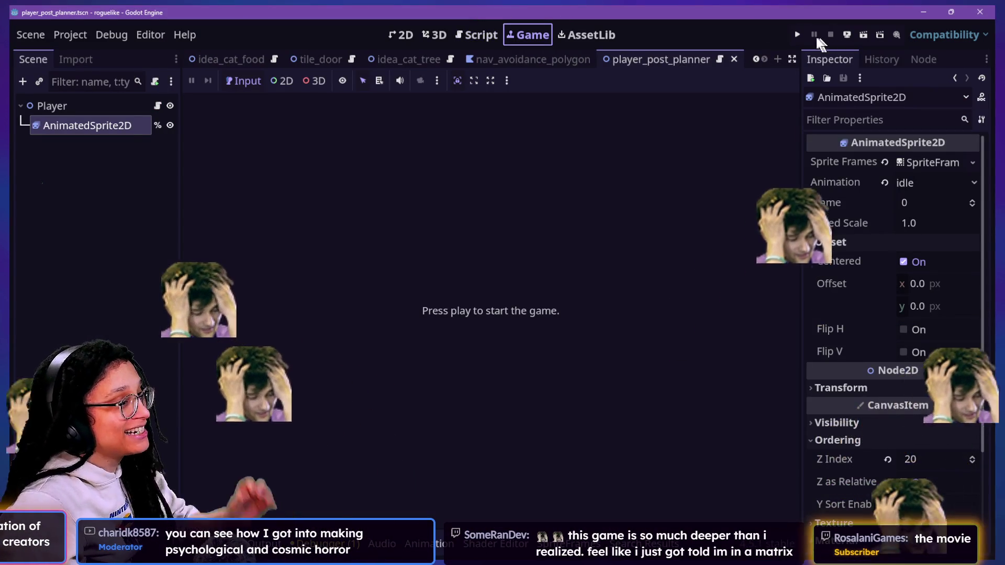
left_click(797, 34)
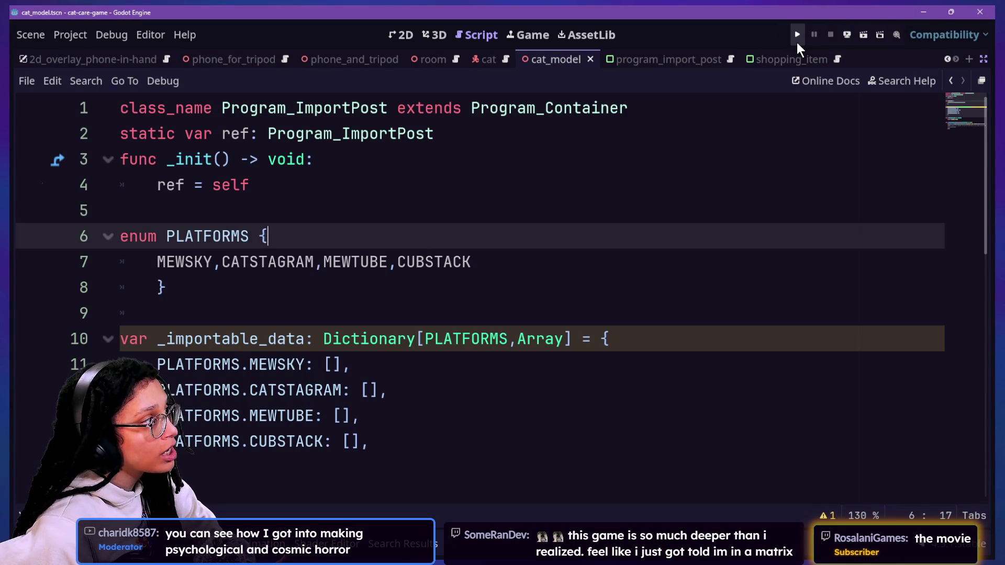
Run the cat care game, back out to the room, place the tripod, then stop both games
left_click(796, 40)
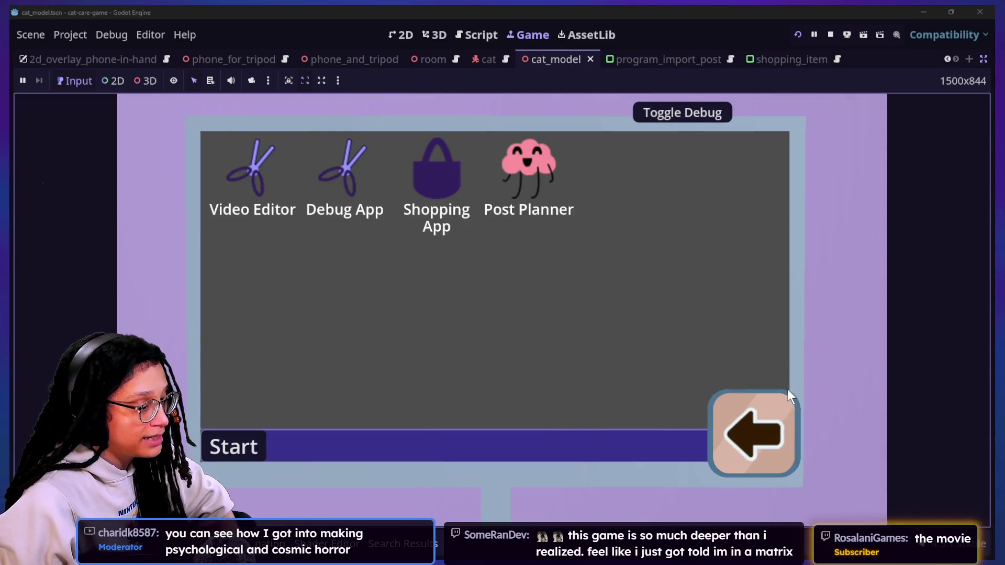
left_click(772, 408)
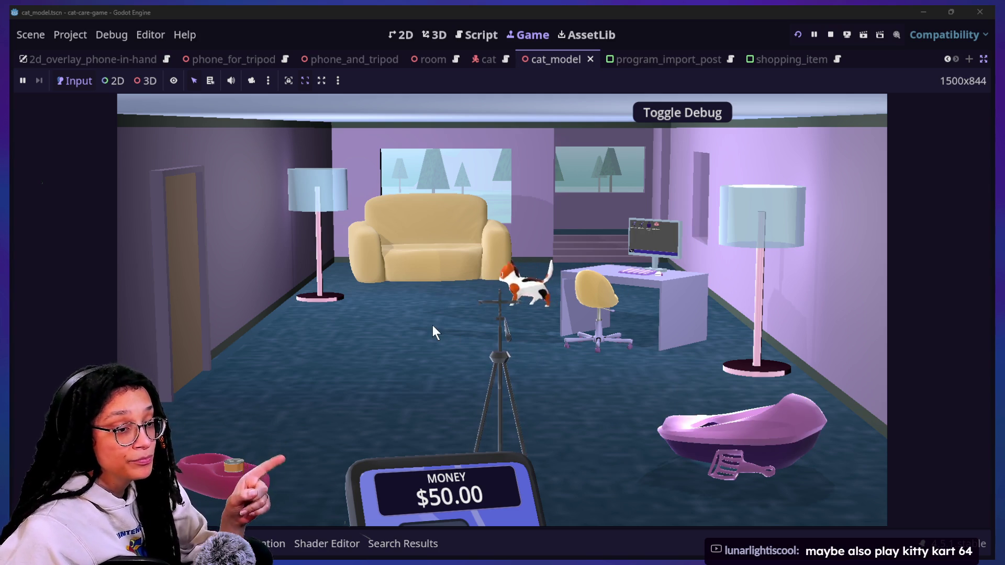
left_click(464, 330)
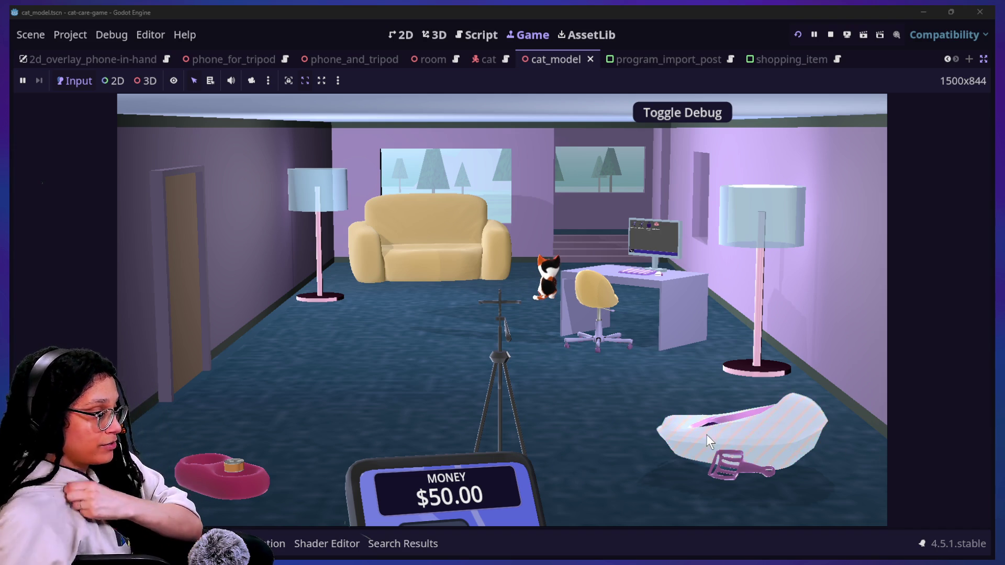
left_click(829, 34)
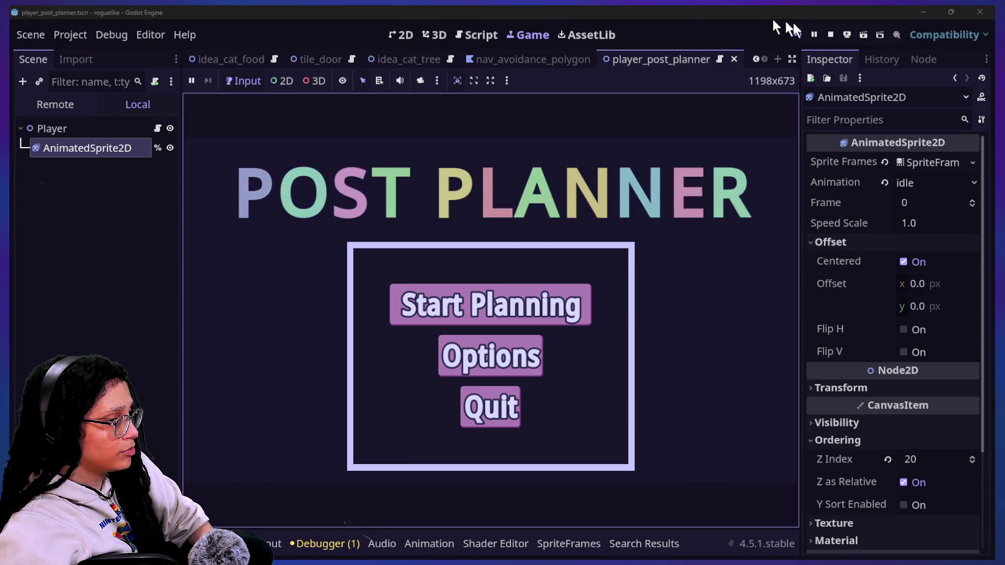
left_click(833, 32)
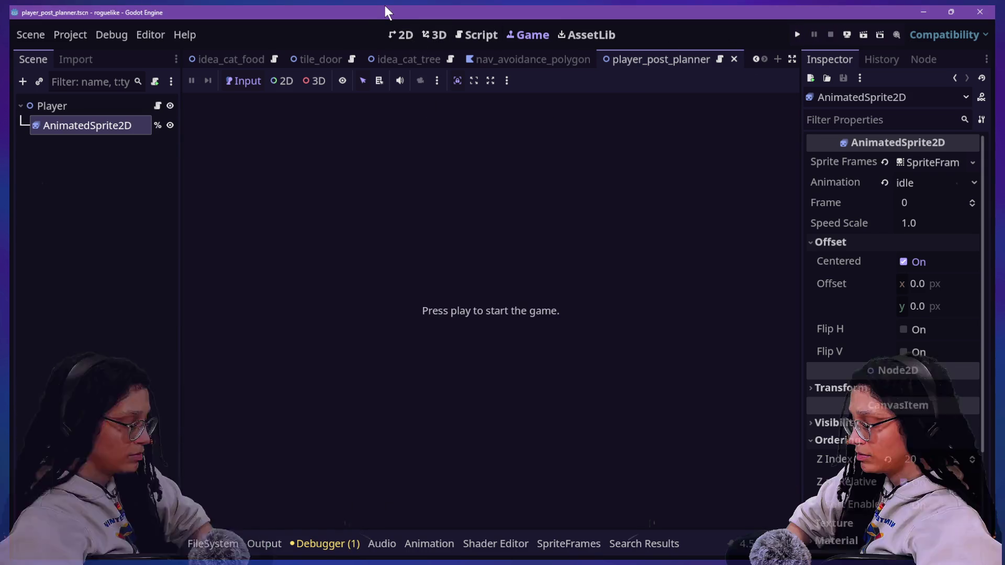
left_click(474, 34)
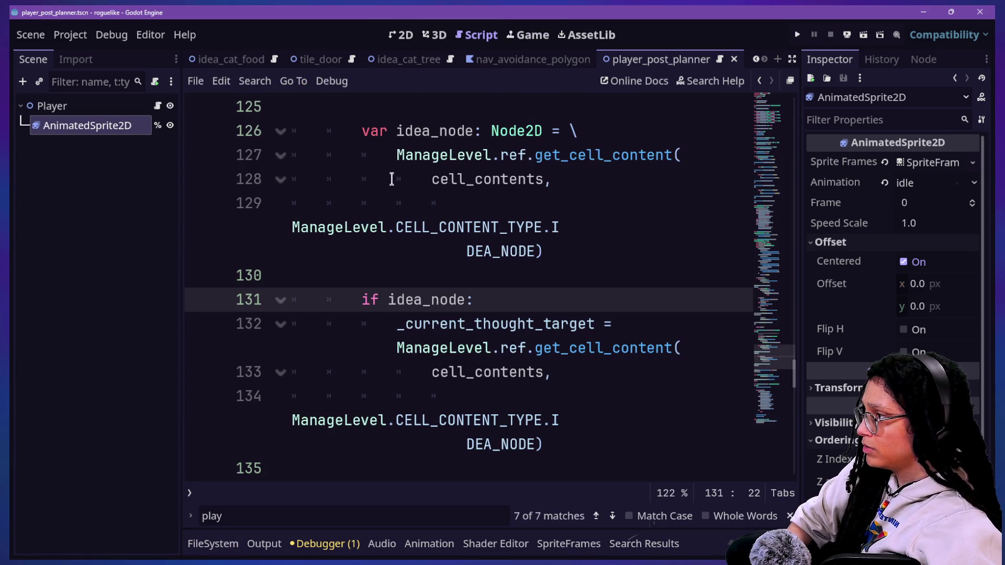
left_click(439, 179)
key("shift+alt+o")
type("p")
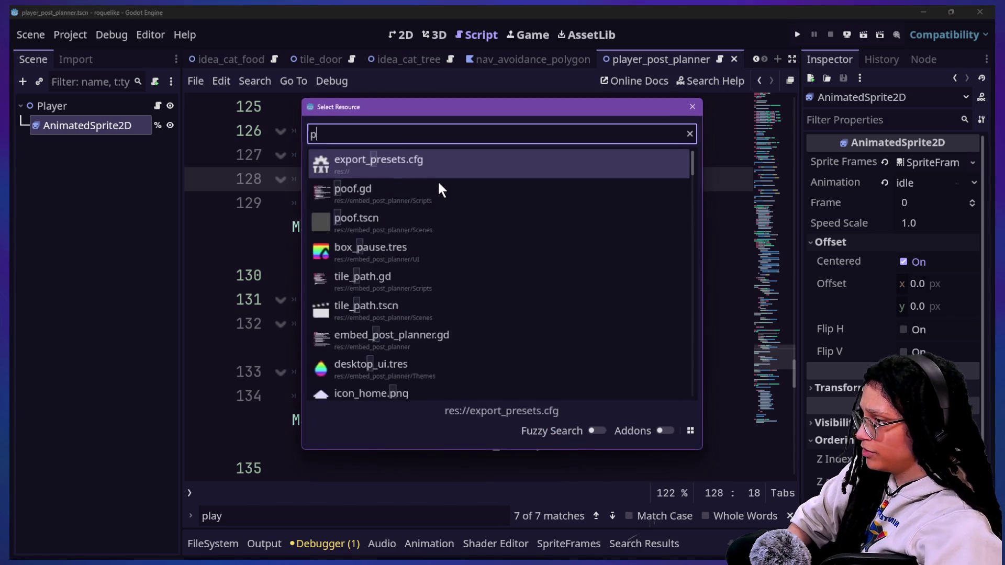
type("layer")
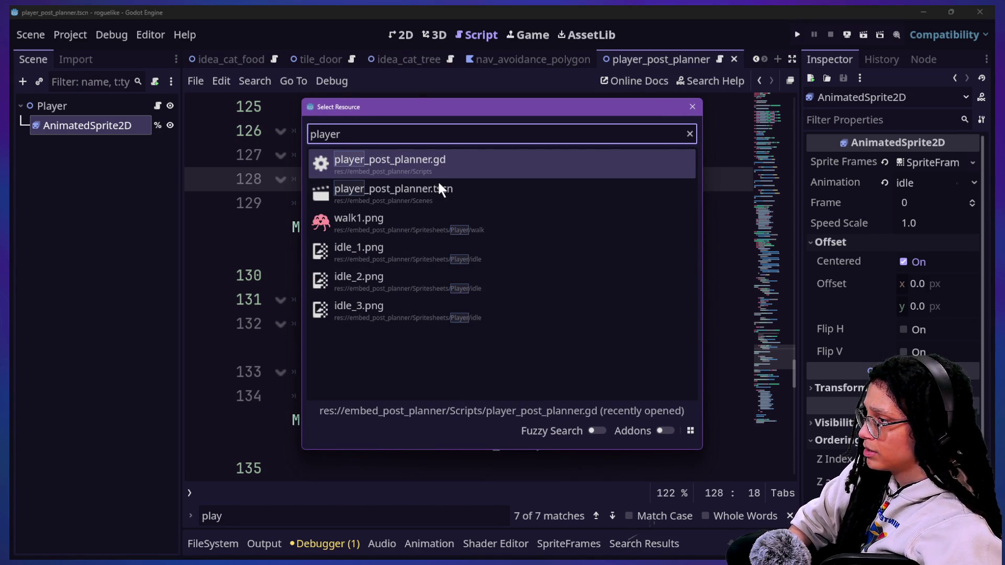
key("Return")
scroll(448, 268, "up", 2)
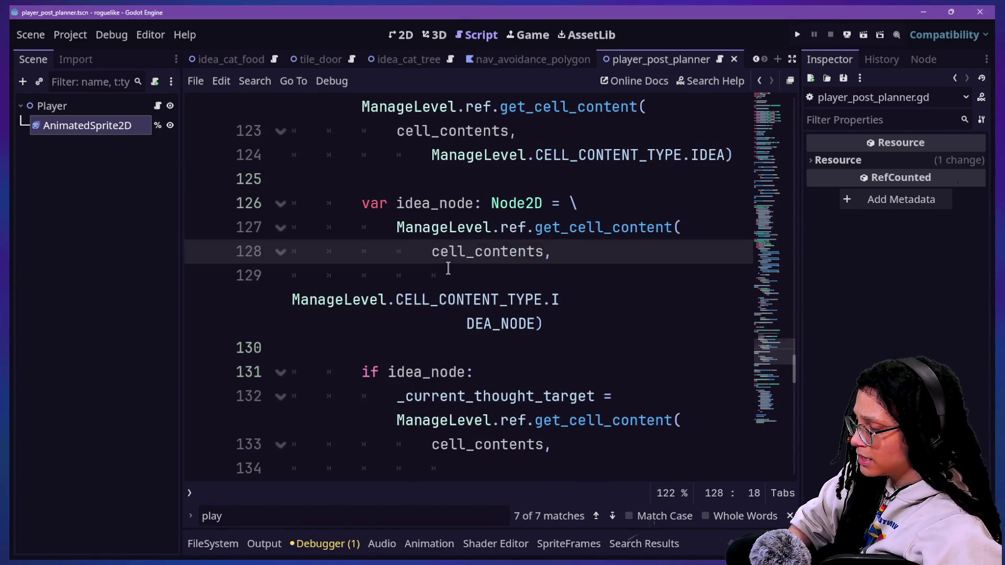
scroll(448, 268, "up", 20)
scroll(448, 268, "up", 6)
left_click(553, 285)
scroll(553, 285, "down", 12)
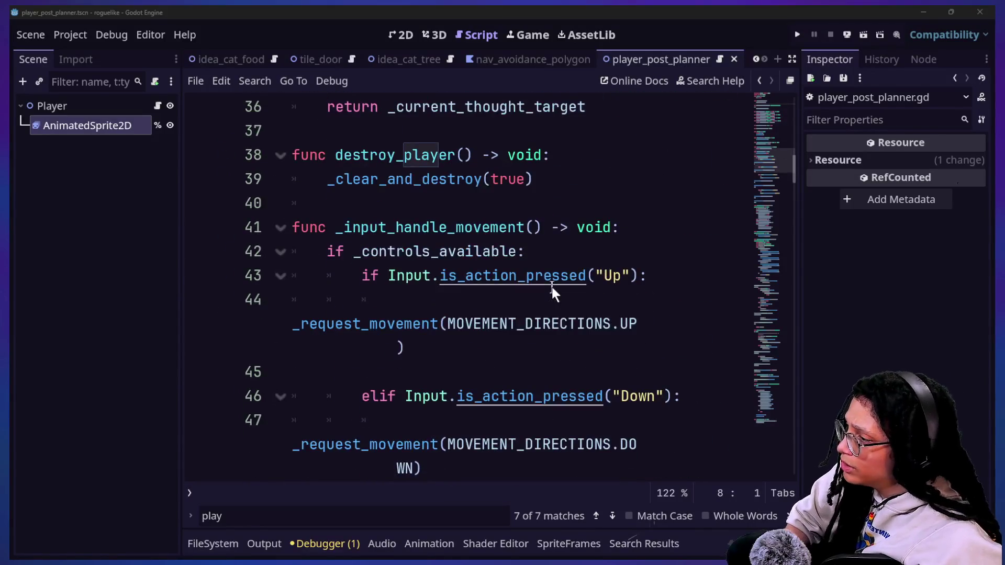
key("ctrl+shift+f")
key("BackSpace")
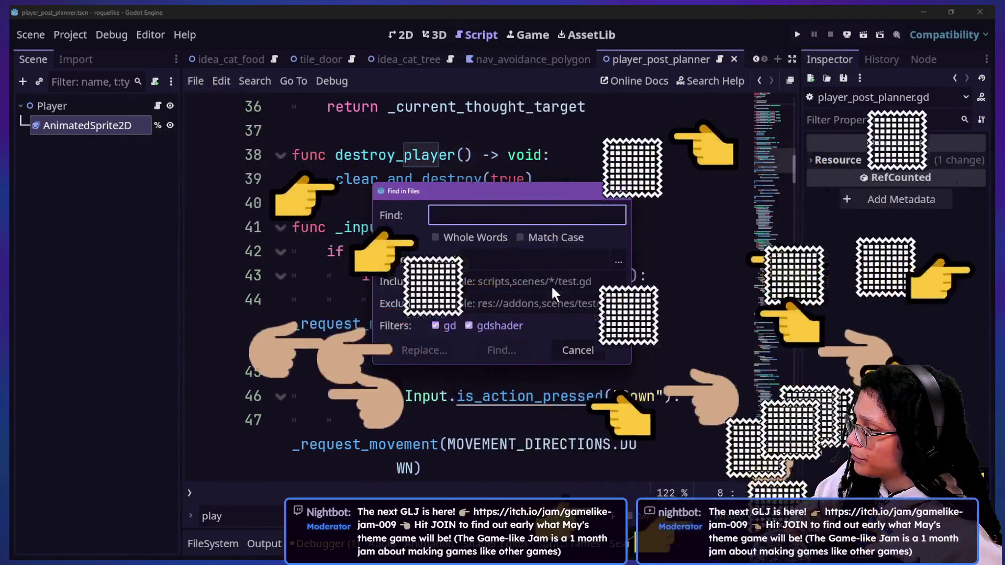
type("idle")
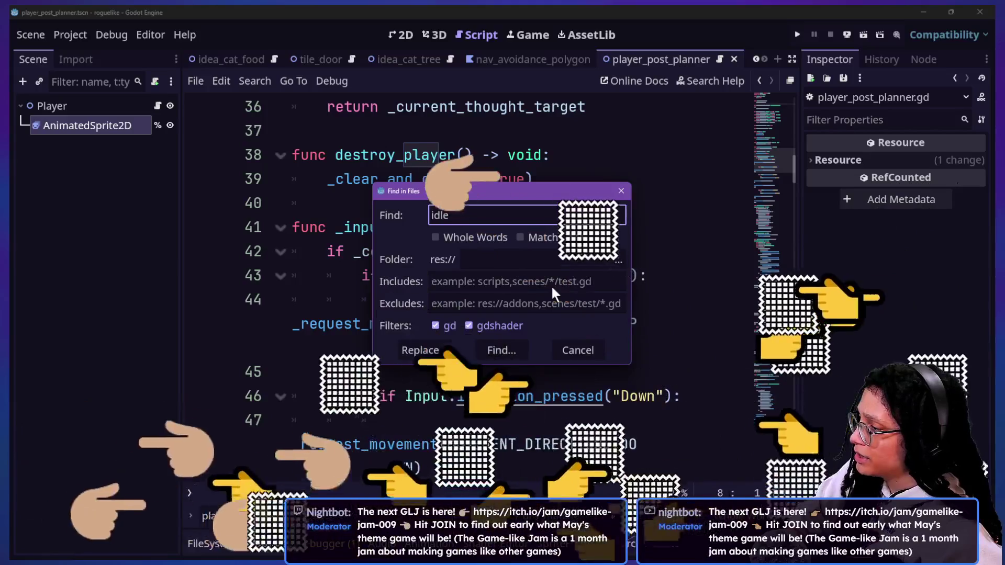
key("Return")
left_click(237, 454)
left_click(591, 179)
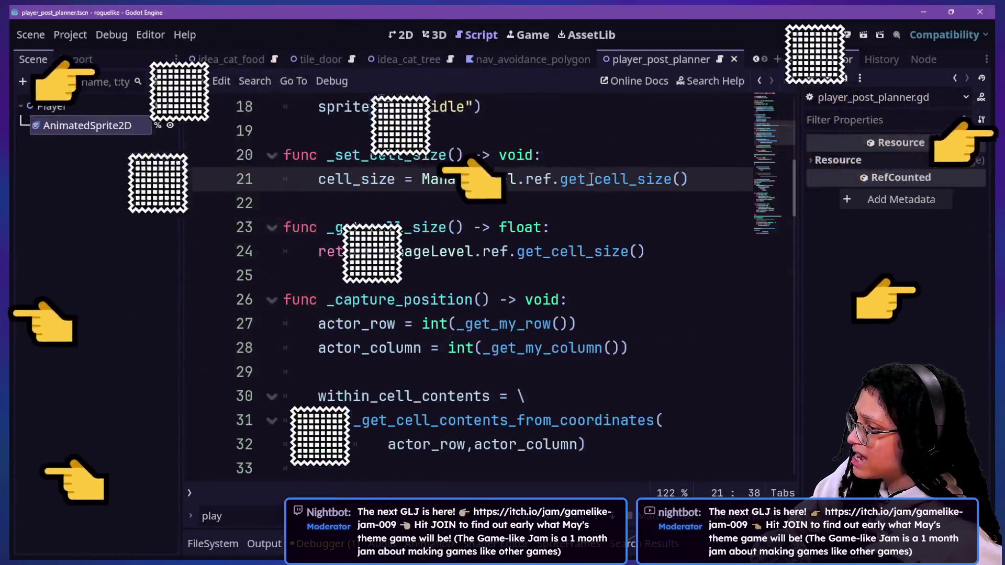
scroll(592, 179, "up", 3)
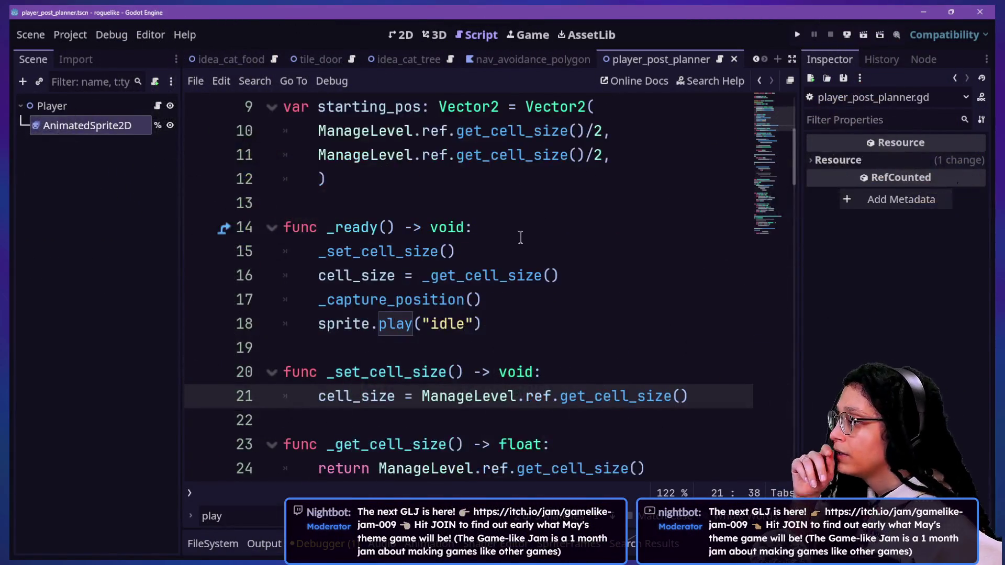
left_click(498, 319)
left_click(562, 306)
mouse_move(503, 325)
left_mouse_down()
mouse_move(333, 343)
mouse_move(326, 327)
mouse_move(518, 324)
left_mouse_up()
left_click(321, 328)
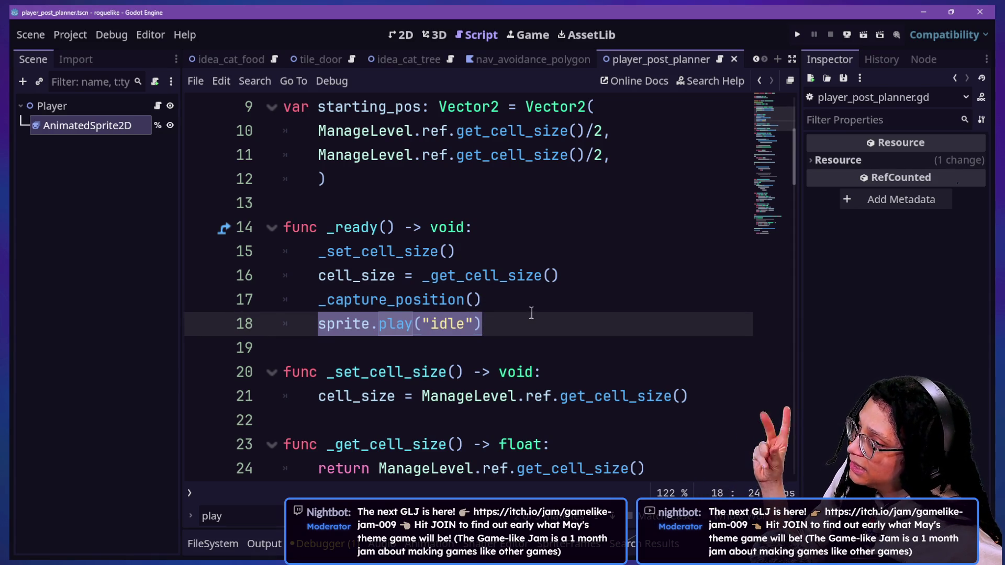
left_click(509, 292)
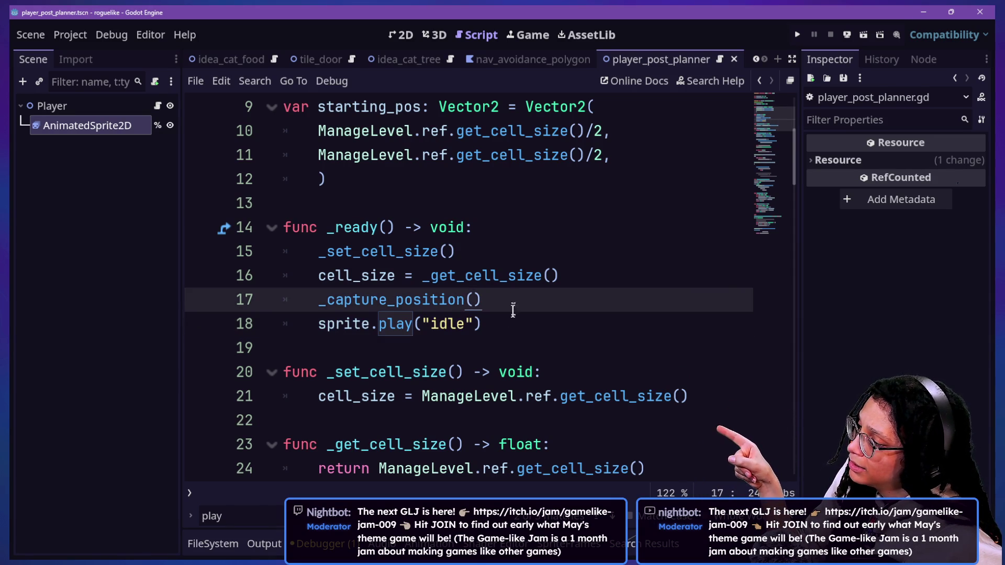
mouse_move(506, 325)
left_mouse_down()
mouse_move(308, 339)
mouse_move(308, 328)
left_mouse_up()
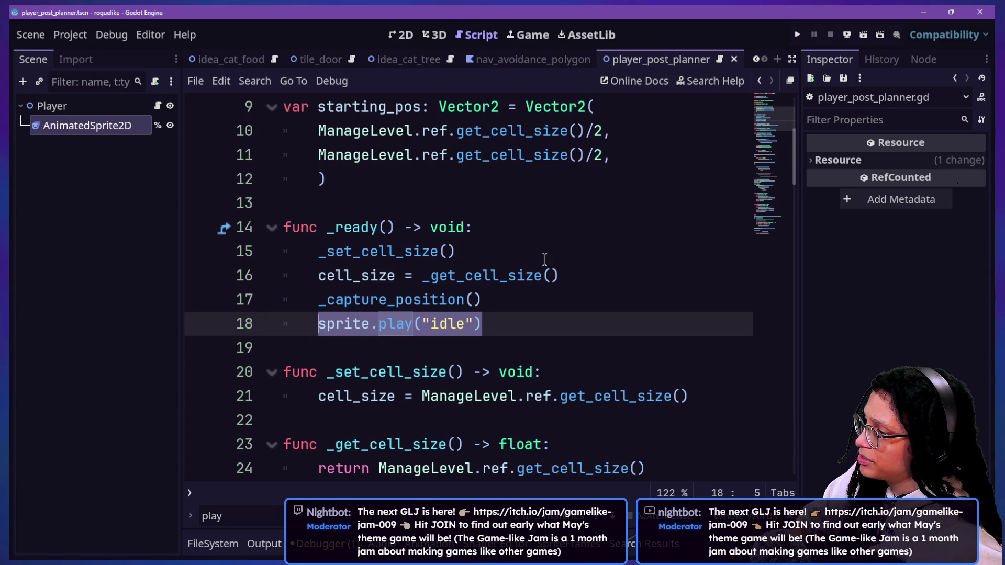
scroll(544, 260, "up", 3)
key("shift+alt+o")
type("player")
key("Down")
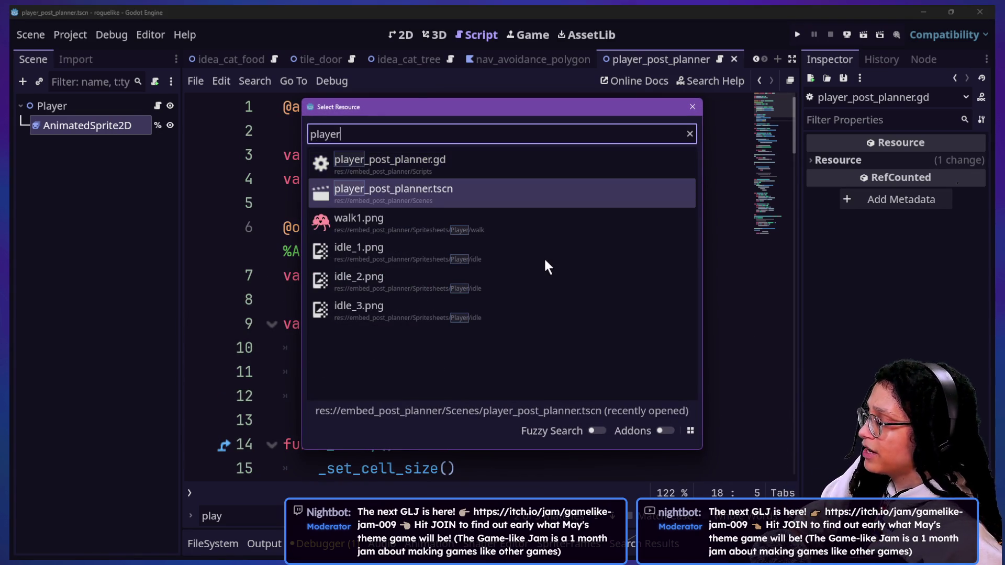
key("Return")
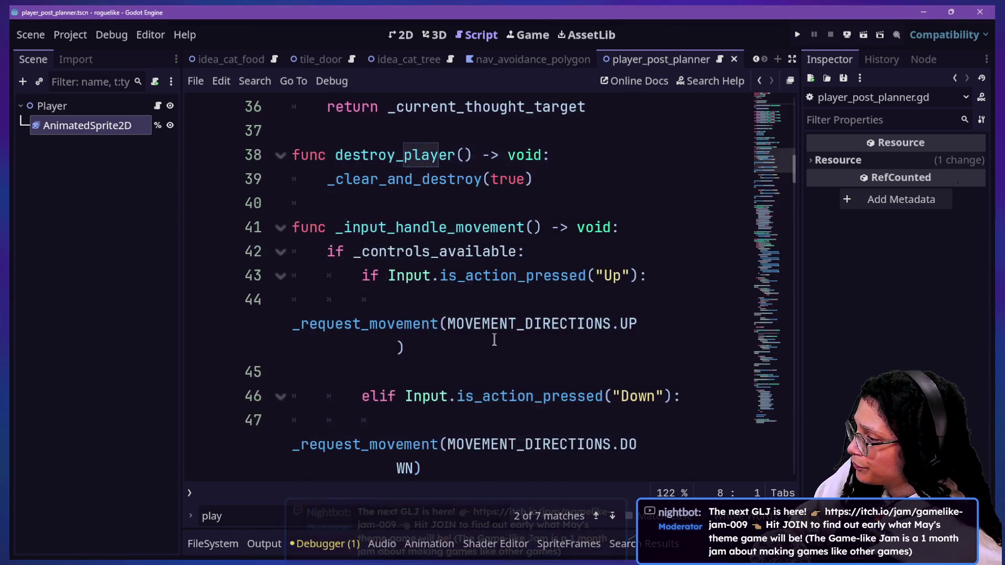
scroll(495, 339, "down", 3)
scroll(494, 339, "down", 2)
key("ctrl+shift+F11")
Search the script for 'do_movement' and jump to the _do_movement definition
scroll(422, 329, "down", 2)
scroll(425, 332, "down", 1)
scroll(429, 332, "up", 12)
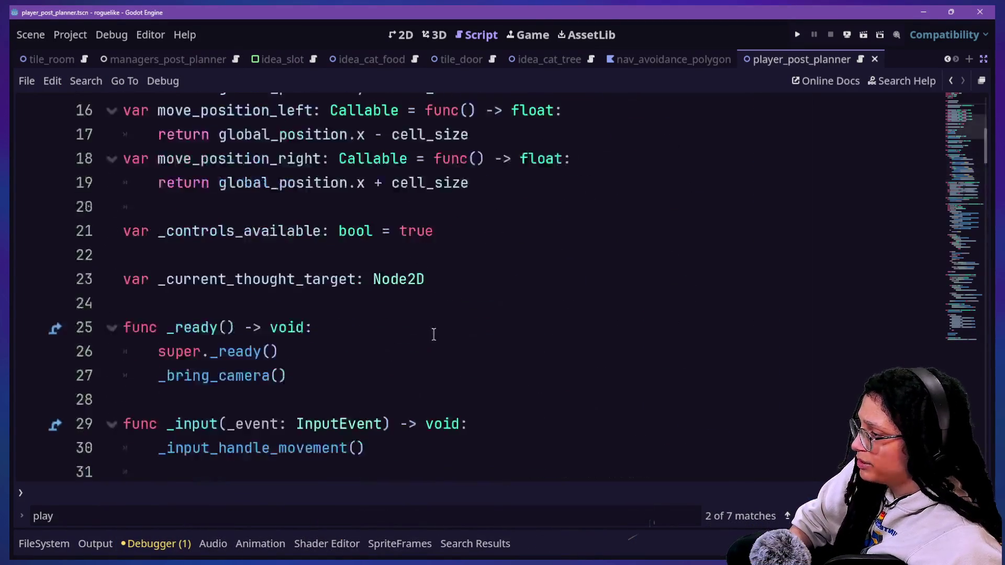
scroll(434, 334, "down", 14)
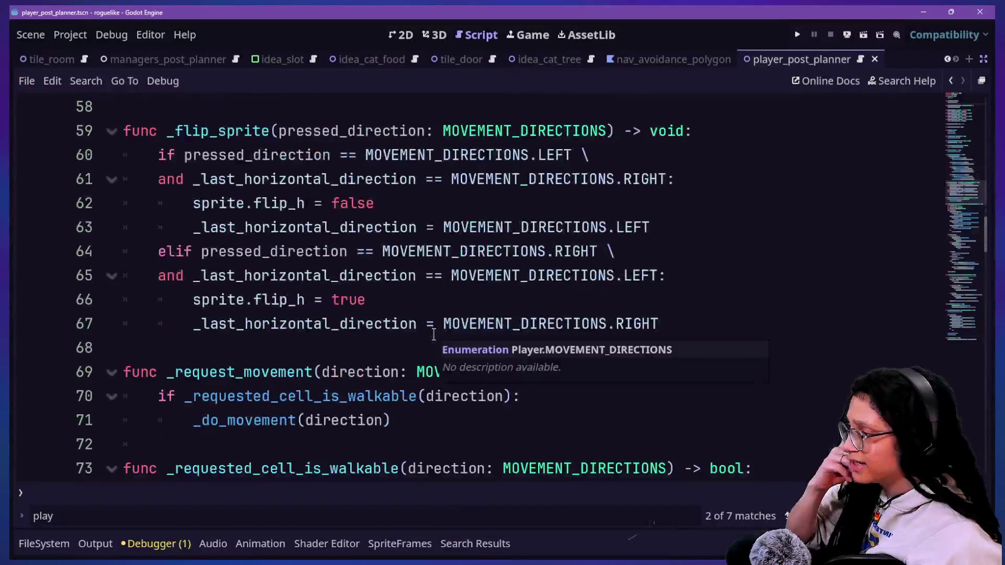
scroll(433, 335, "down", 1)
scroll(434, 334, "down", 5)
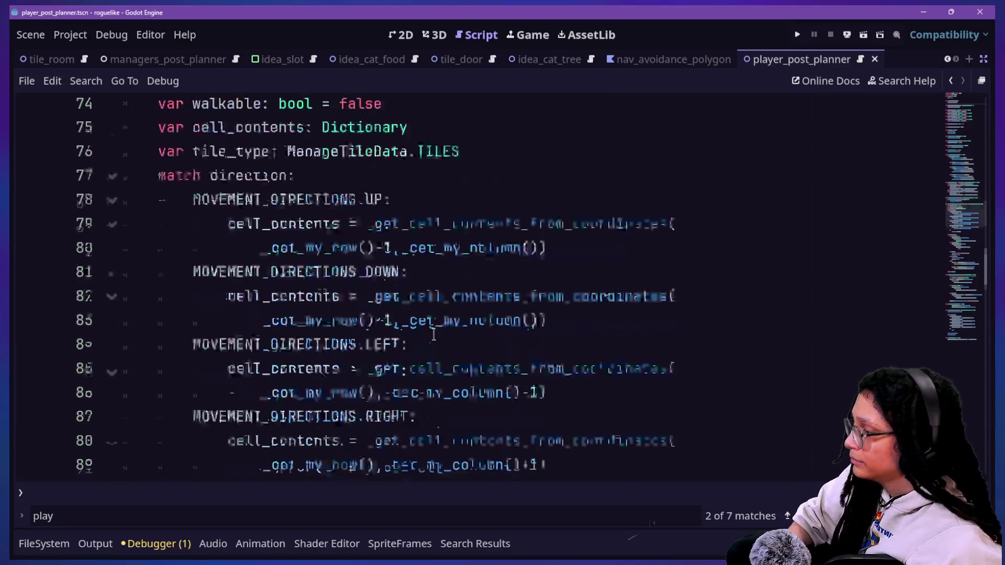
scroll(433, 334, "up", 1)
scroll(434, 334, "down", 1)
scroll(434, 333, "down", 5)
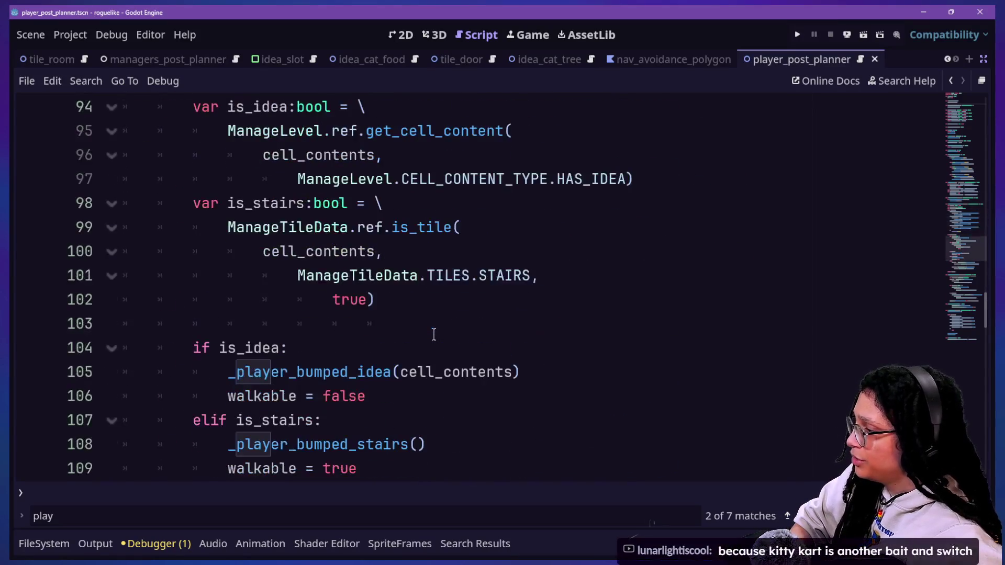
key("ctrl+f")
type("do_movement")
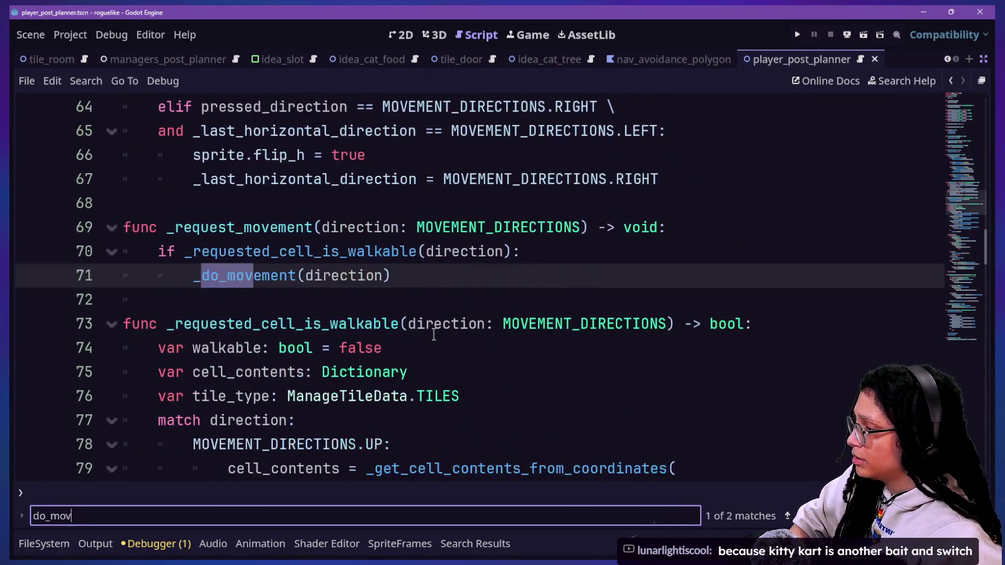
left_click(296, 277, "ctrl")
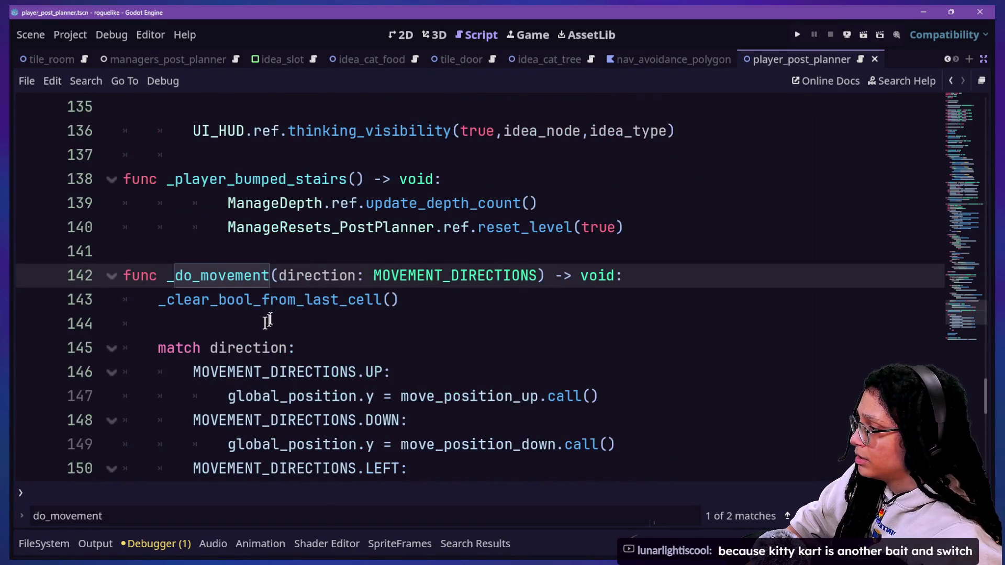
Read through _do_movement, placing the caret on line 144 and lines 156–158
scroll(243, 316, "down", 5)
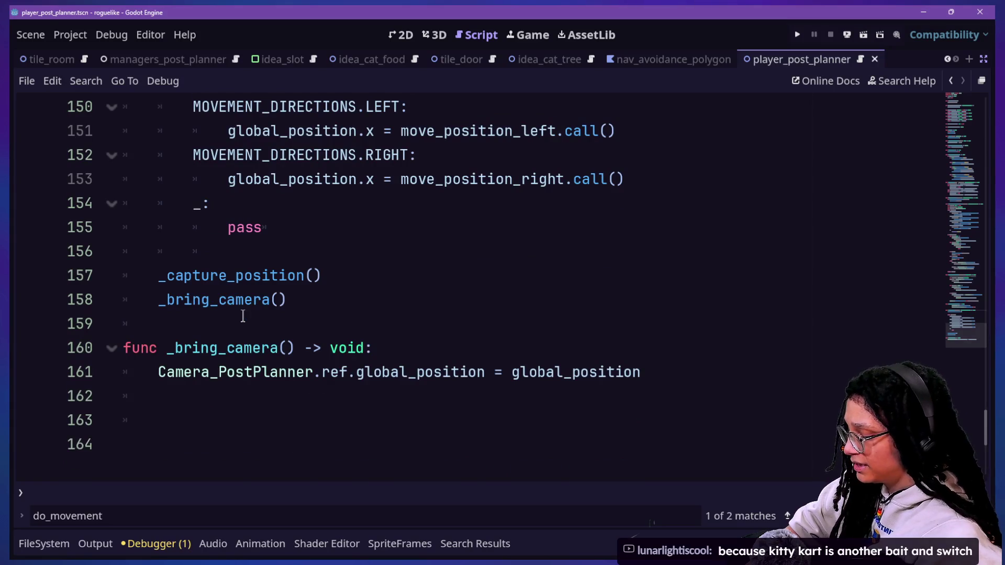
scroll(379, 267, "up", 4)
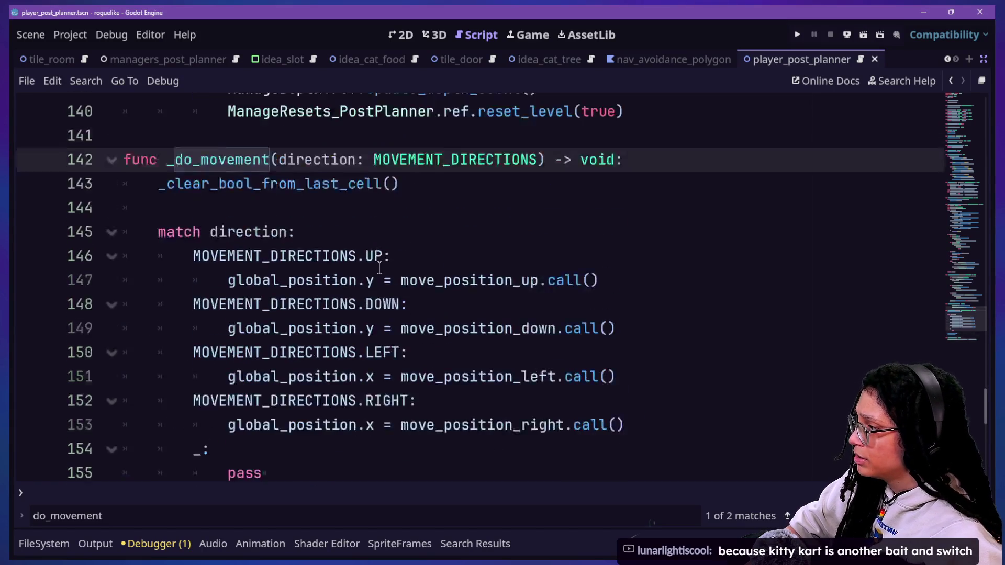
scroll(379, 268, "down", 1)
left_click(269, 187)
mouse_move(269, 188)
left_mouse_down()
mouse_move(429, 377)
mouse_move(347, 448)
left_mouse_up()
scroll(347, 449, "down", 1)
left_click(216, 394)
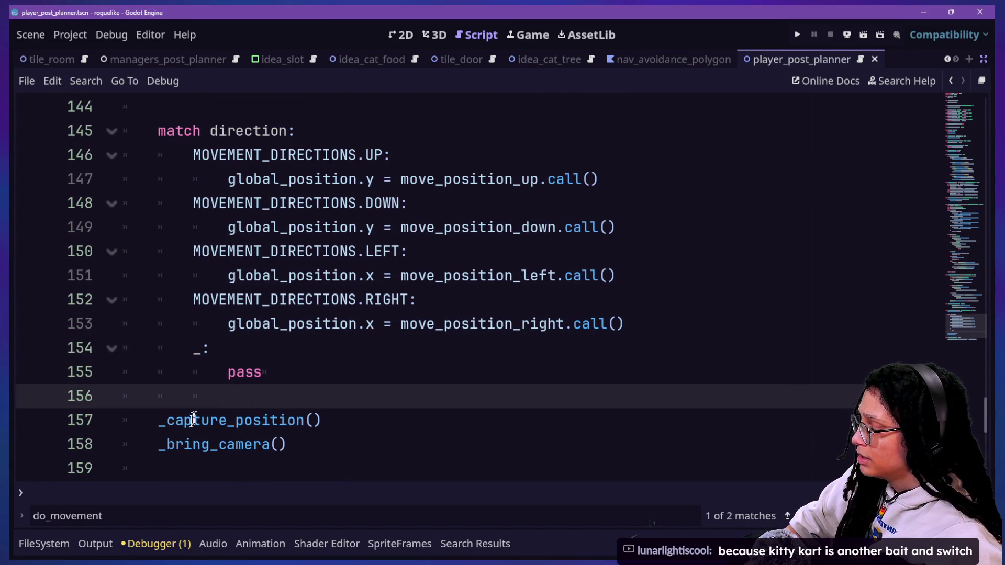
left_click(278, 420)
left_click(216, 444)
left_click(270, 445)
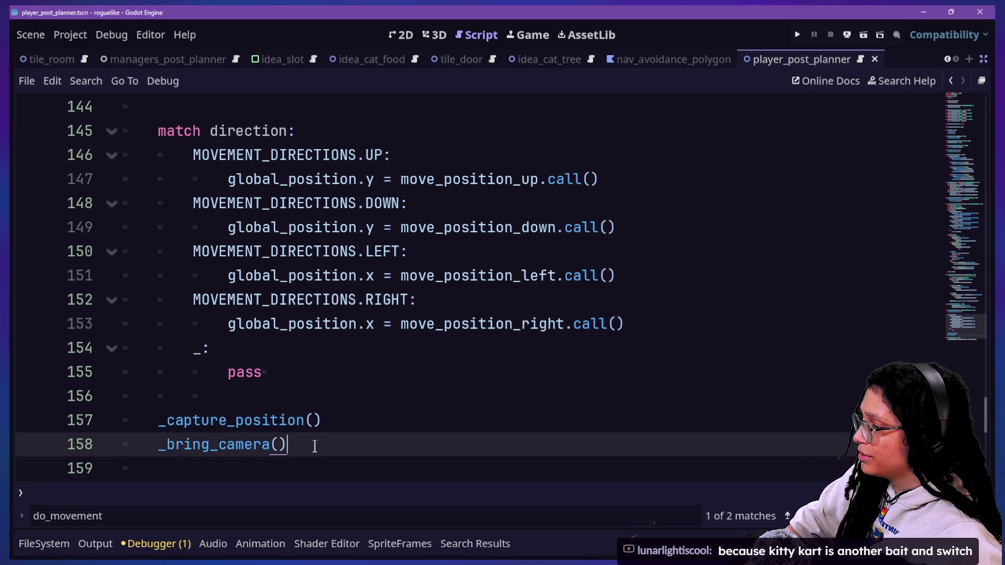
left_click(271, 401)
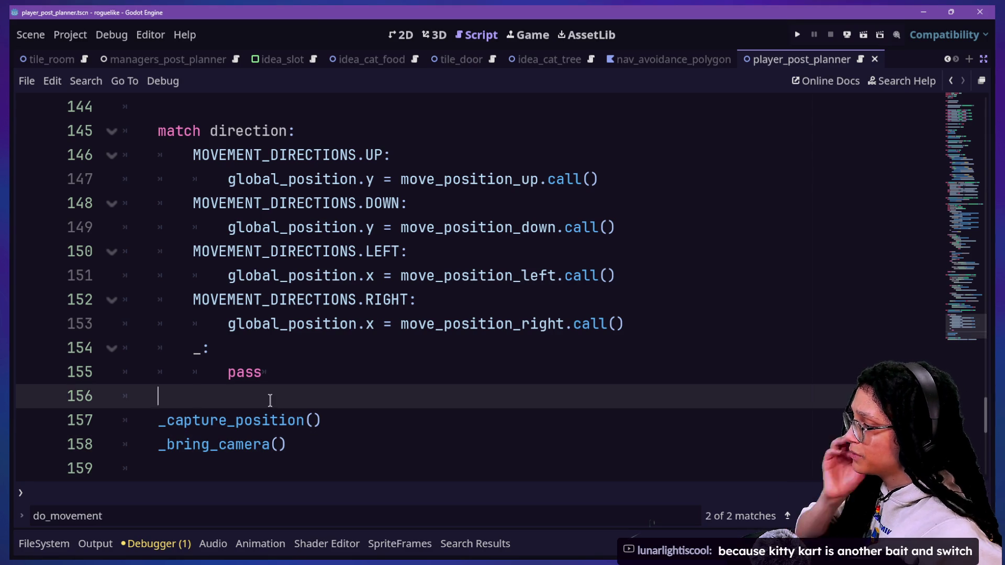
Insert an _animate_walk() call in _do_movement before _capture_position
key("Return")
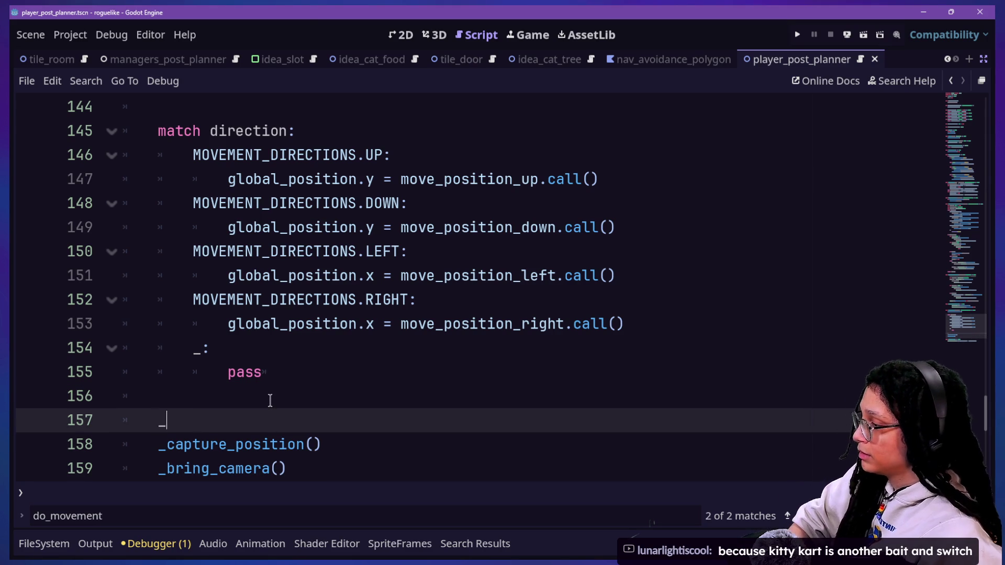
type("_")
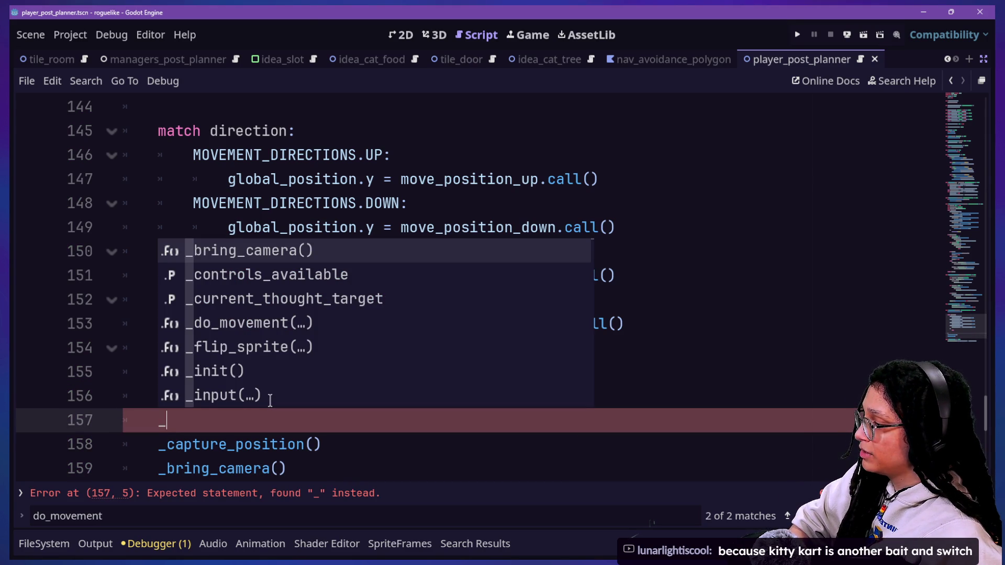
type("animate_walk(")
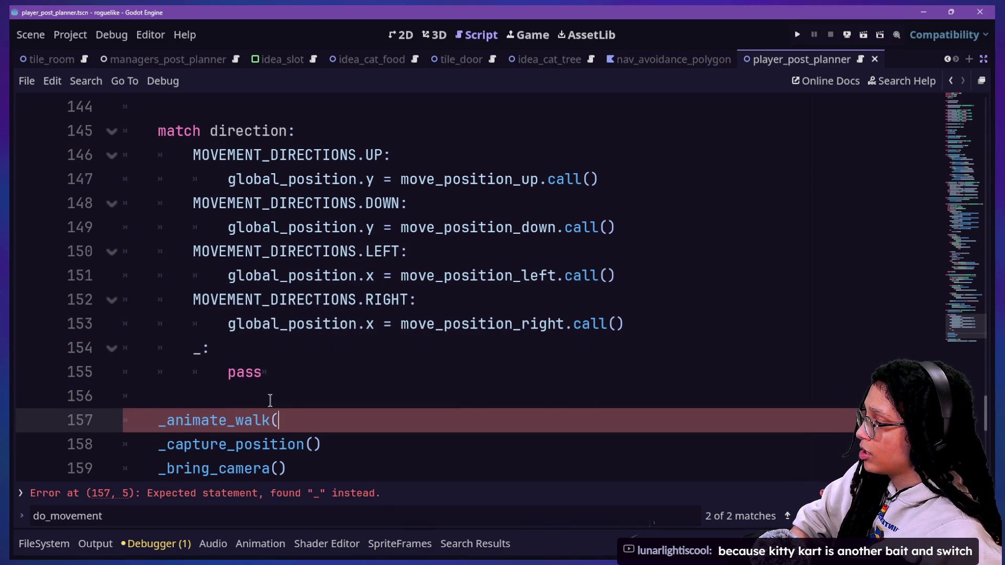
scroll(270, 400, "down", 4)
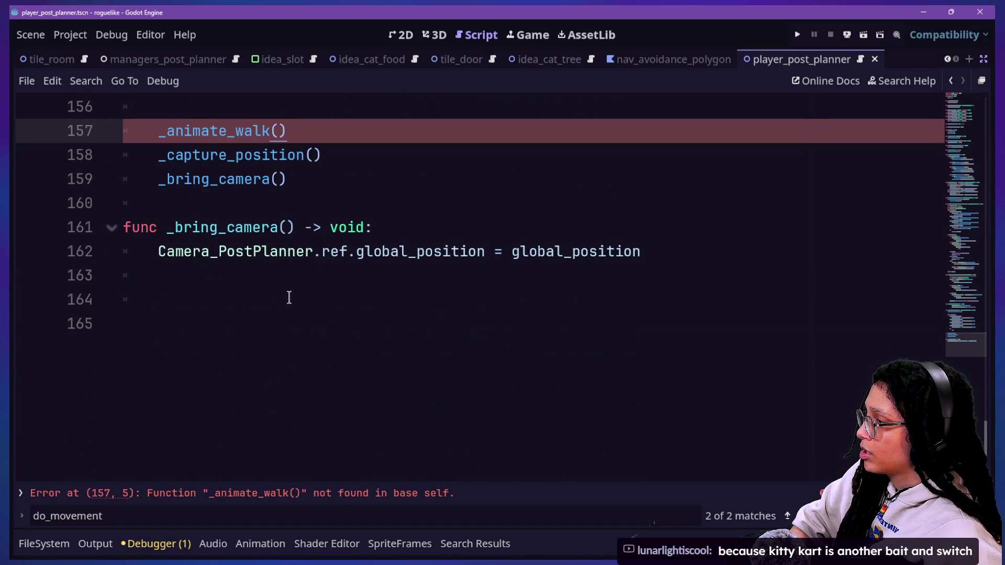
Define a new func _animate_walk() -> void: whose body is sprite.play("idle")
left_click(319, 164)
left_click(329, 202)
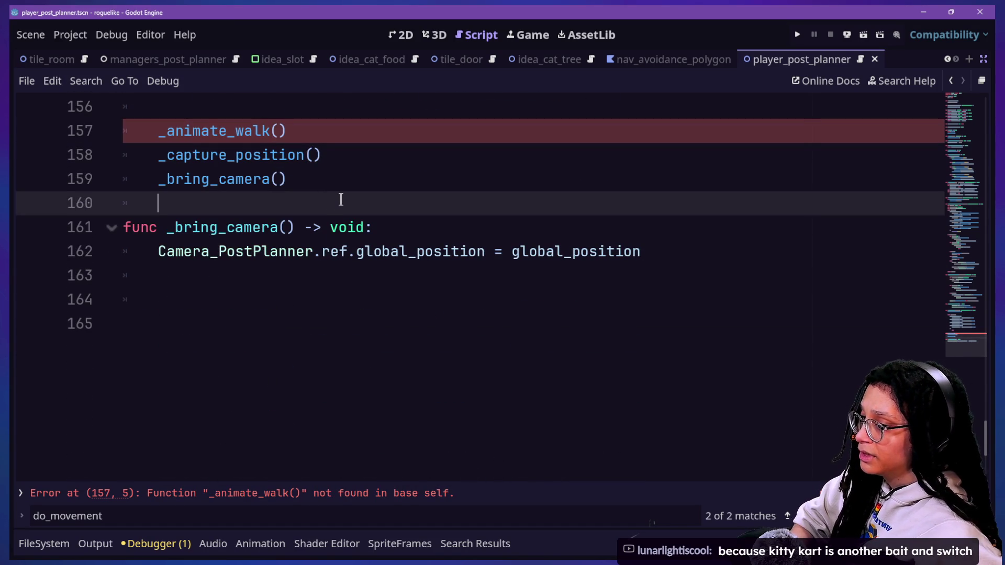
key("BackSpace")
key("Return")
key("Up")
key("Return")
type("func _animate_walk() ->")
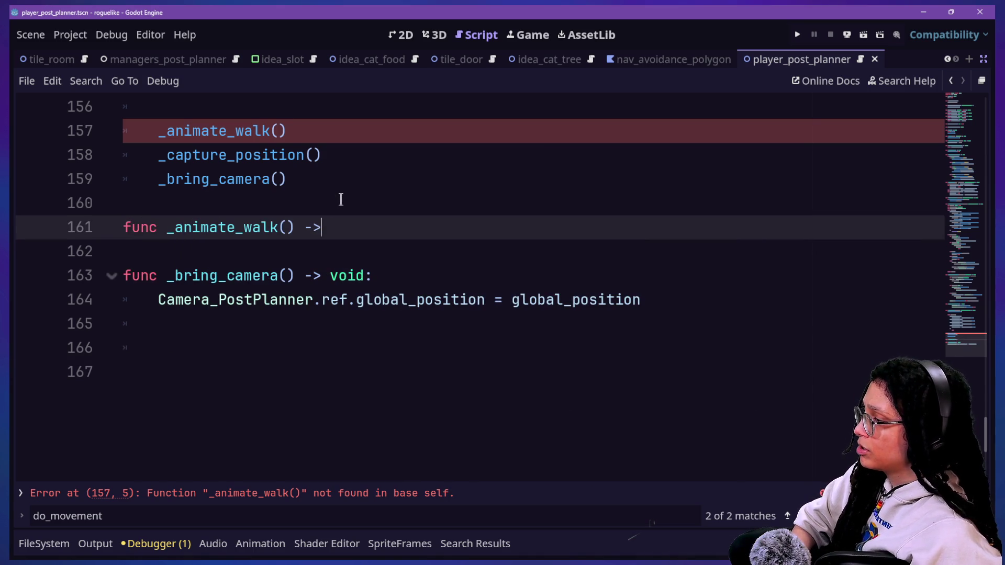
type(" void:")
key("Return")
type("sprite.play(\"idle\")")
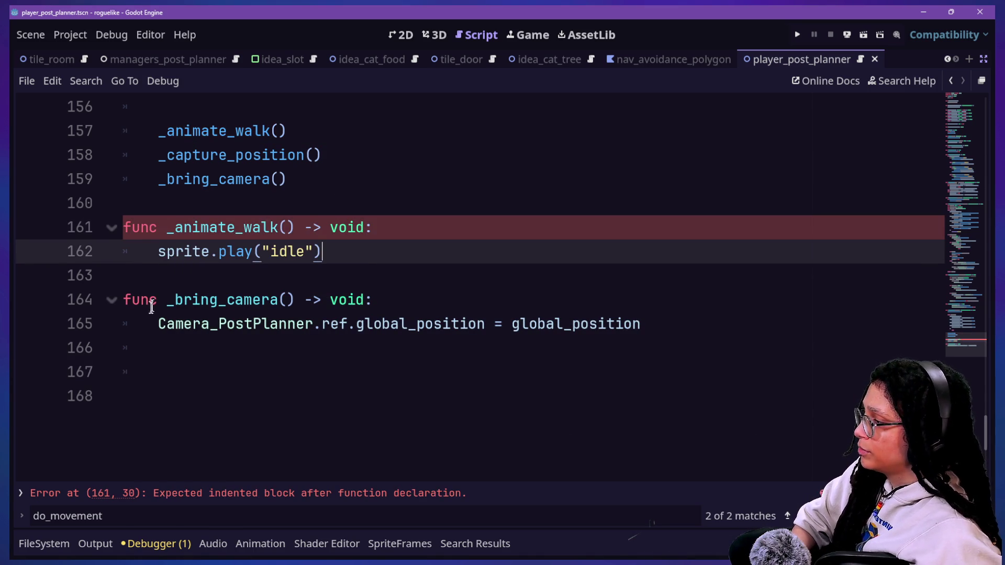
Change the played animation name from "idle" to "walk"
left_click(288, 250)
key("BackSpace")
key("BackSpace")
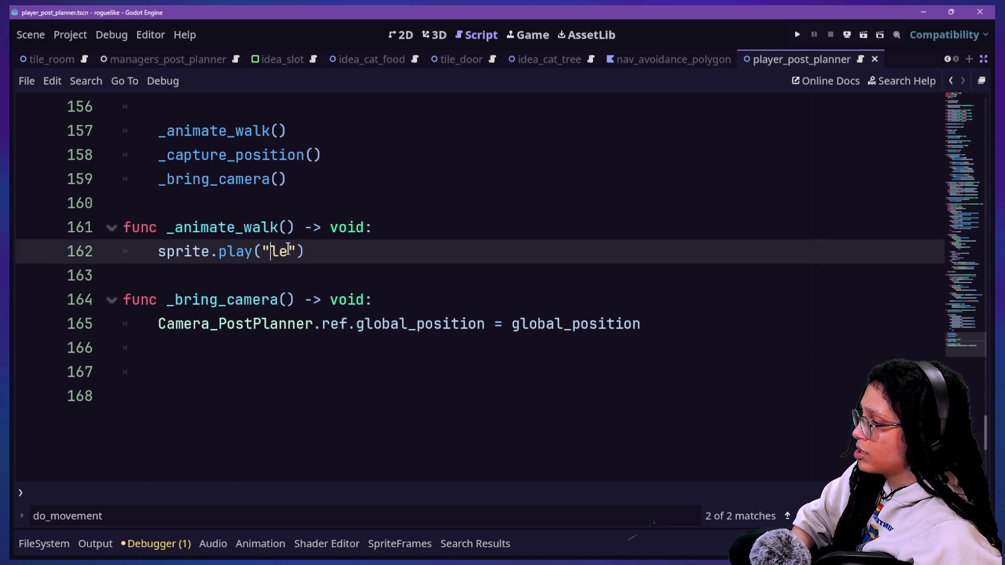
type("walk")
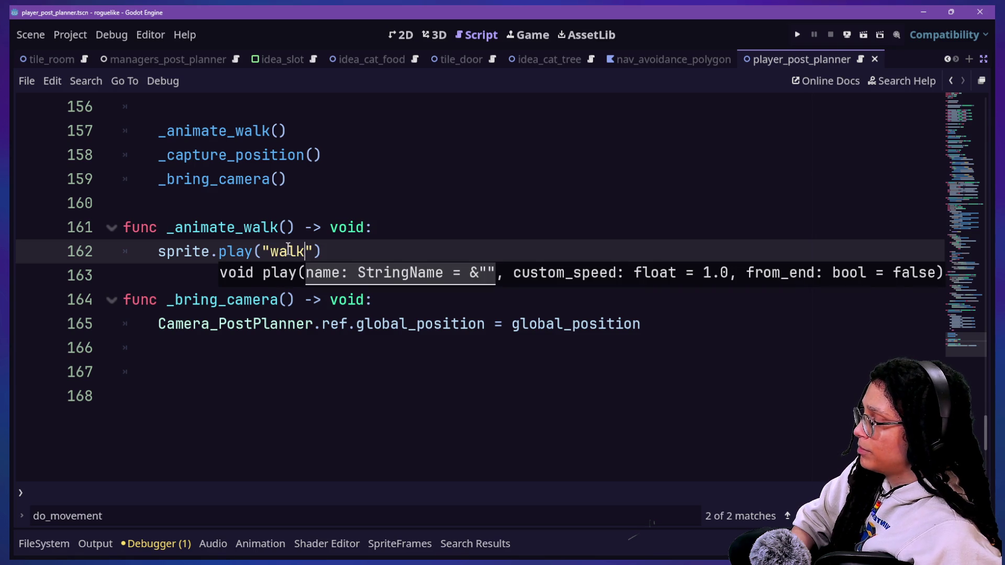
left_click(272, 228)
Review the sprite.play("walk") line and put the caret after the walk call
left_click(339, 254)
left_click(295, 267)
left_click(333, 253)
left_click_drag(334, 254, 191, 251)
left_click(193, 251)
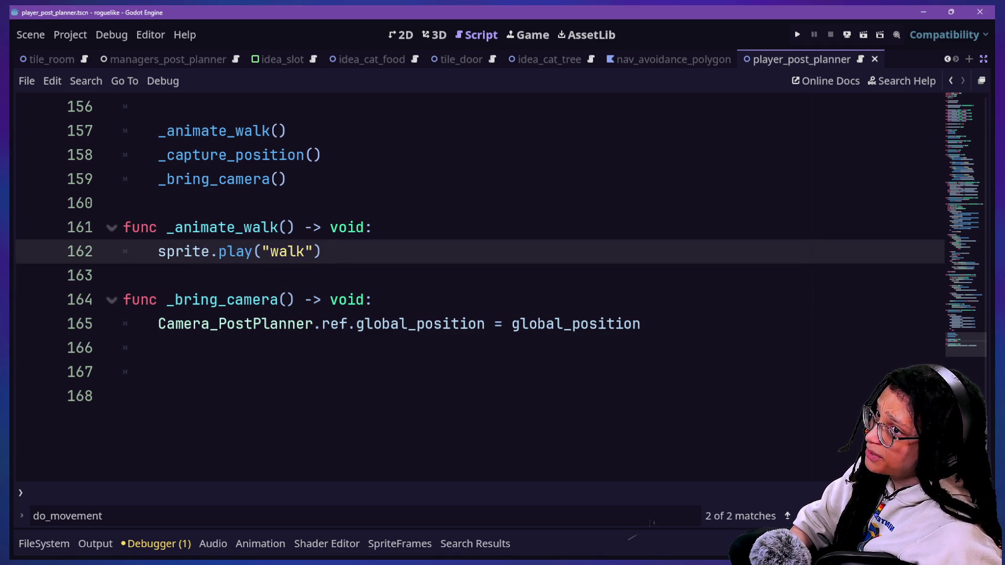
key("alt+Tab")
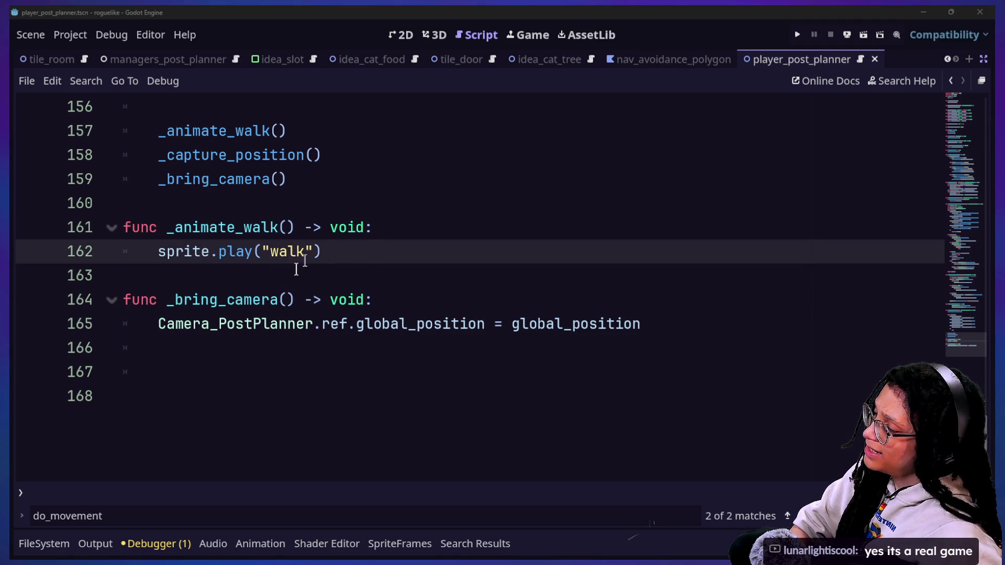
left_click(366, 230)
left_click(361, 260)
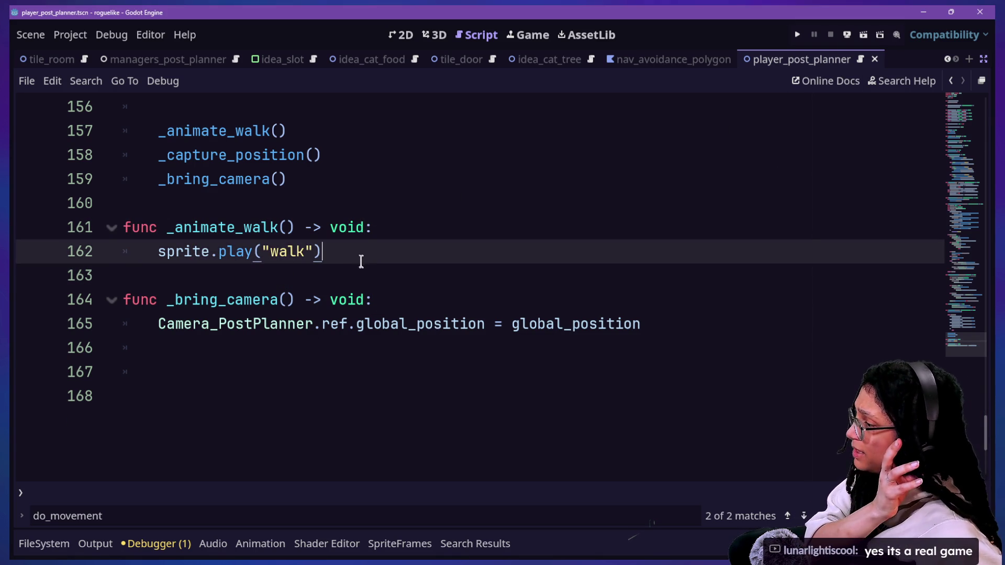
left_click(229, 255, "ctrl")
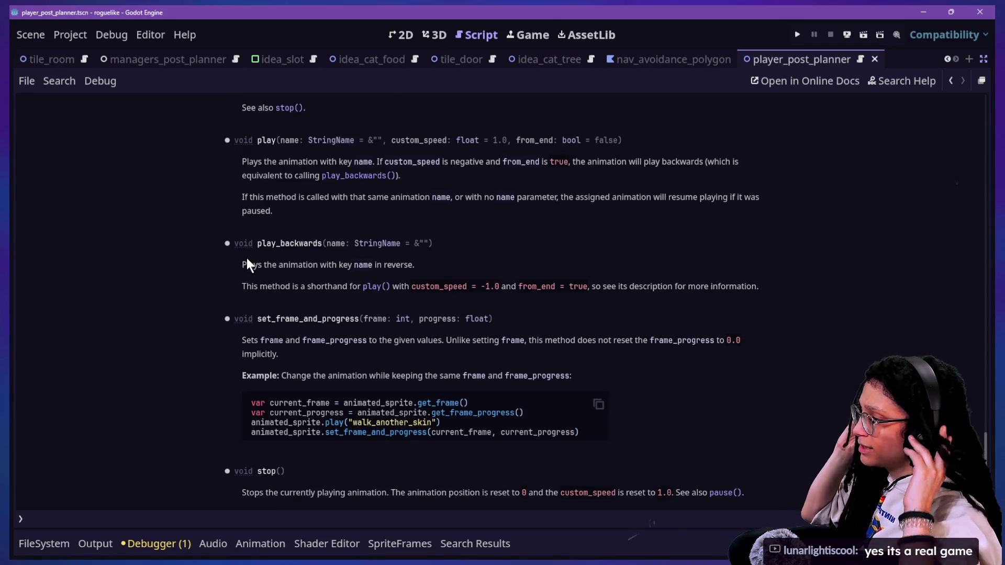
scroll(399, 267, "up", 15)
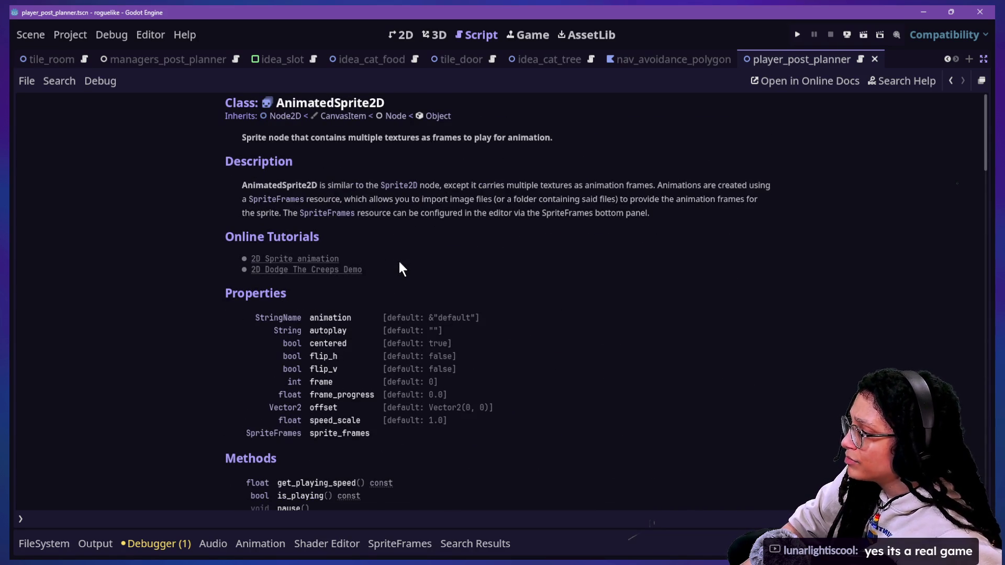
scroll(399, 262, "down", 5)
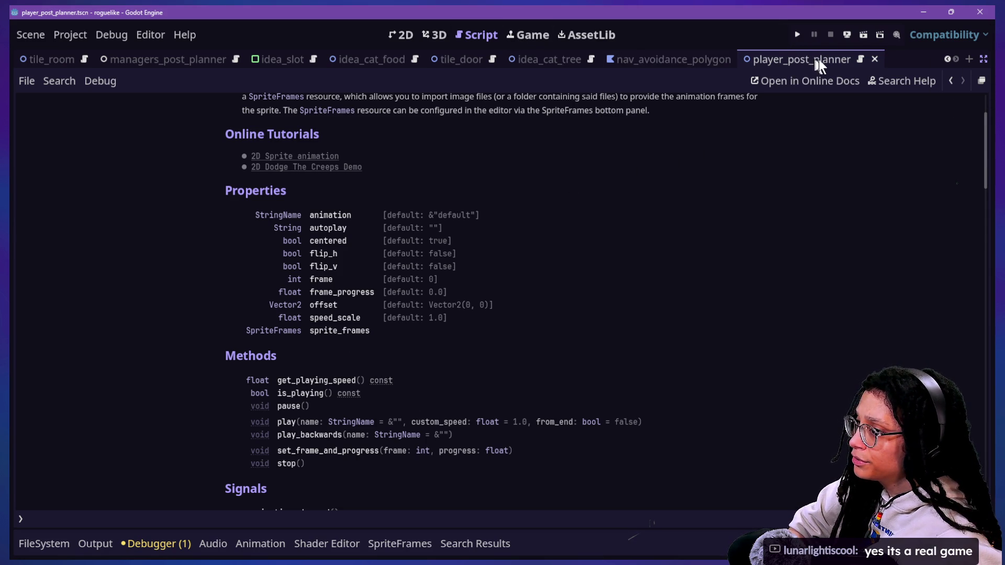
left_click(860, 59)
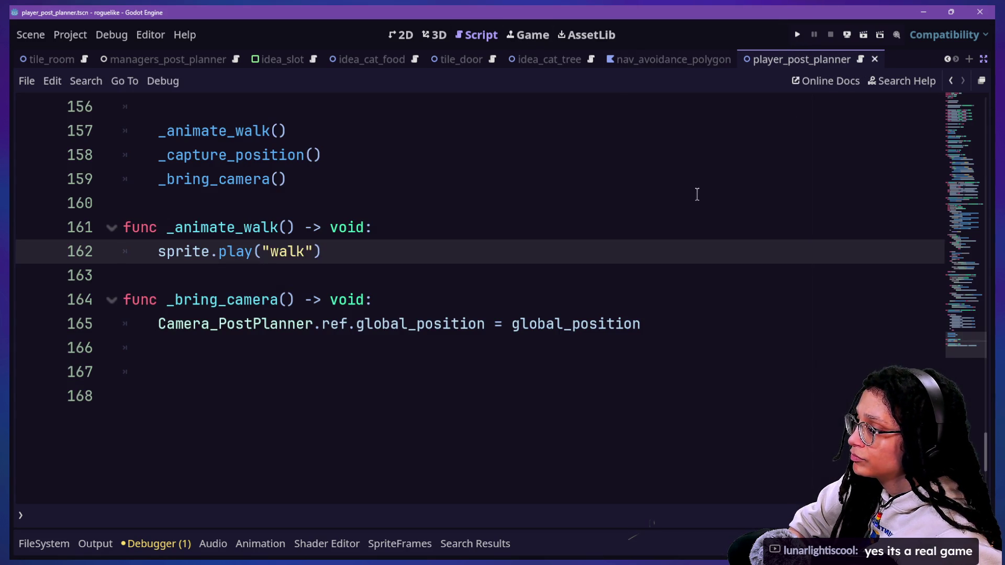
Add sprite.animation_finished.connect(_on_walk_finished) on a new line under the walk call
left_click(649, 325)
key("shift+Down")
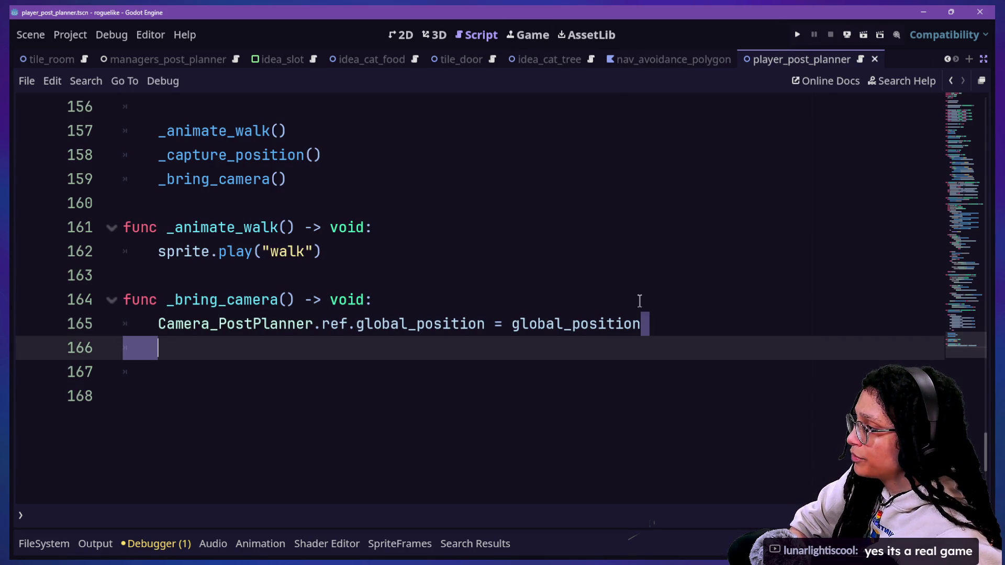
scroll(639, 301, "up", 1)
left_click(669, 333)
left_click(687, 377)
left_click(659, 340)
left_click(636, 327)
key("Return")
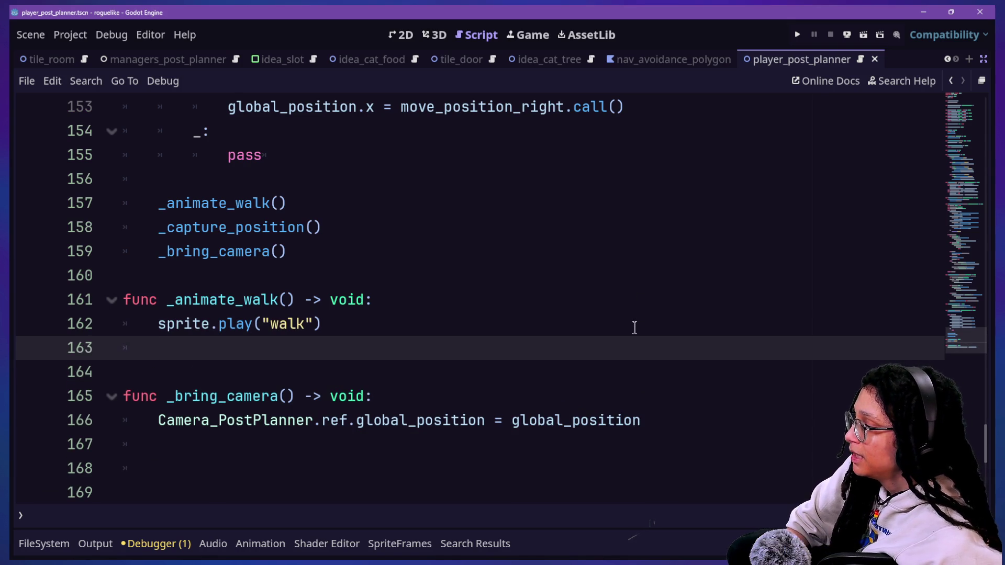
type("spri")
type(".fl")
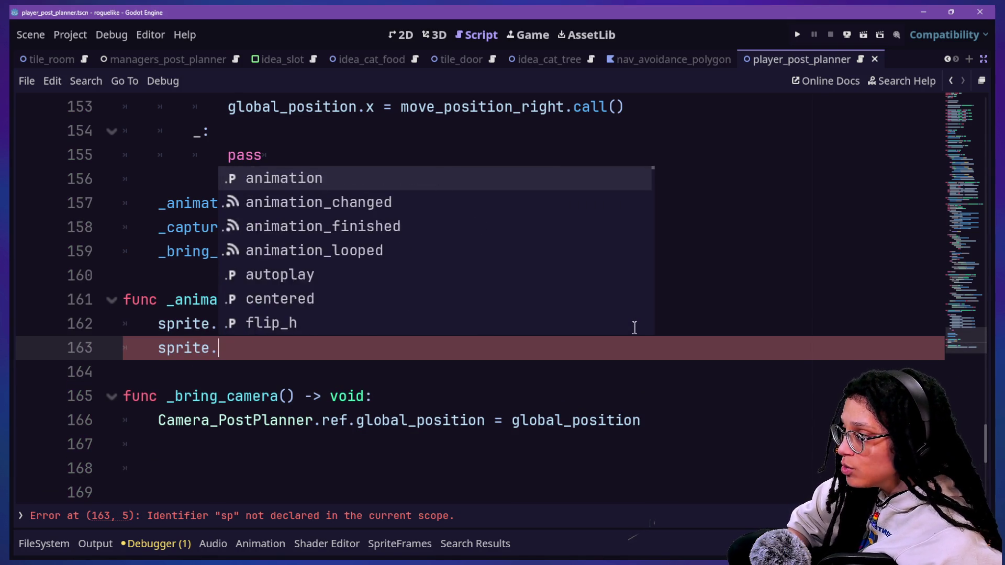
key("BackSpace")
type("in")
key("BackSpace")
key("BackSpace")
key("BackSpace")
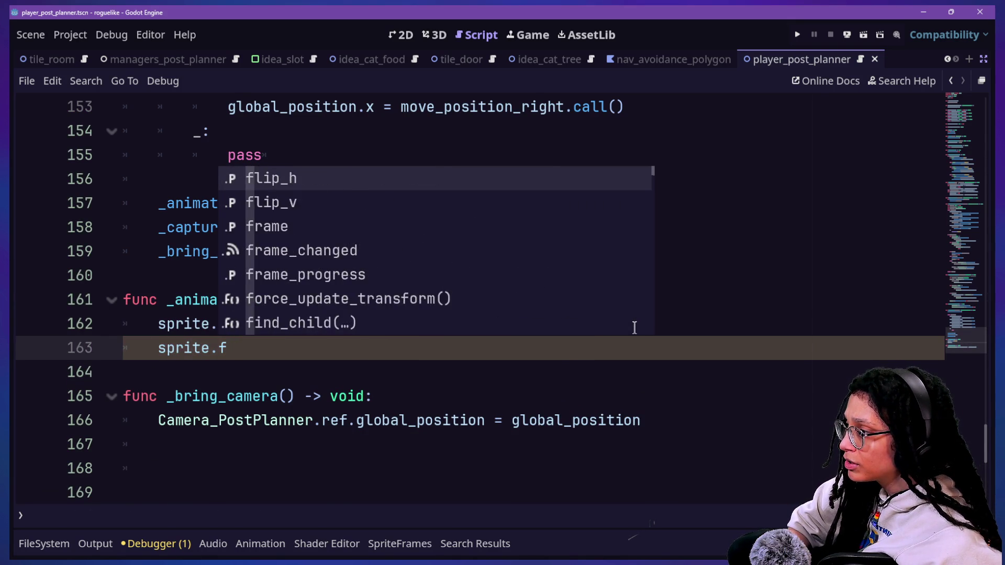
type("anim")
key("Down")
key("Down")
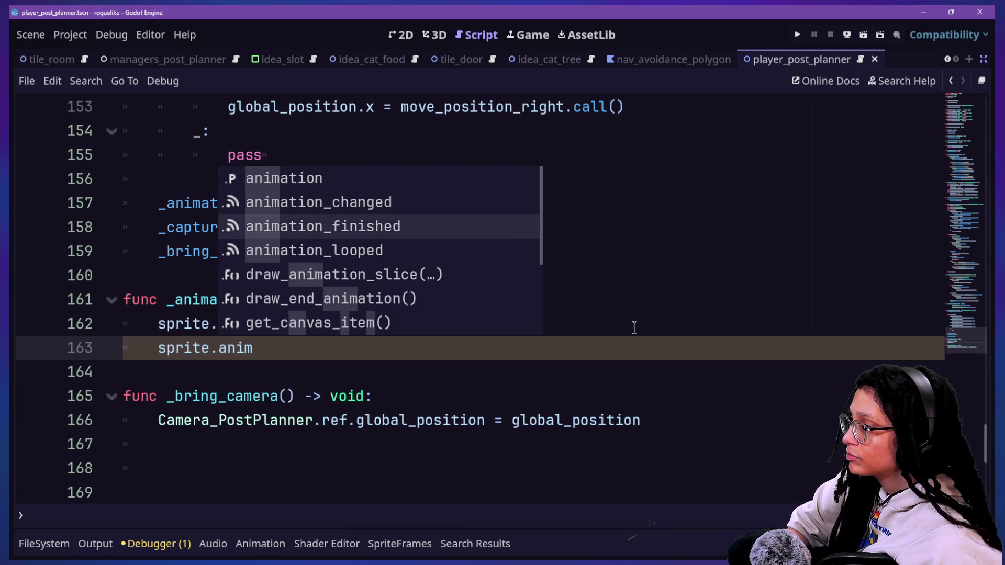
key("Return")
type(".")
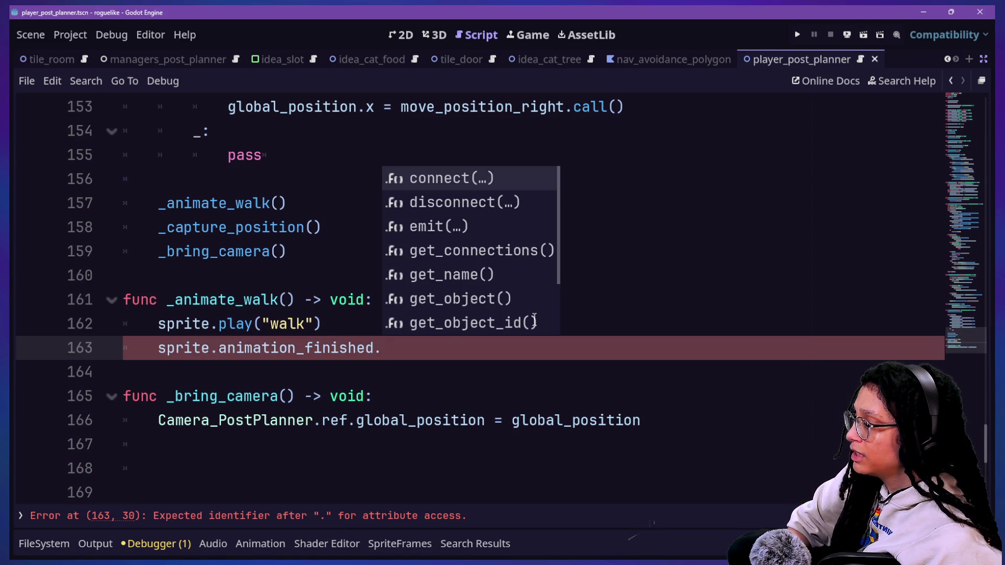
key("Return")
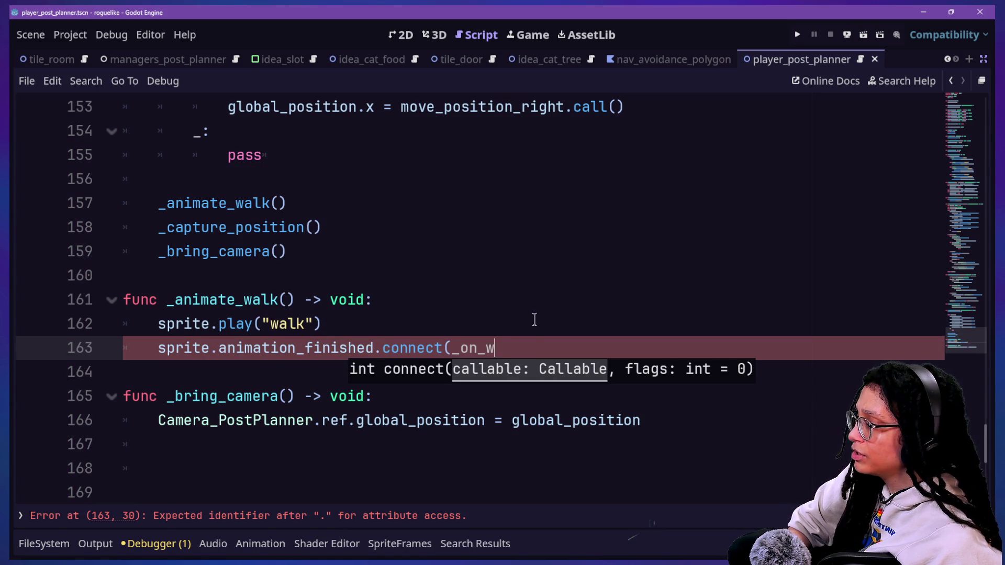
type("shed)")
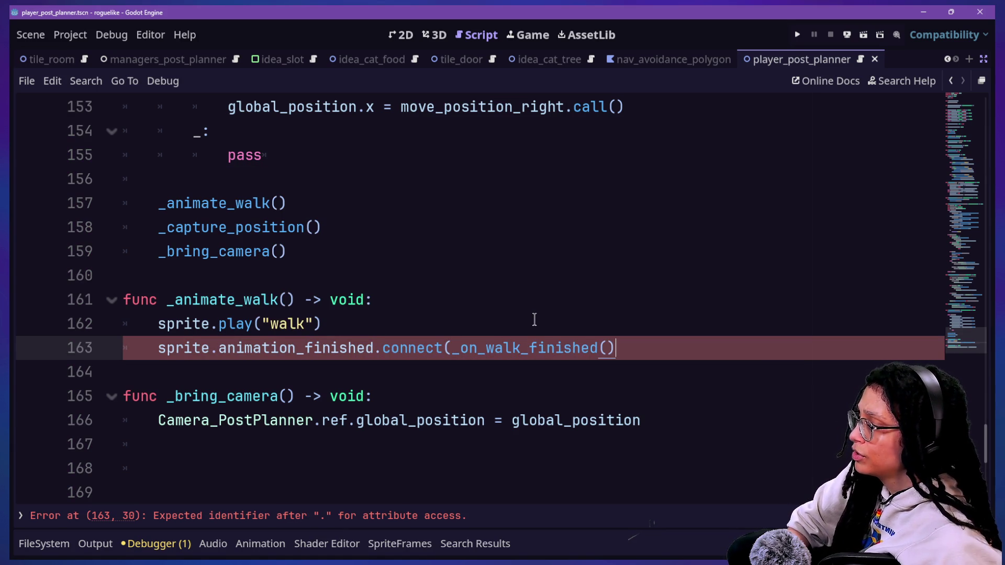
Write func _on_walk_finished() that runs sprite.play("idle"), and save the script
key("Return")
key("Return")
type("func _on_walk_finished() -> void:")
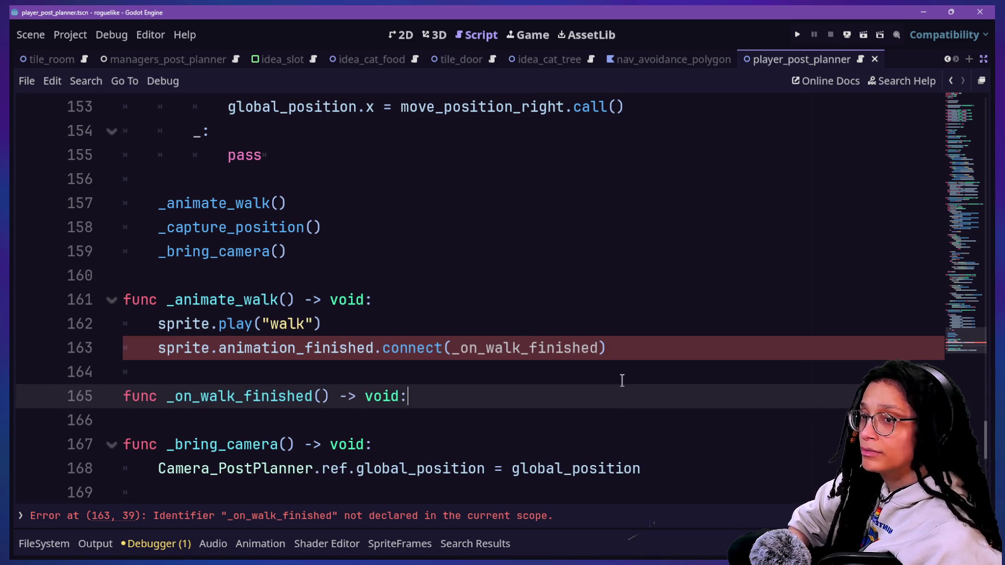
key("Return")
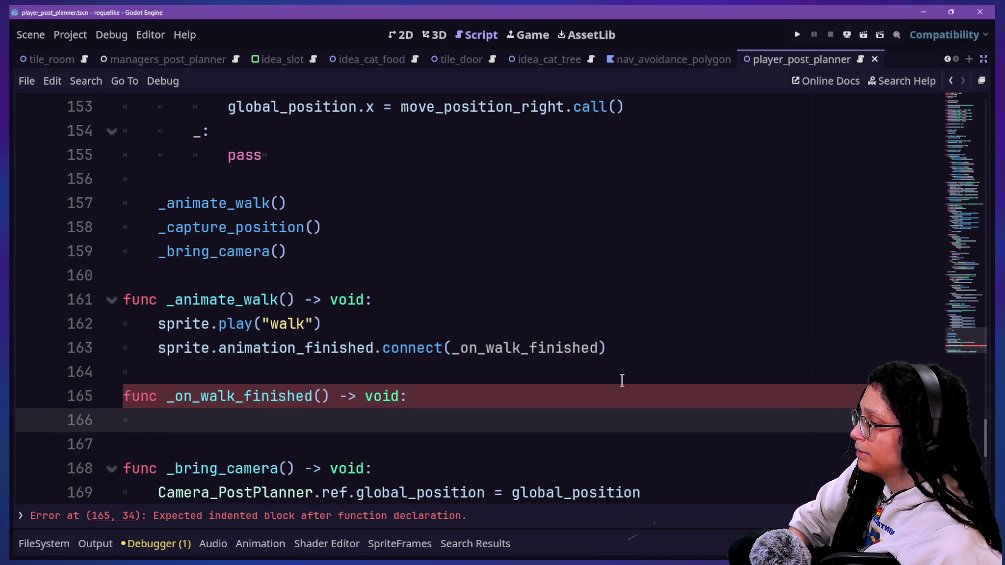
type("sprite.play(\"idle\")")
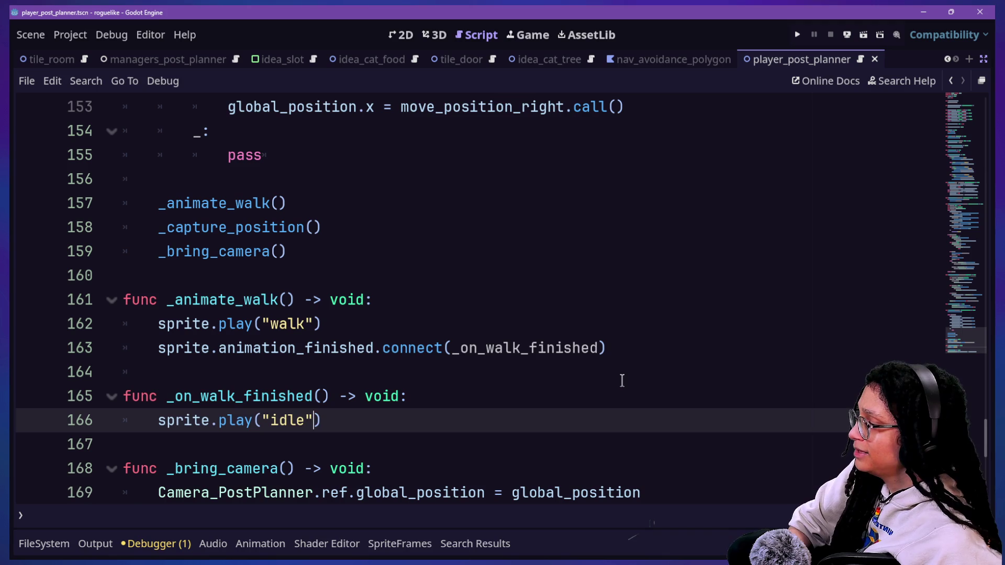
left_click(621, 381)
key("ctrl+s")
Select the new signal connection and handler lines to review them
scroll(289, 366, "down", 1)
left_click(558, 321, "shift")
mouse_move(389, 351)
left_mouse_down()
mouse_move(376, 240)
mouse_move(101, 293)
mouse_move(78, 275)
left_mouse_up()
left_click(410, 209)
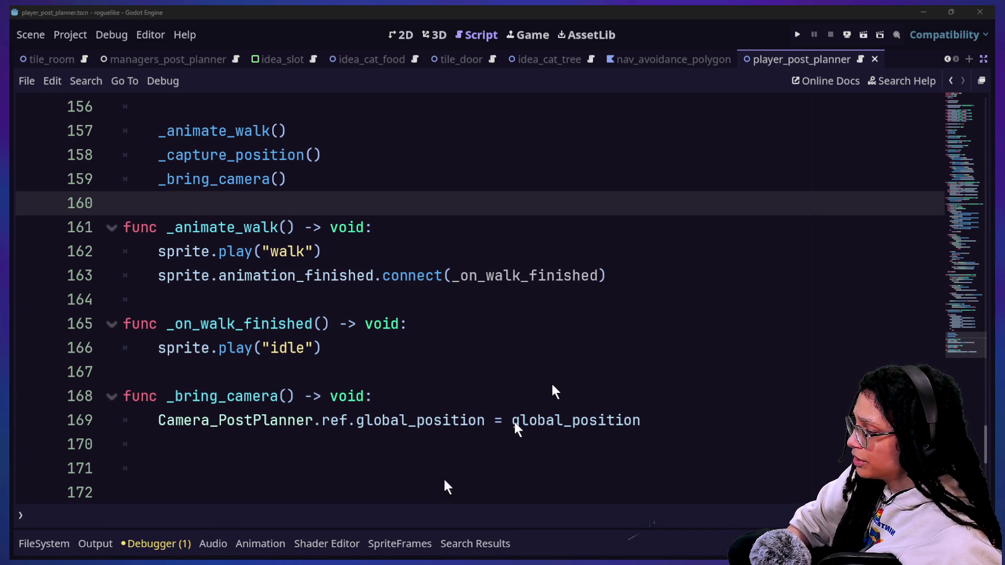
Restore the docks and select the walk animation in the SpriteFrames panel
left_click(354, 338)
key("ctrl+shift+F11")
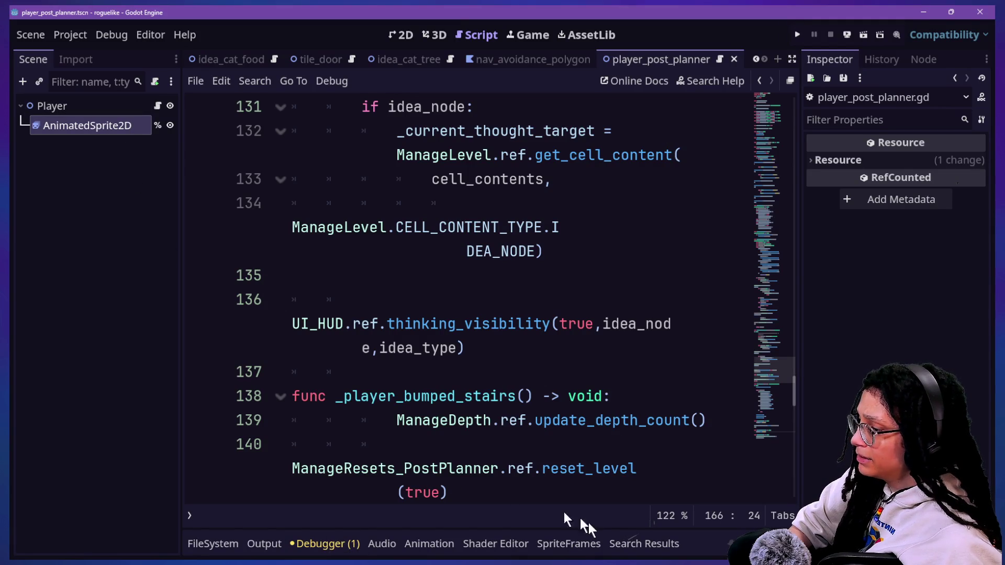
left_click(578, 544)
left_click(264, 477)
left_click(416, 456)
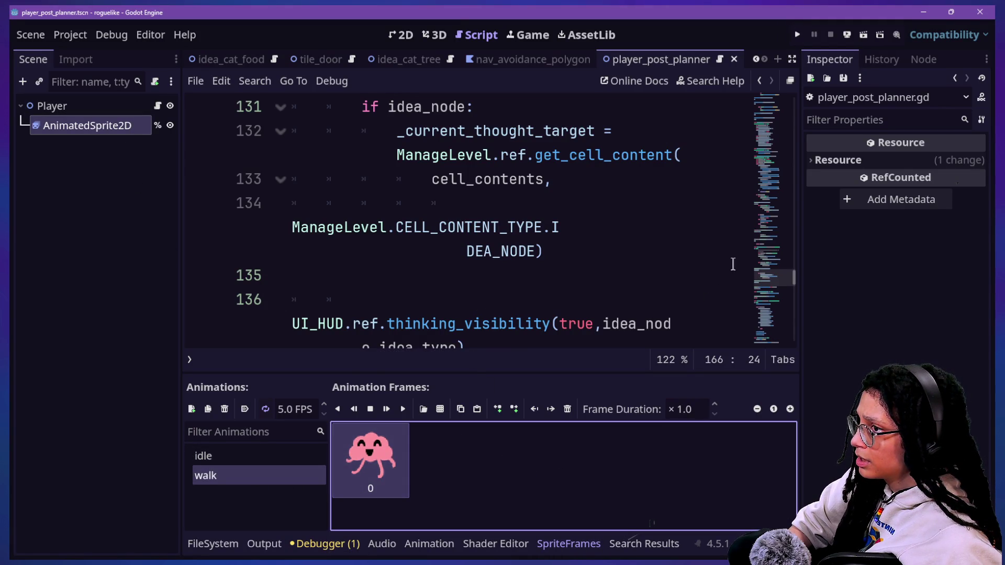
Run the game into the Catstagram level via Start Planning and view the Debugger Errors list
left_click(796, 35)
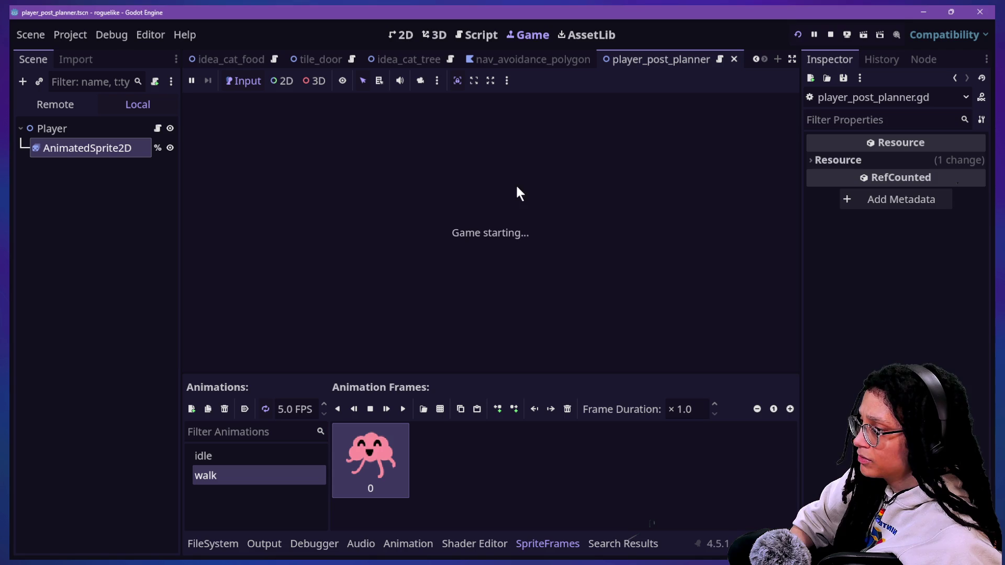
left_click(500, 225)
left_click(529, 229)
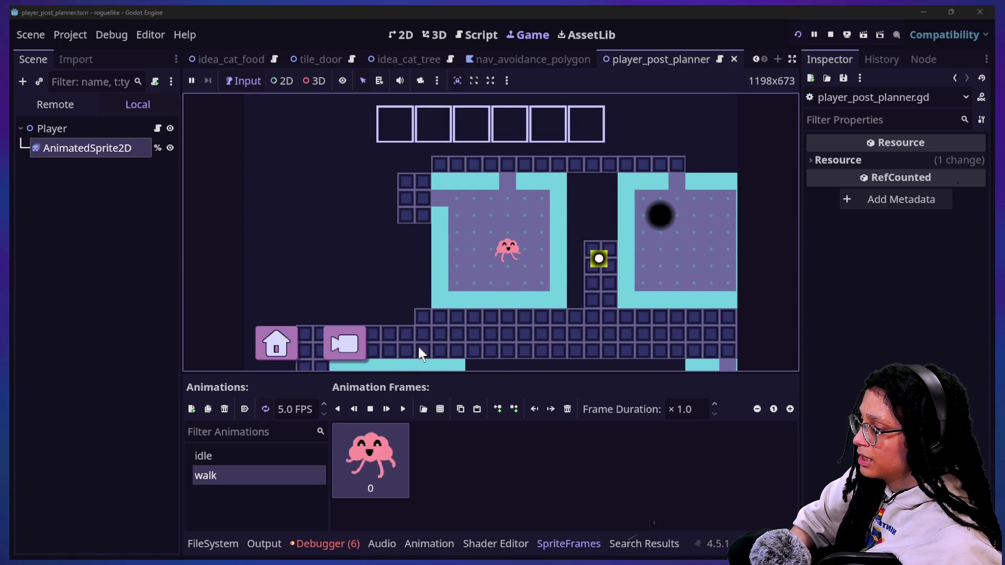
left_click(350, 545)
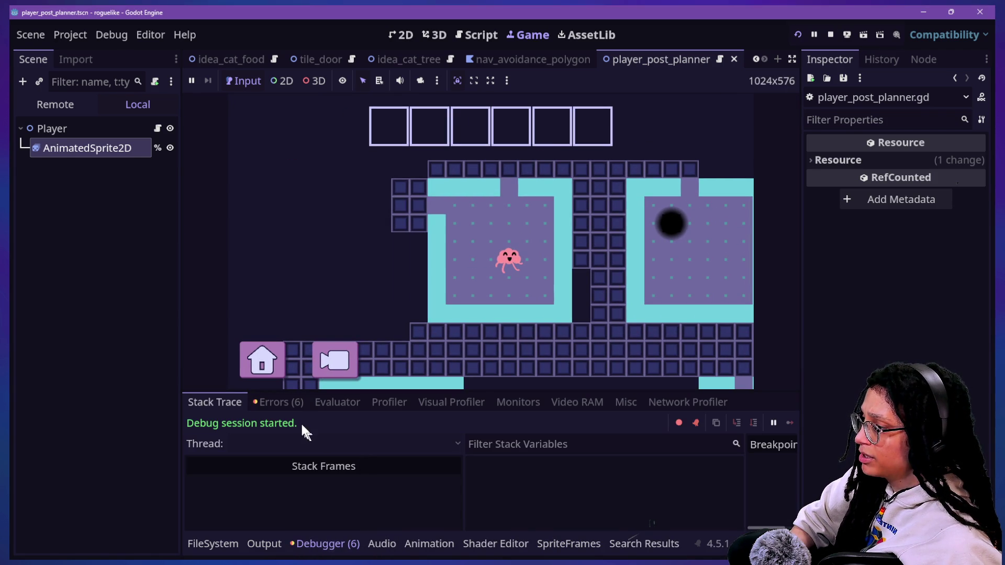
left_click(293, 404)
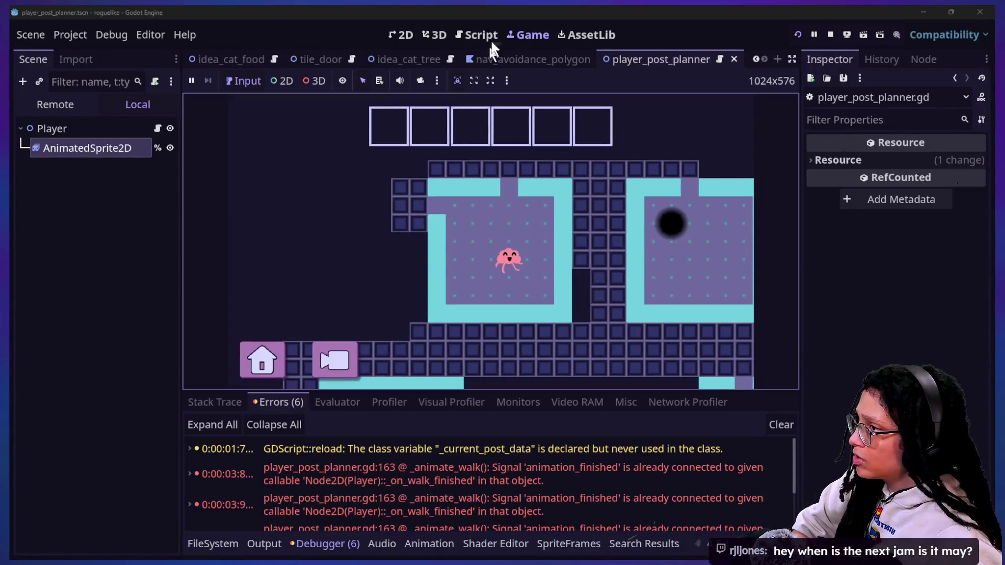
Return to the player script in distraction-free mode with the debugger panel collapsed
left_click(491, 43)
left_click(488, 251)
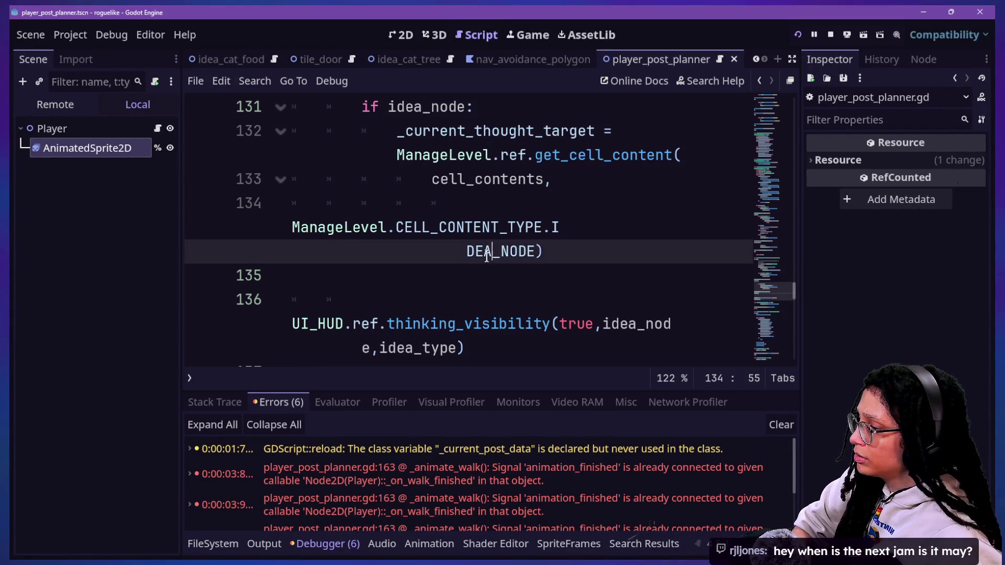
scroll(486, 256, "down", 5)
scroll(486, 256, "up", 10)
key("ctrl+shift+F11")
key("alt+o")
key("alt+o")
Inspect the animation_finished connect line and walk play call, then switch to Canva
scroll(487, 260, "down", 16)
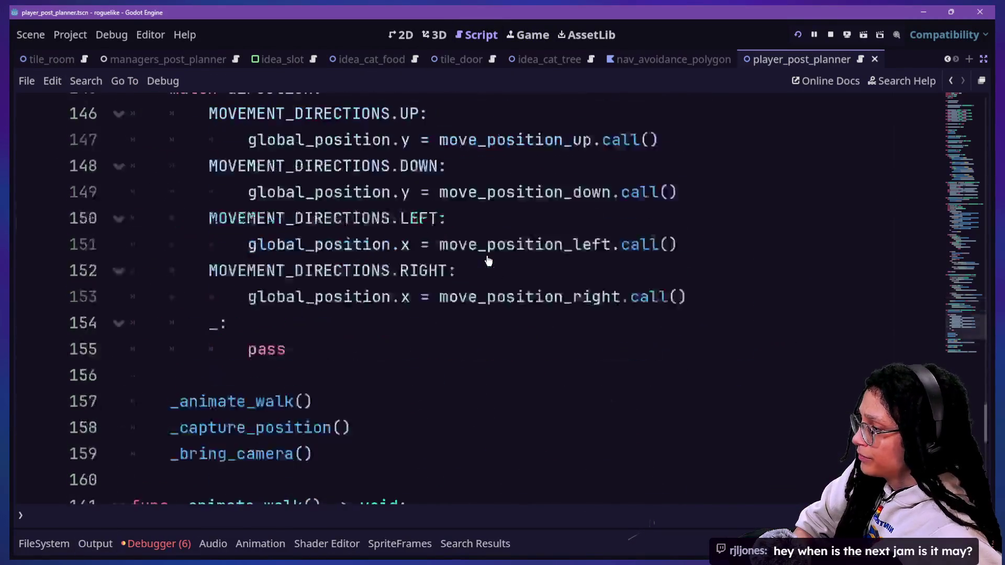
left_click(487, 256)
left_click_drag(686, 259, 680, 238)
left_click(649, 258)
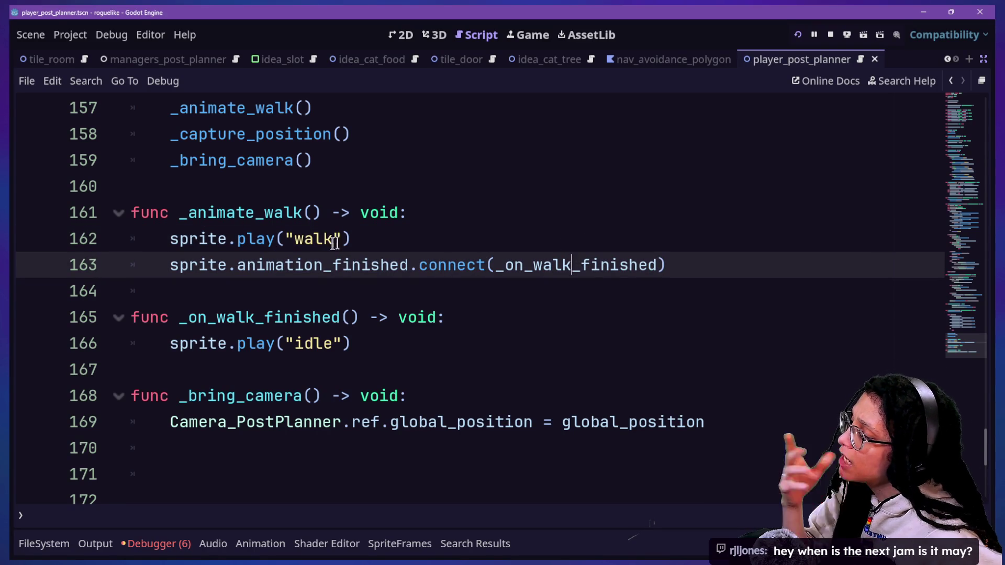
mouse_move(396, 262)
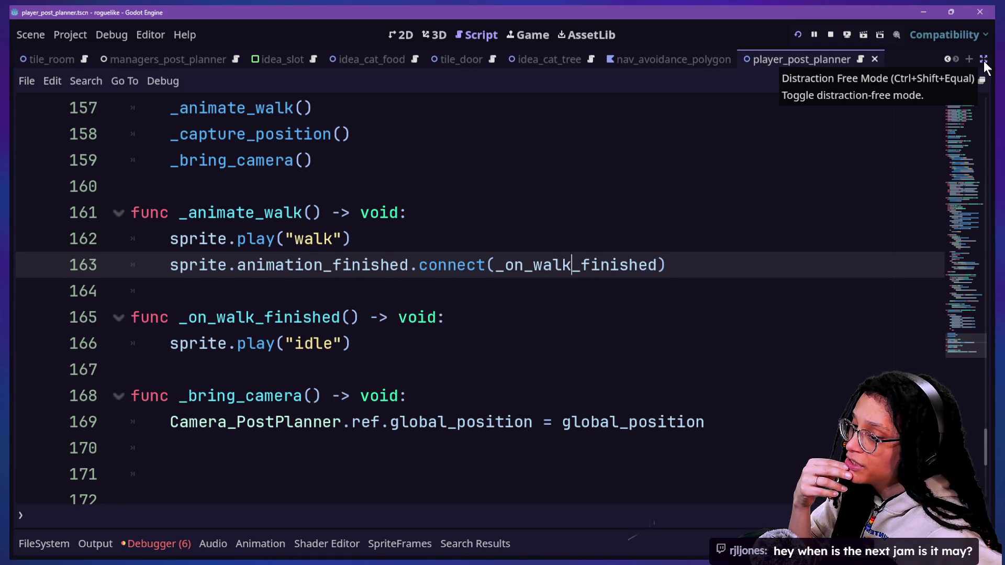
left_click_drag(779, 222, 779, 227)
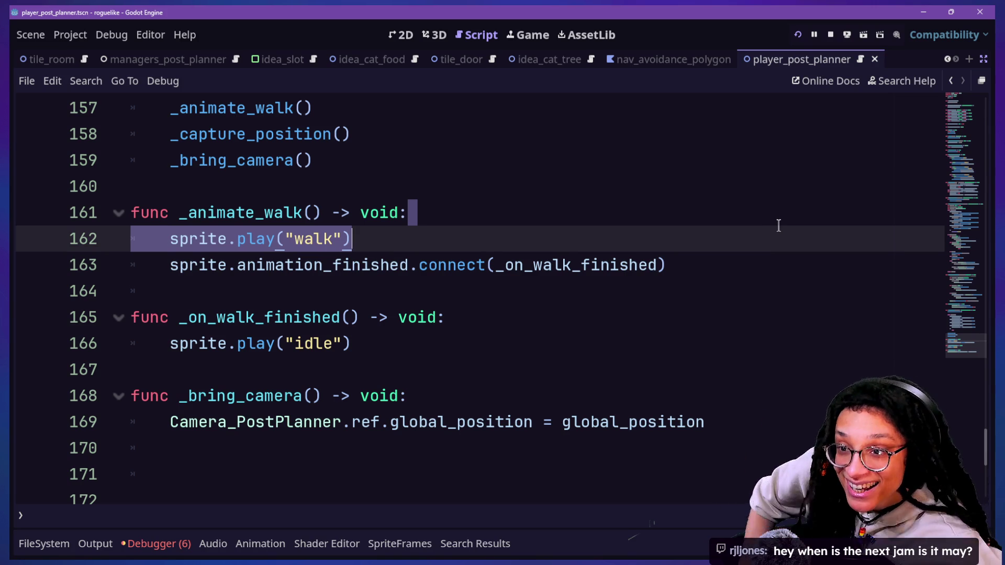
key("alt+Tab")
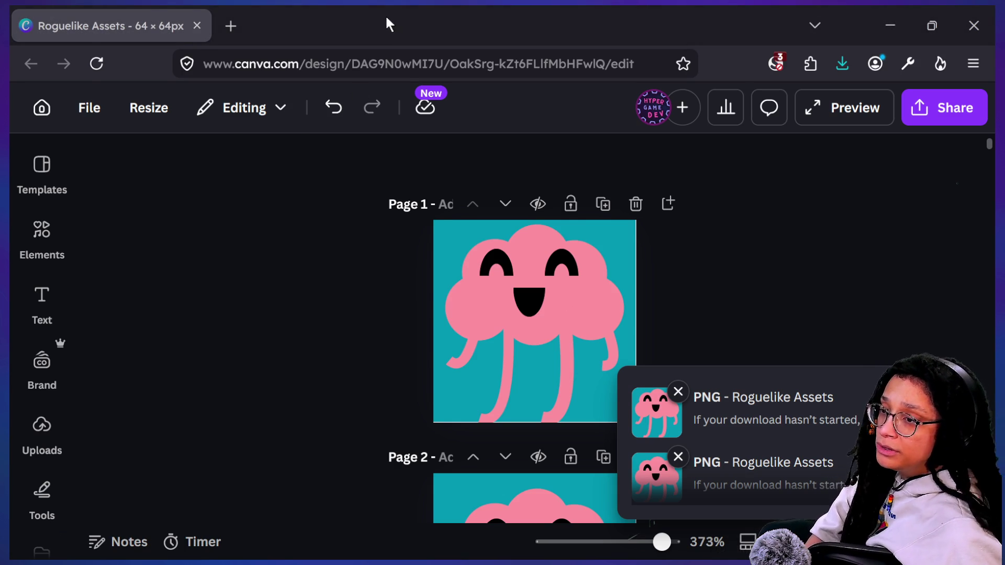
Move from Canva through the Hyper Game Planet itch.io window to the Game-like Jam page
key("alt+Tab")
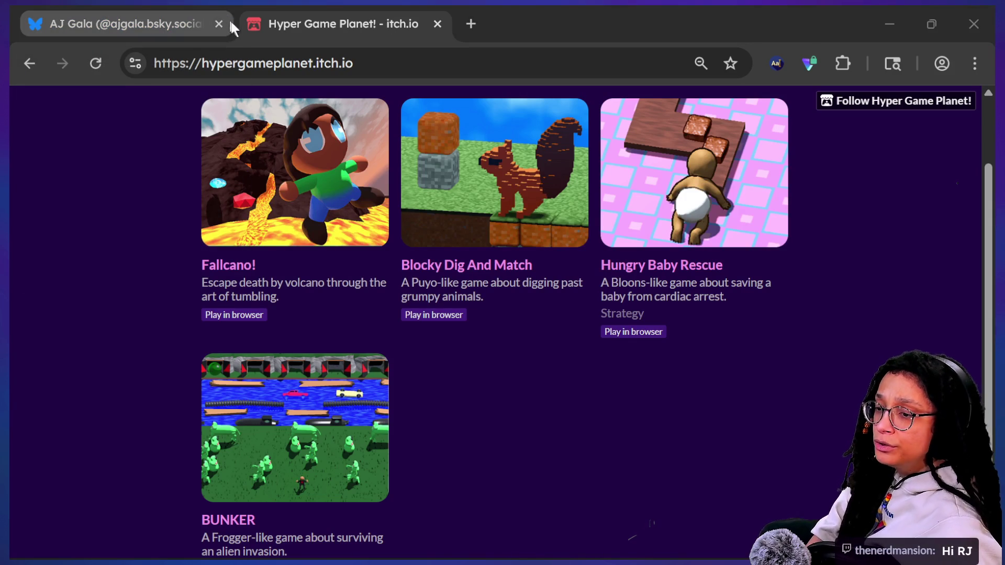
scroll(804, 212, "up", 2)
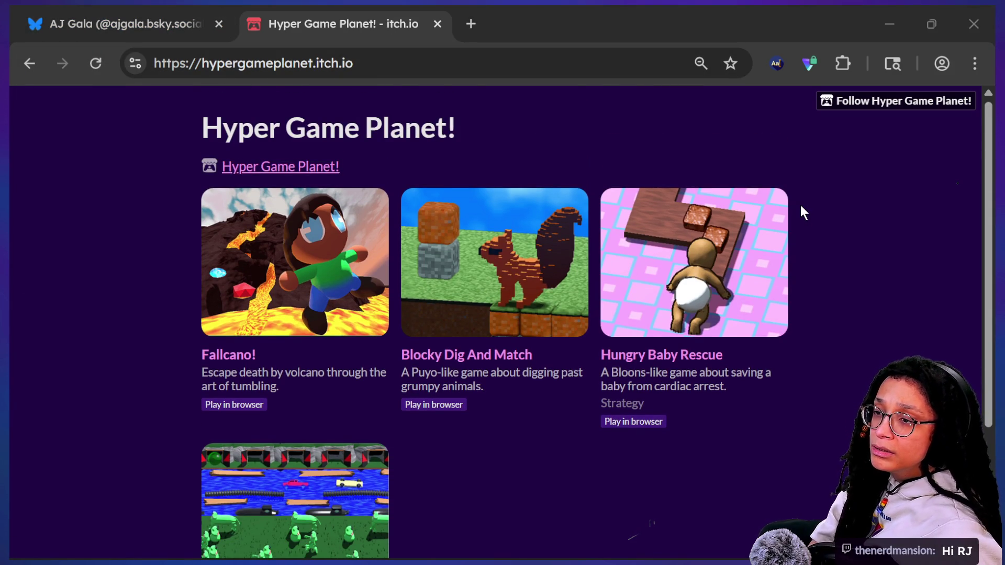
key("alt+Tab")
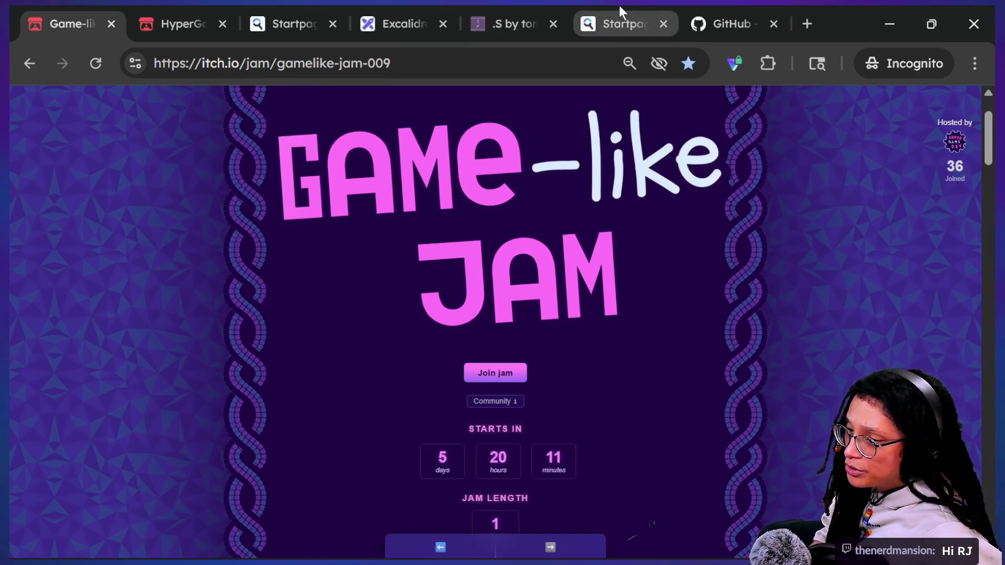
left_click(411, 63)
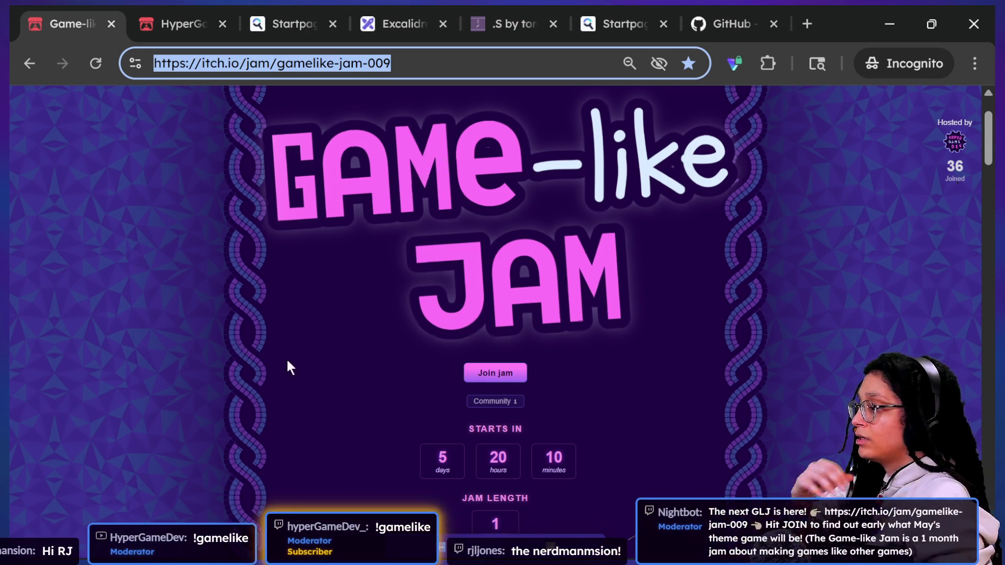
left_click(646, 468)
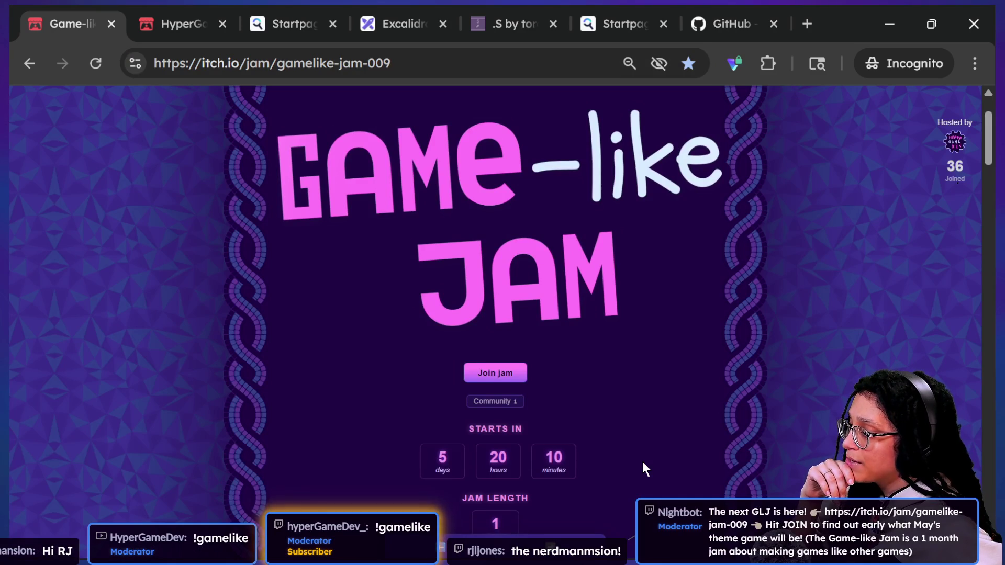
scroll(642, 462, "down", 2)
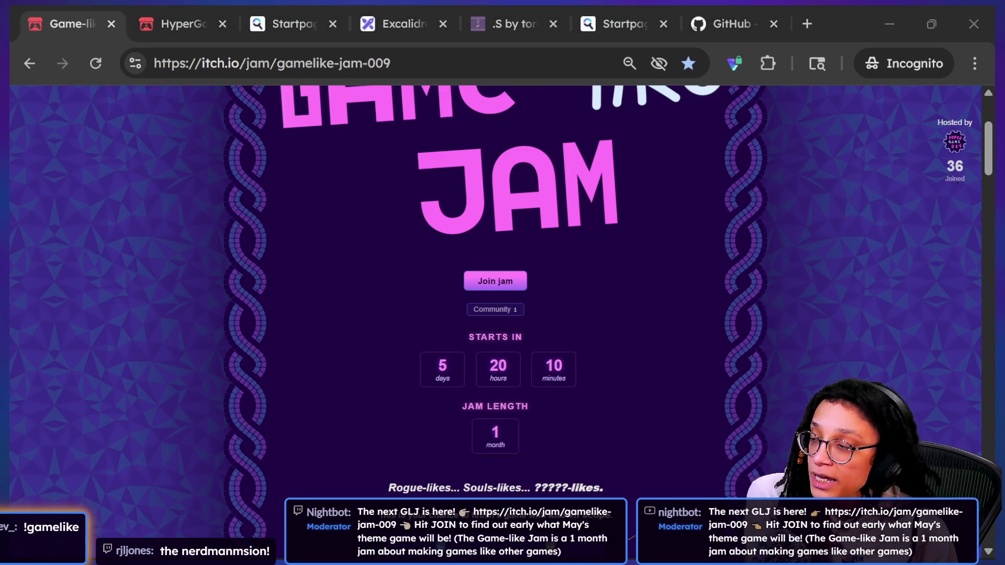
scroll(893, 291, "up", 1)
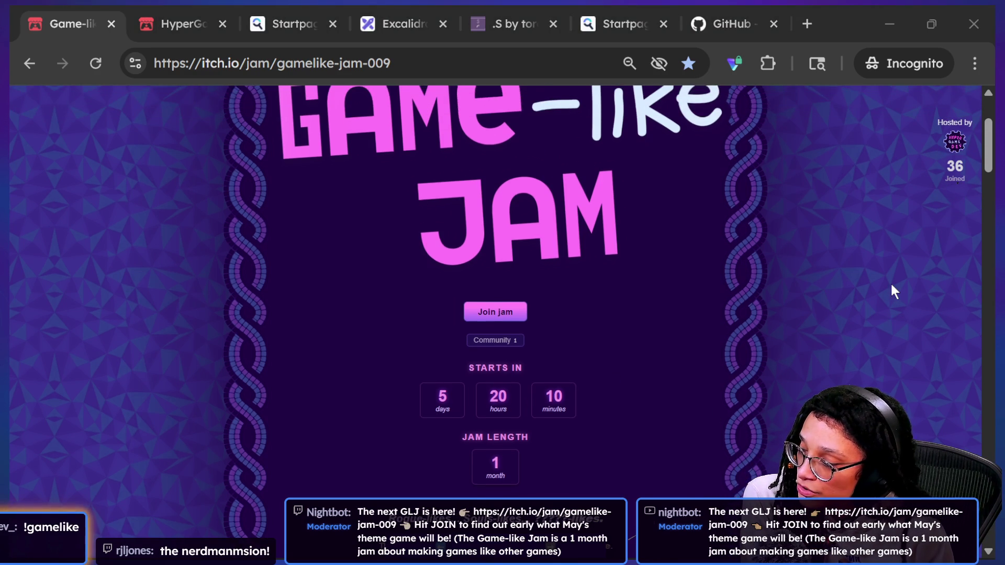
scroll(893, 291, "up", 1)
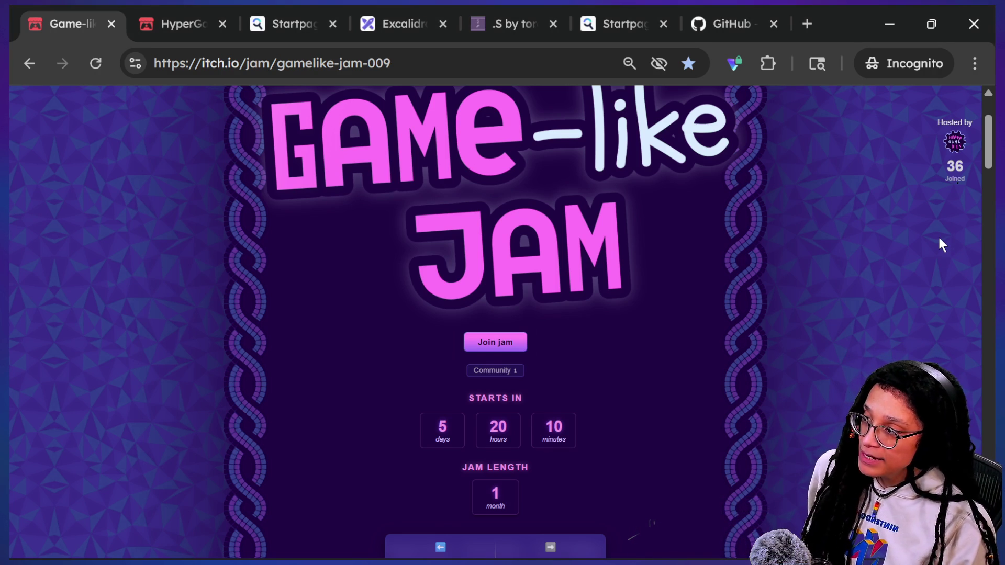
scroll(939, 238, "up", 1)
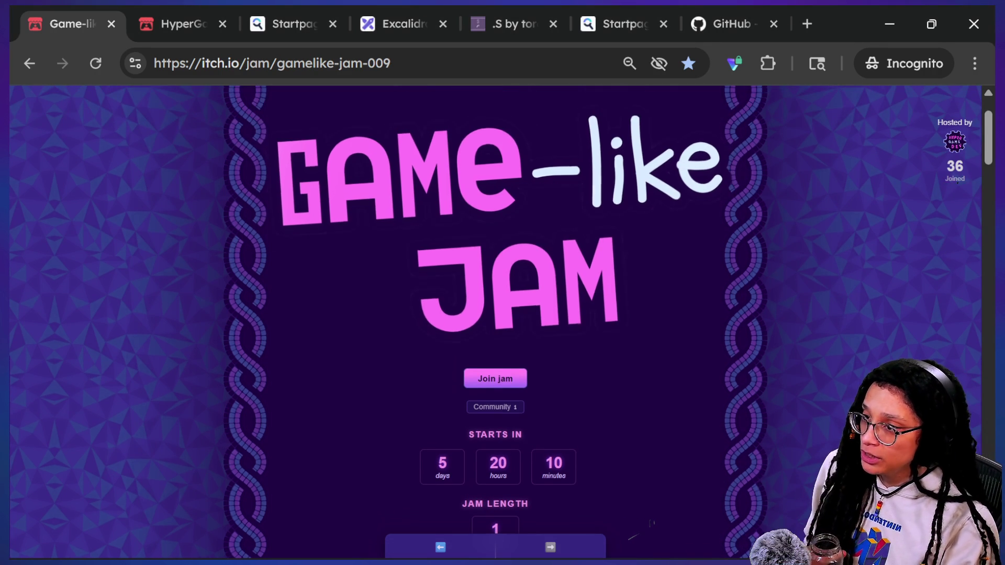
left_click_drag(989, 118, 992, 122)
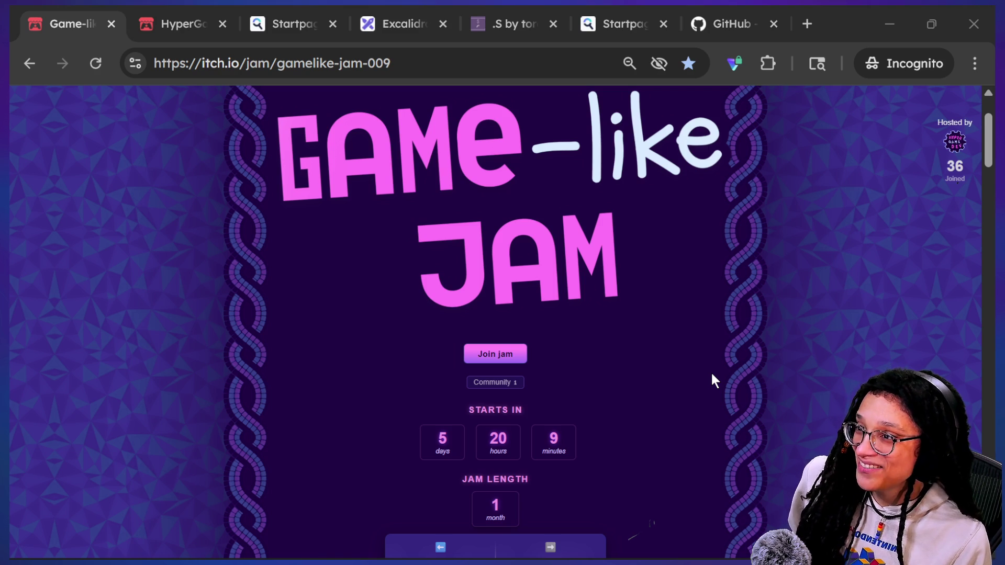
key("alt+Tab")
left_click(658, 376)
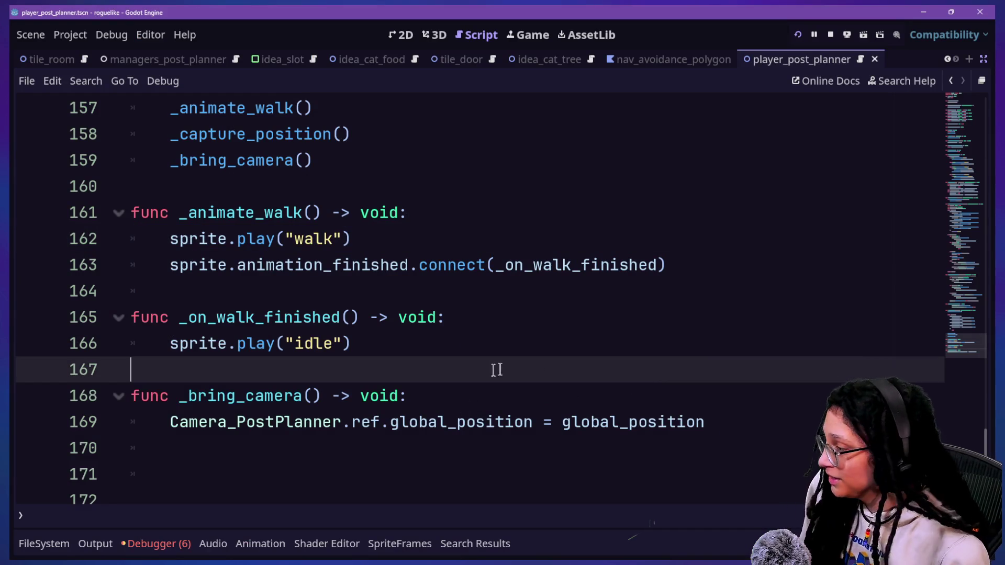
Bring back the docks and list AnimatedSprite2D's signals, like animation_finished, in the Node panel
left_click(481, 341)
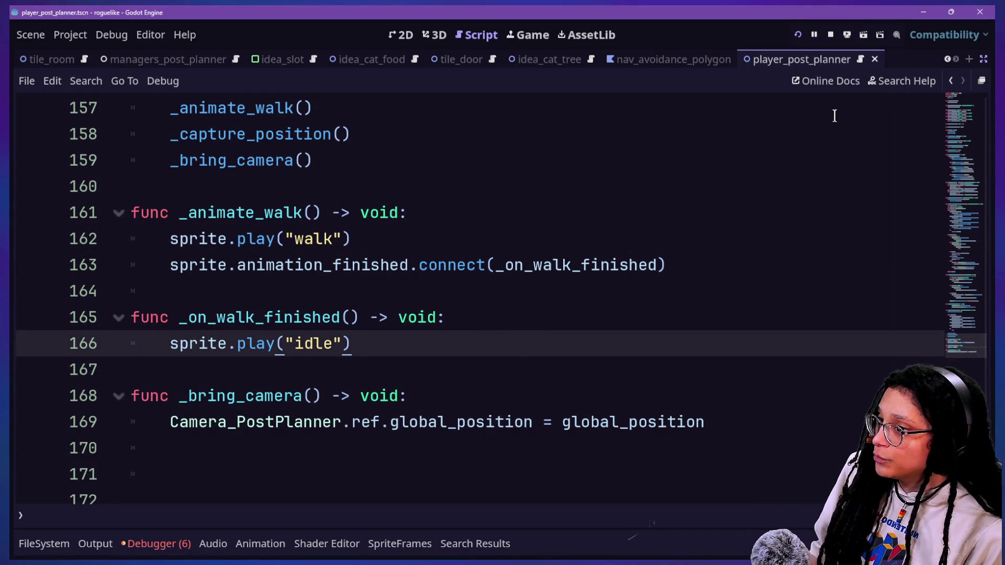
left_click(982, 81)
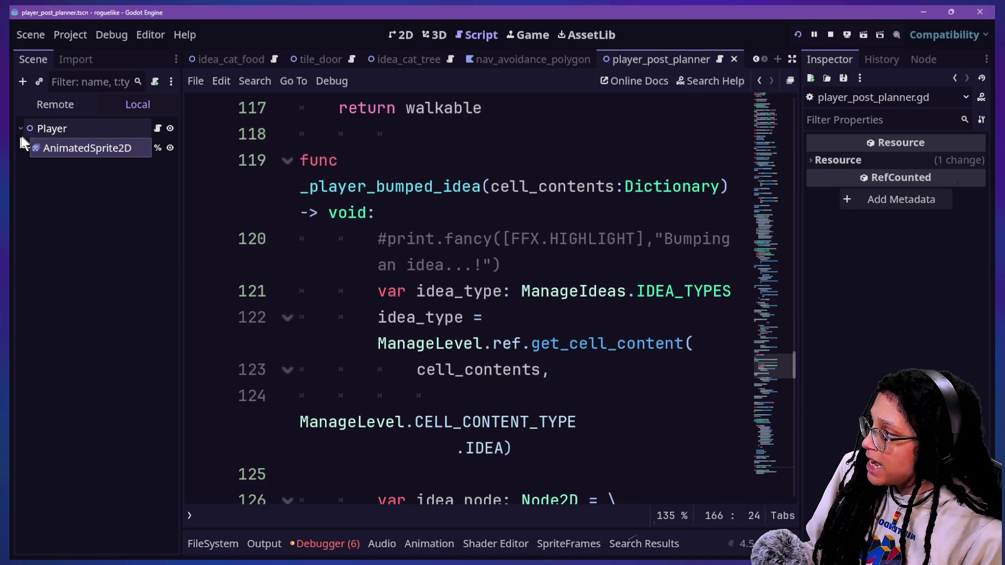
left_click(874, 61)
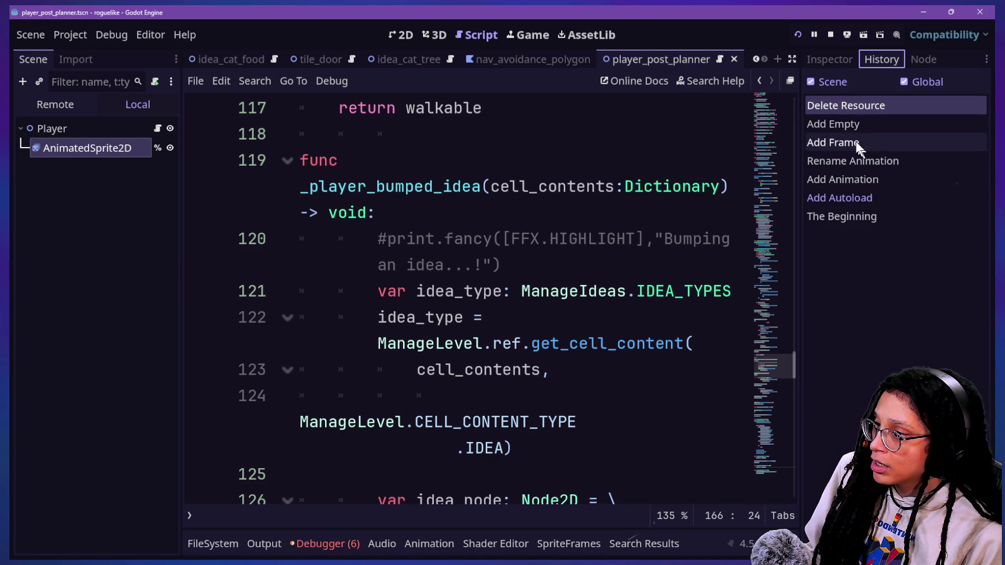
left_click(924, 59)
left_click(73, 148)
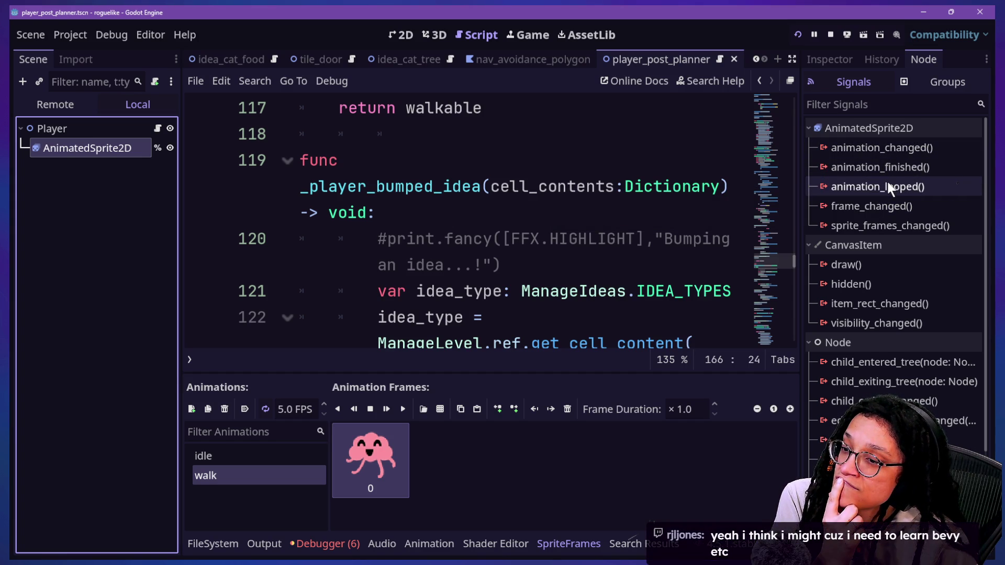
mouse_move(888, 183)
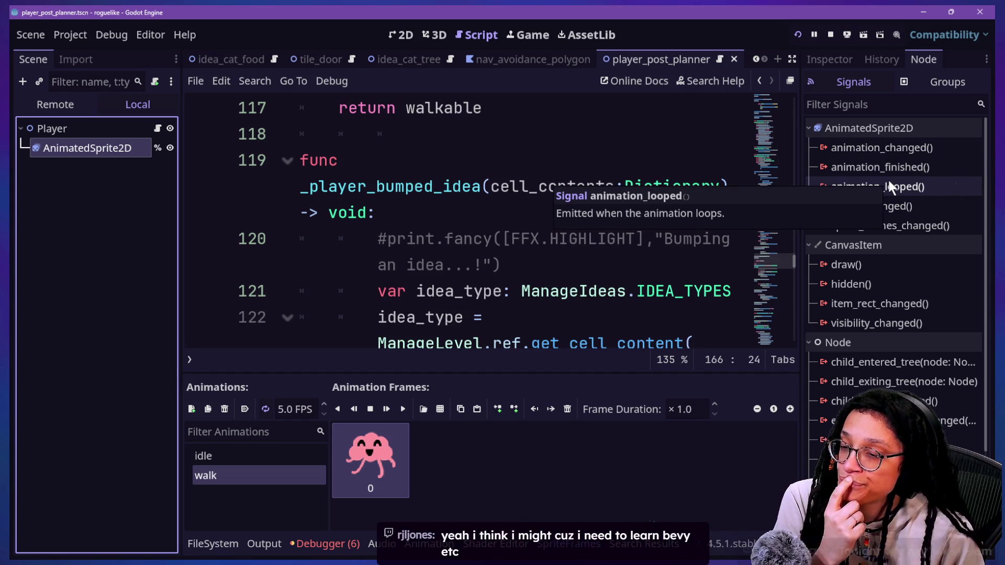
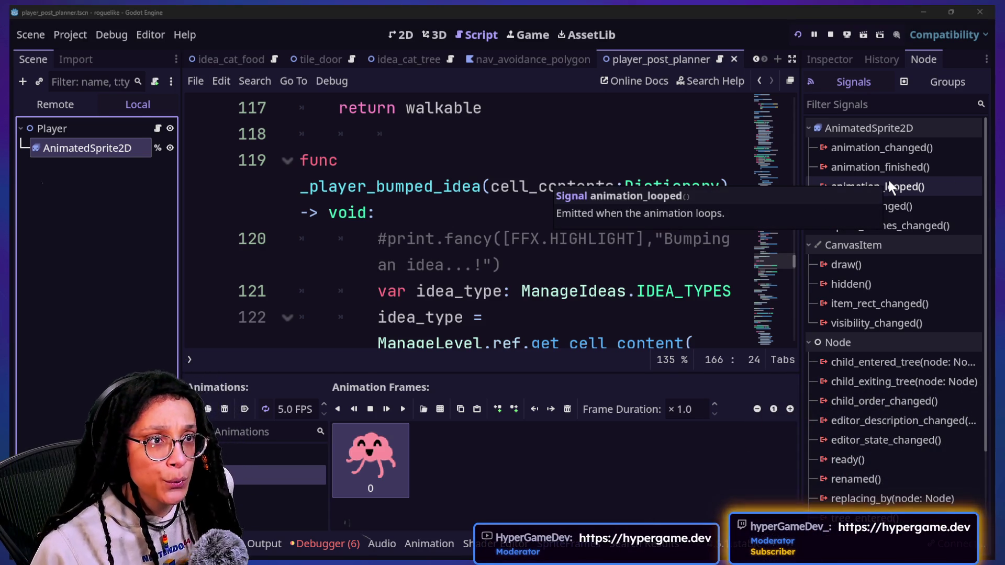
In STREAM-TO-DO, add a giggling-face emoji and strike through 'Update emoji font issue' with ~~
key("alt+Tab")
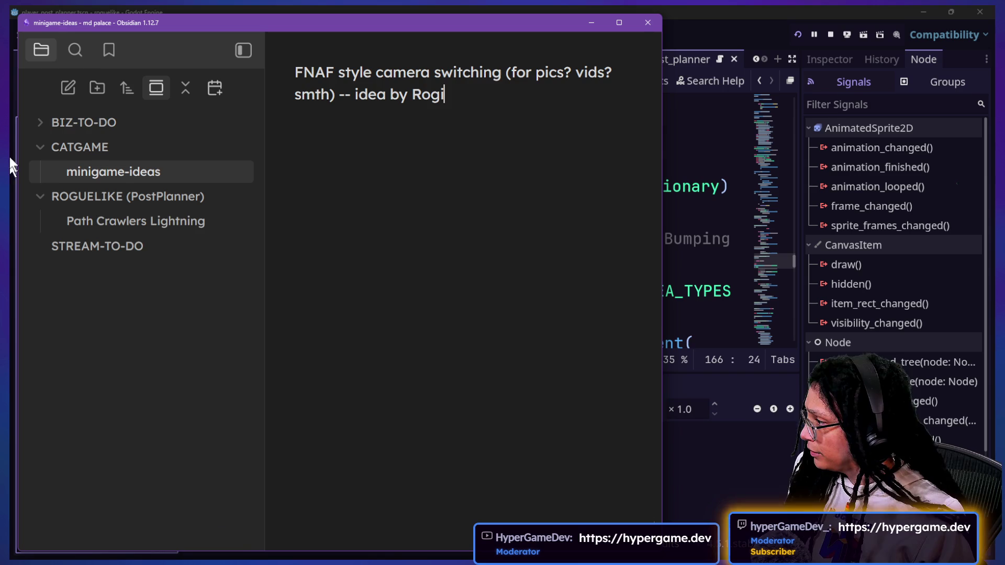
left_click(215, 247)
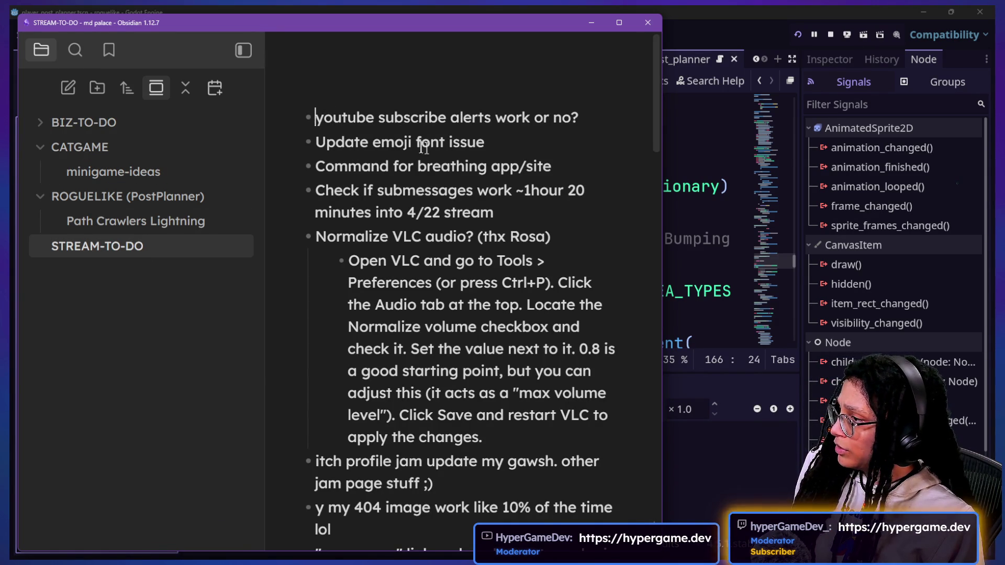
left_click(579, 128)
left_click(573, 139)
key("super+period")
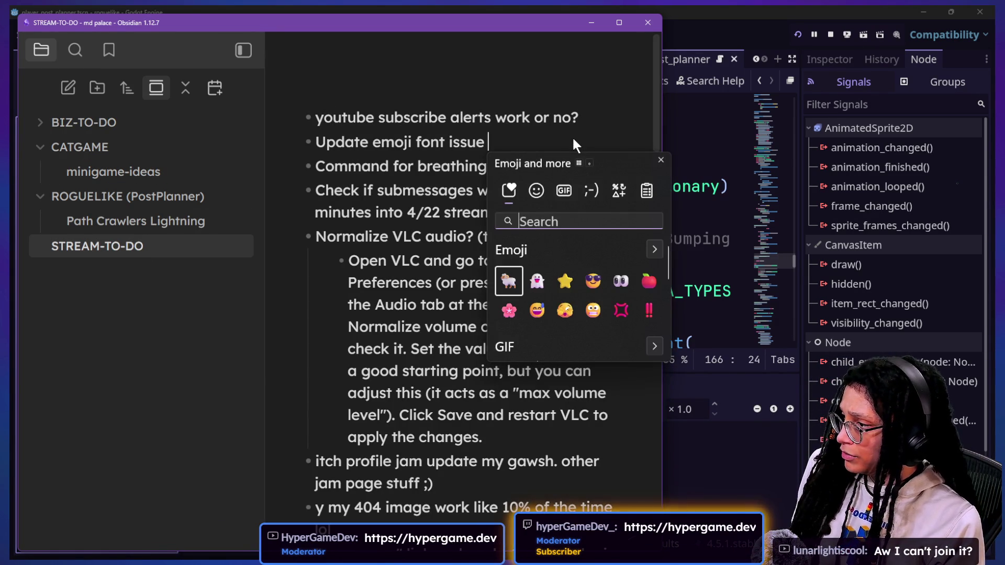
type("giggl")
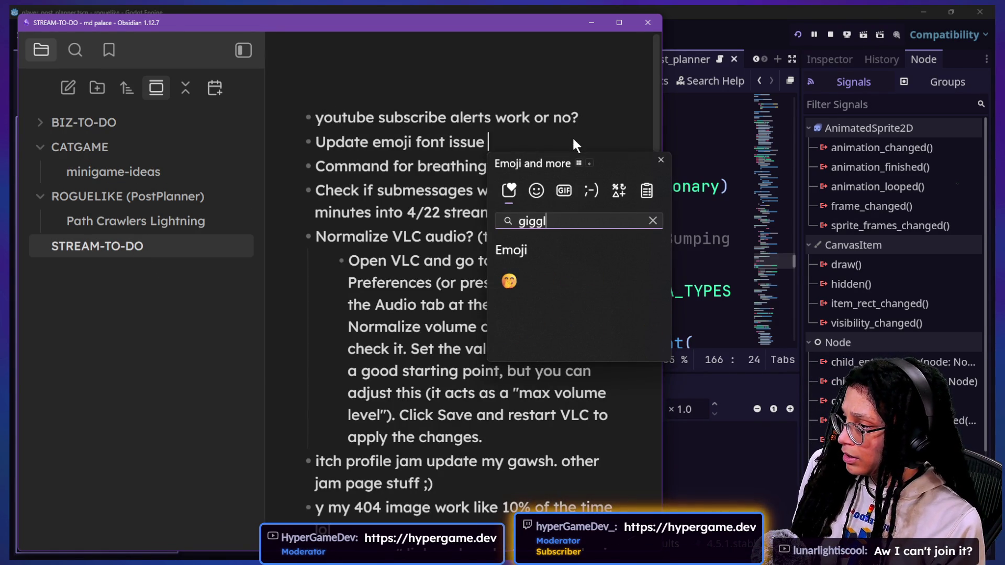
left_click(516, 275)
left_click(516, 275)
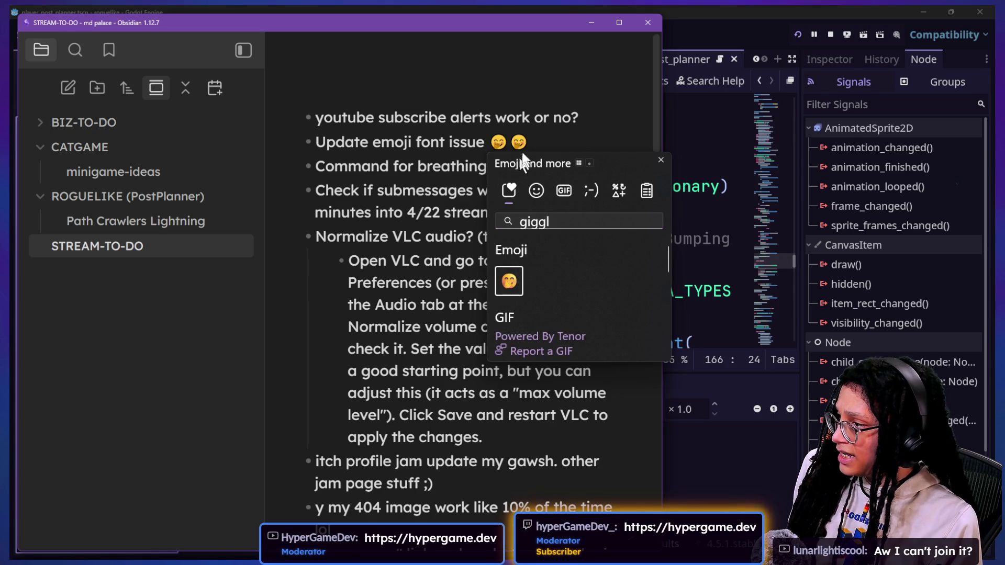
left_click(534, 139)
key("BackSpace")
left_click_drag(529, 140, 296, 144)
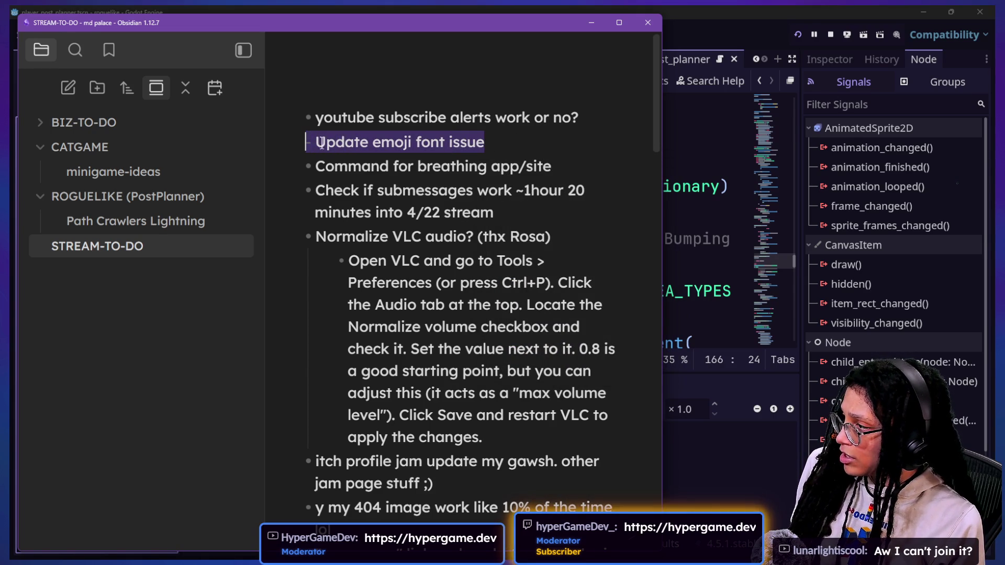
type("~~")
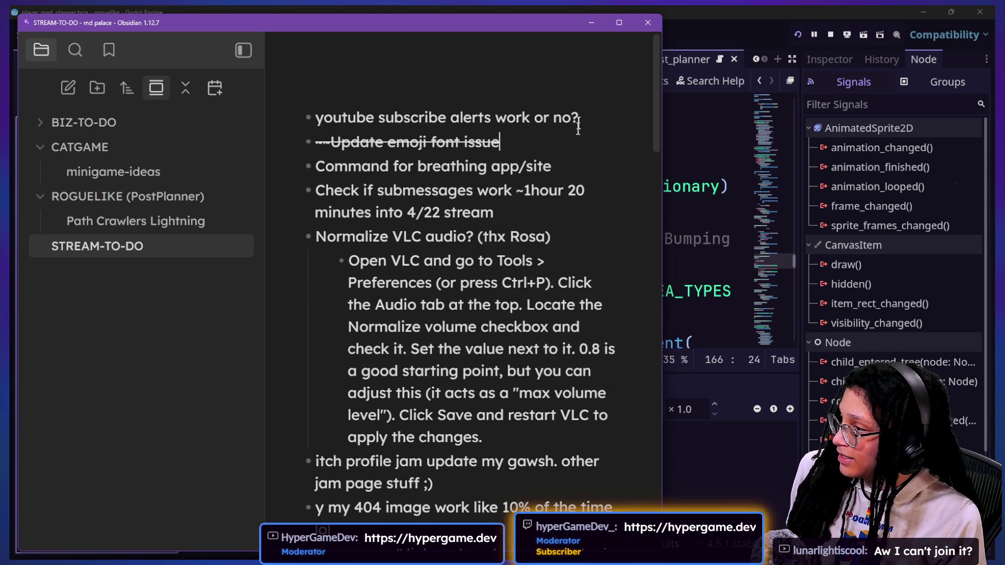
Add a new top bullet about a welcome message for free members
left_click(578, 117)
left_click(315, 117)
key("Return")
key("Up")
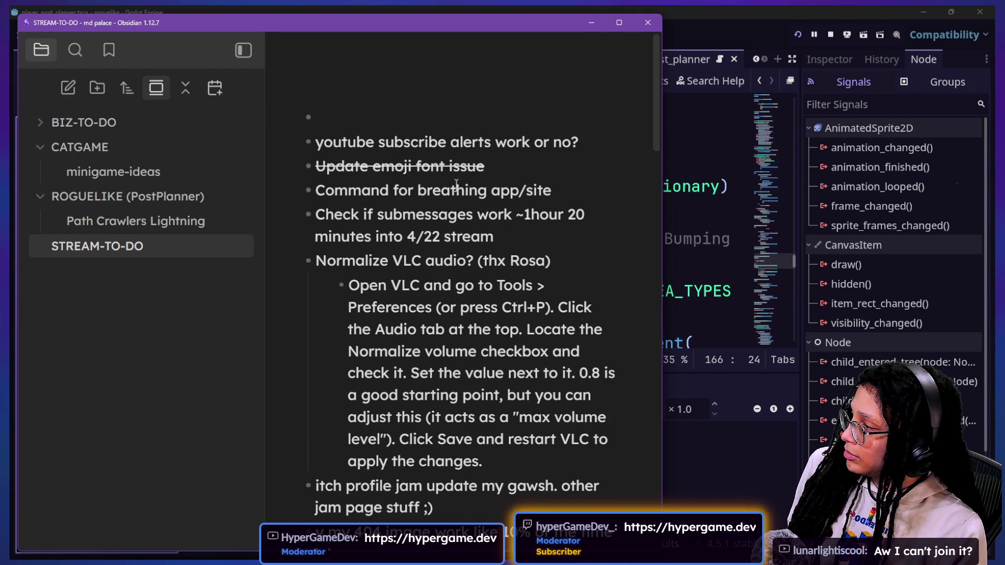
type("aosrignhgaoignhaorga")
key("BackSpace")
key("BackSpace")
key("BackSpace")
type("Welcom")
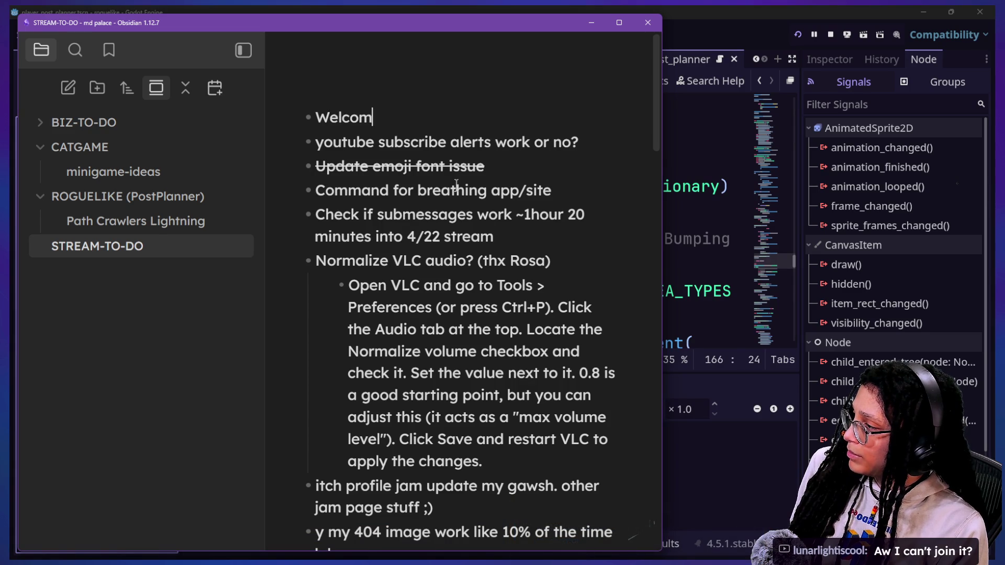
type("e message for")
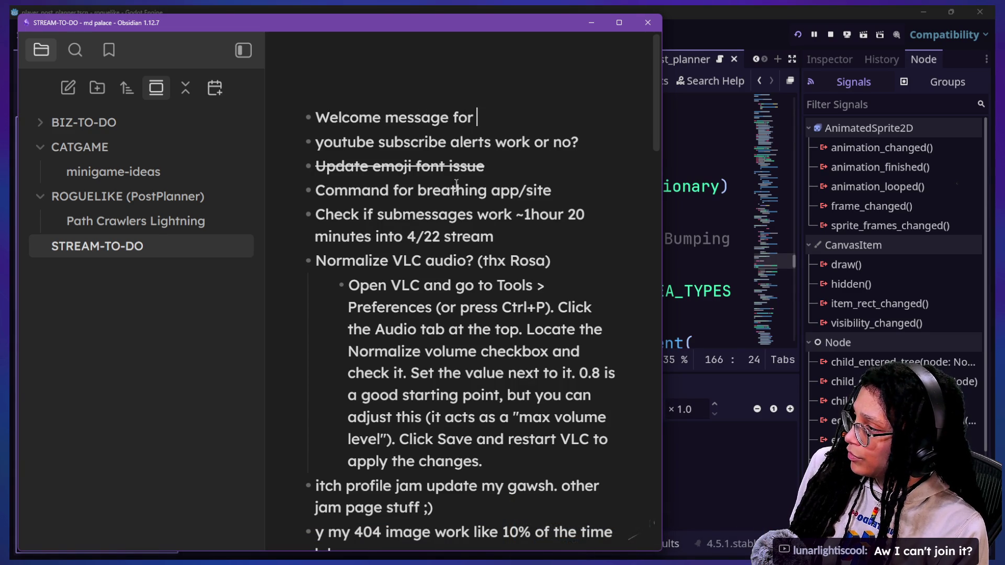
type("bout ")
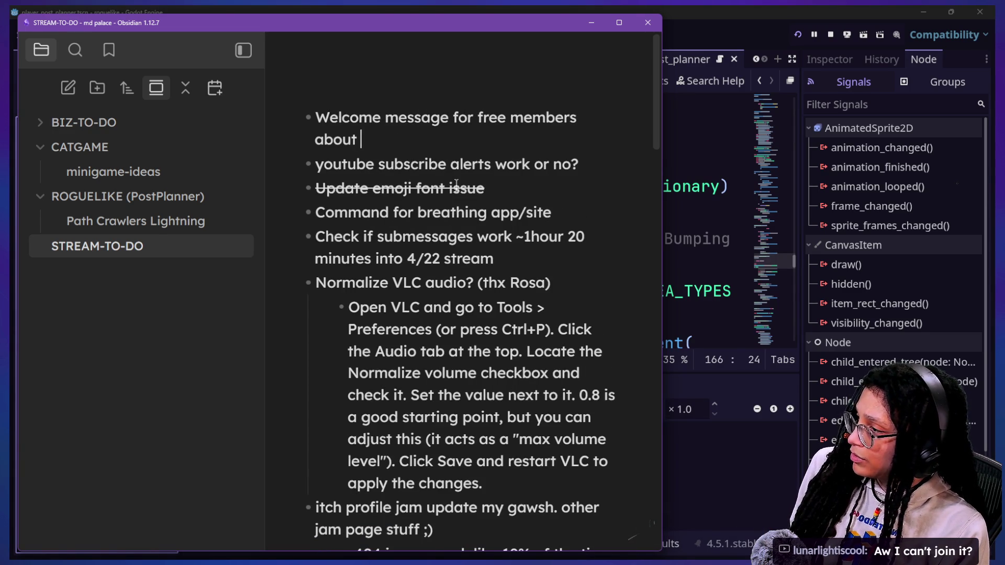
type("monday feedback stream instru")
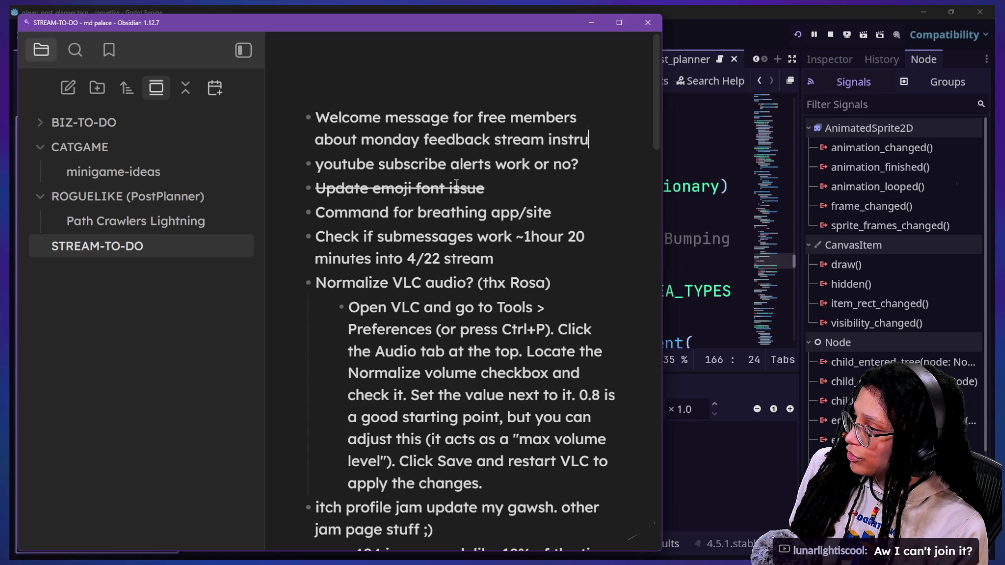
type("ctions")
key("alt+Tab")
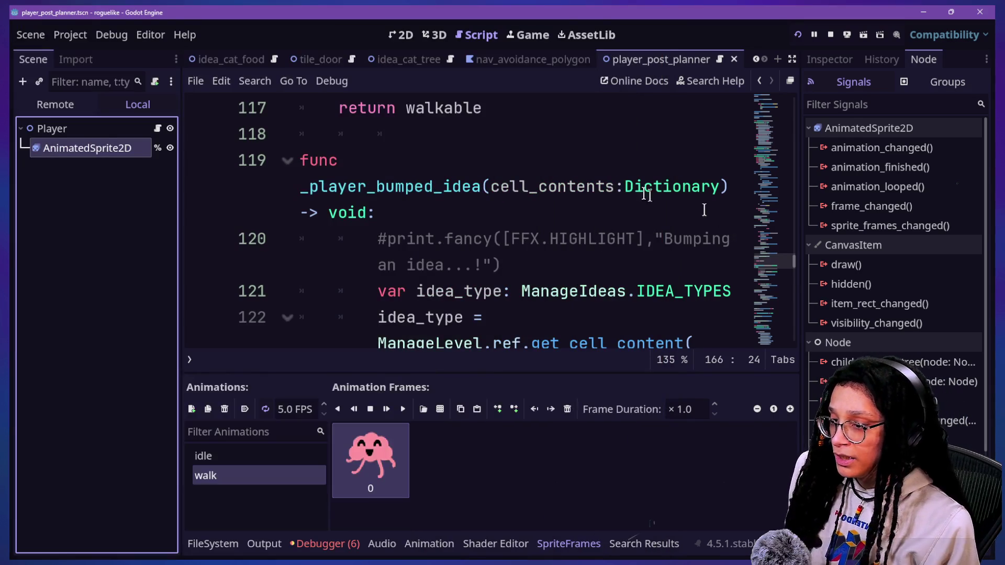
left_click(618, 191)
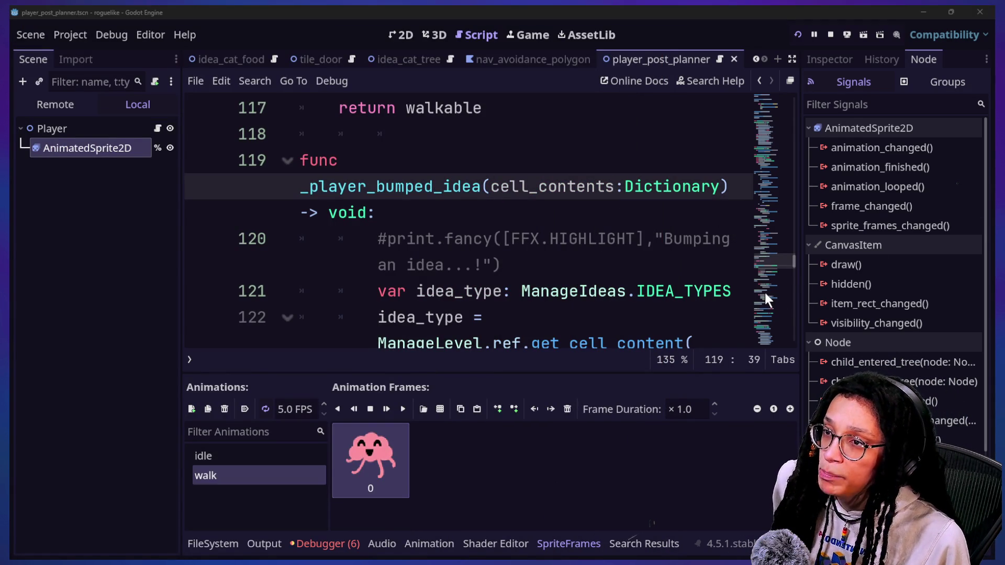
Look over the Game-like Jam page, then switch to the Hyper Game Planet itch.io page
key("alt+Tab")
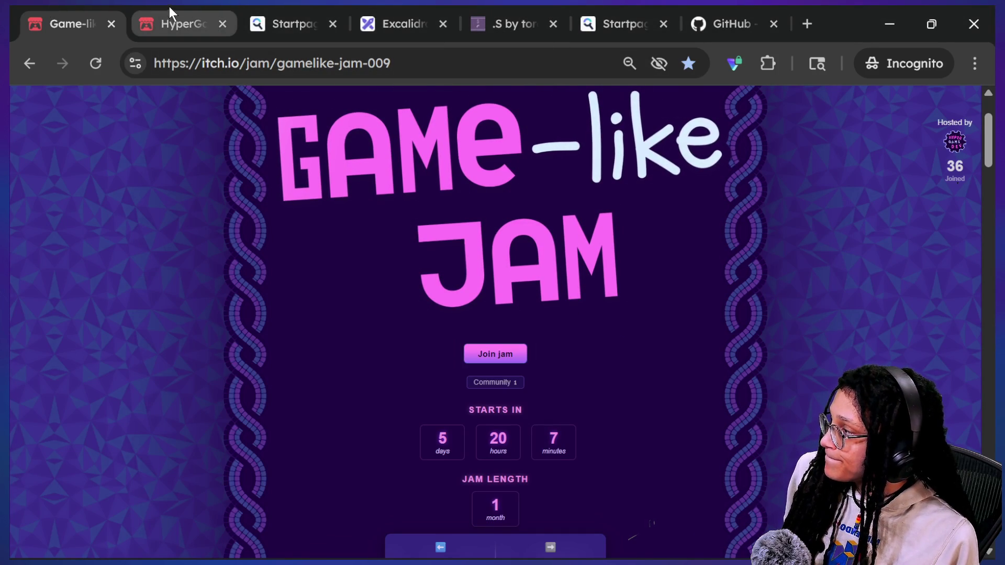
mouse_move(169, 7)
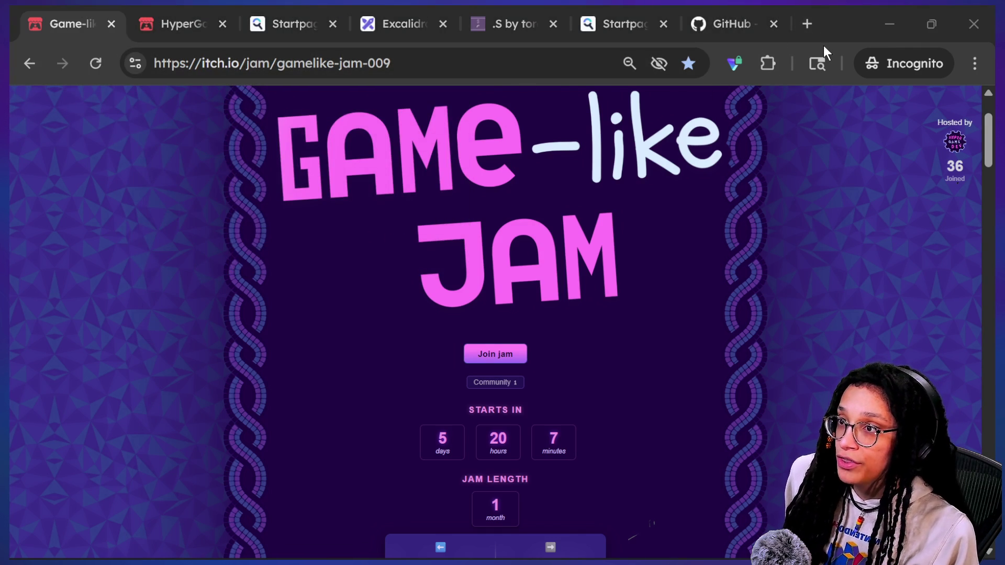
key("alt+Tab")
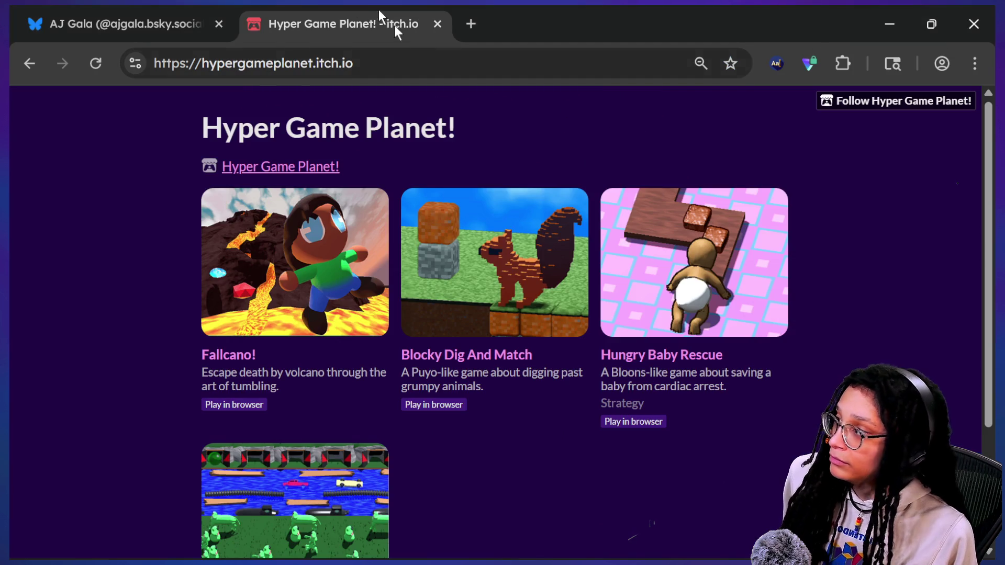
Load hypergame.dev in a new tab and scroll through the page
left_click(477, 23)
type("hypergame.dev")
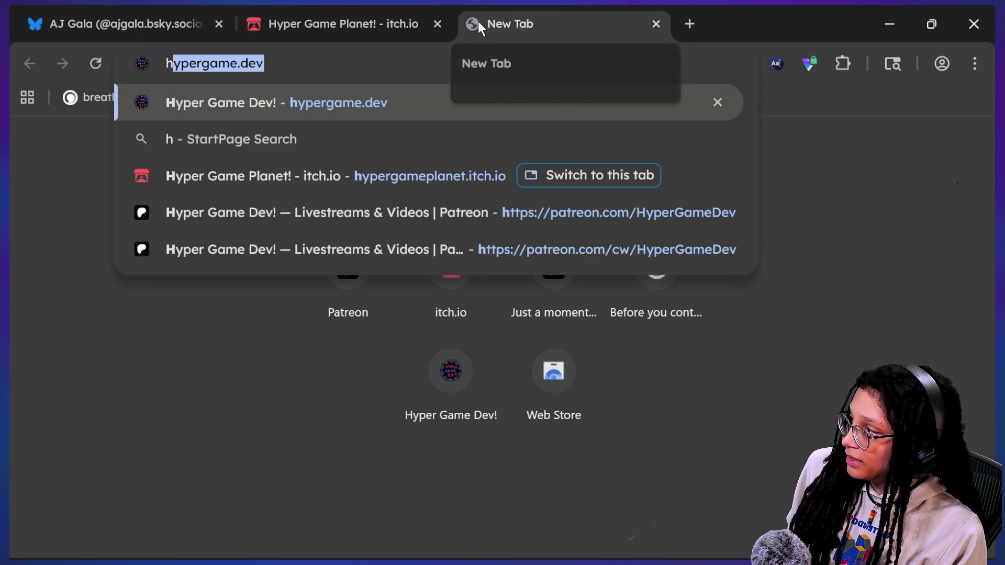
key("Return")
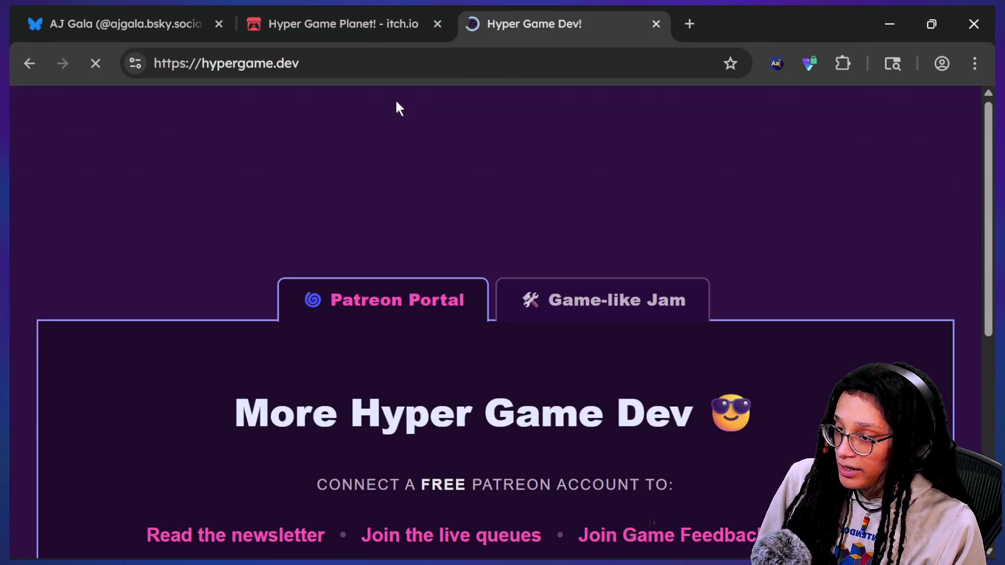
scroll(463, 267, "down", 5)
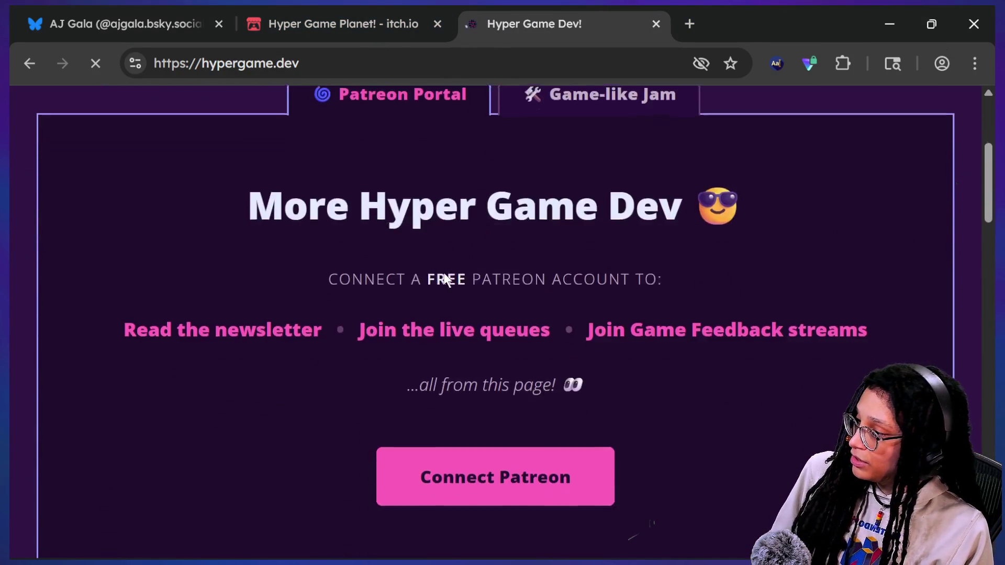
scroll(322, 277, "up", 5)
scroll(321, 279, "down", 6)
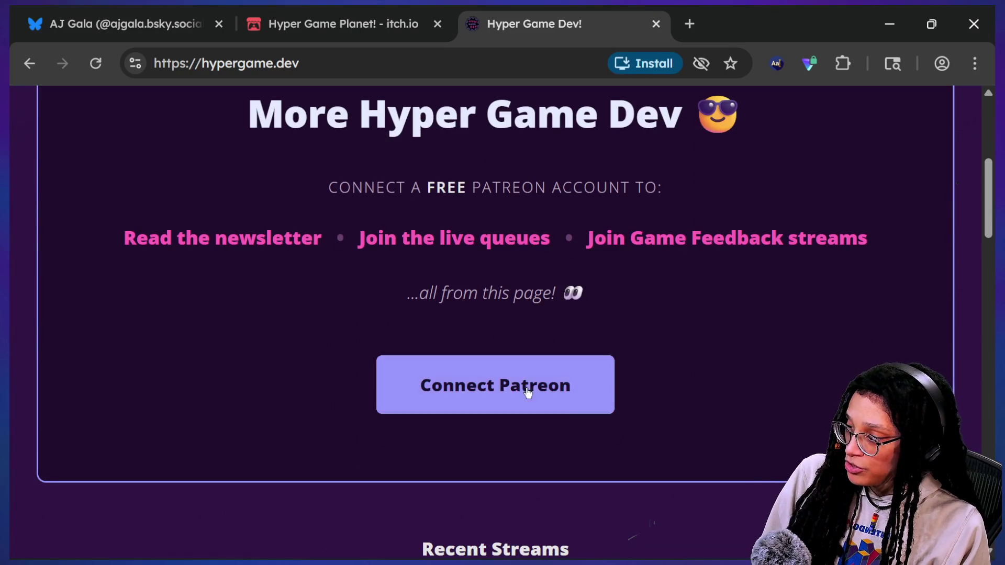
Try Connect Patreon, close the Patreon login tab, and open a blank tab in the other browser
left_click(535, 366)
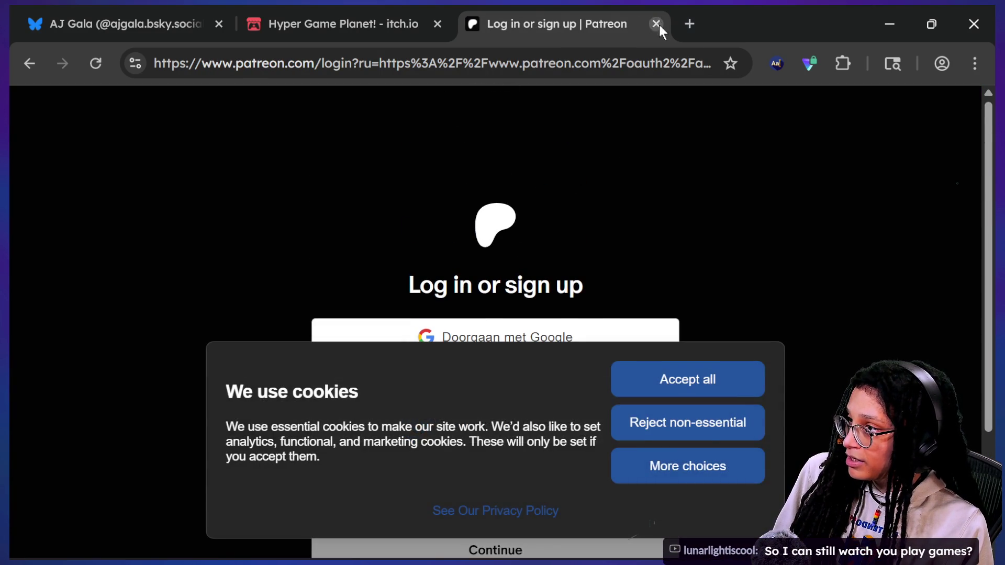
left_click(657, 24)
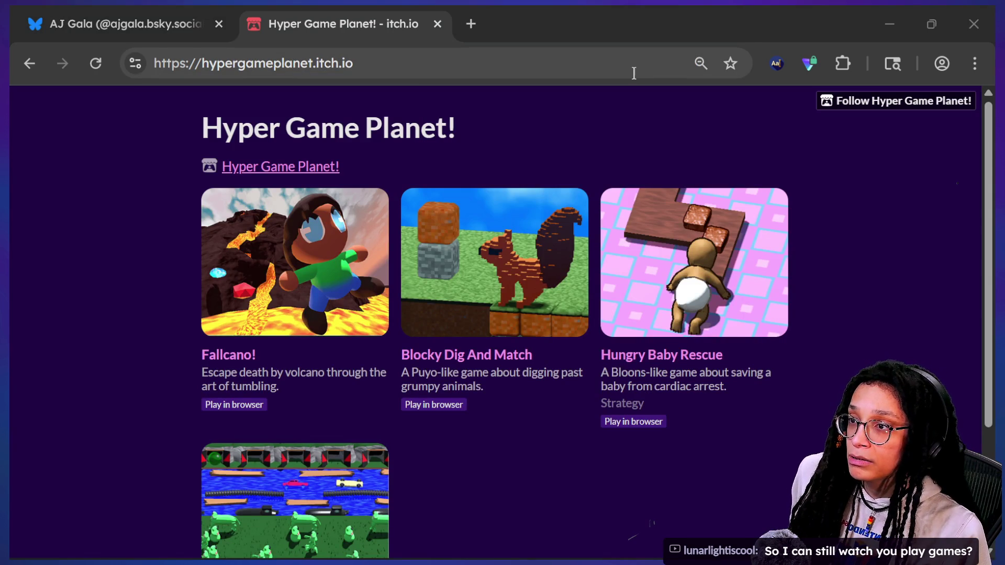
key("alt+Tab")
left_click(224, 26)
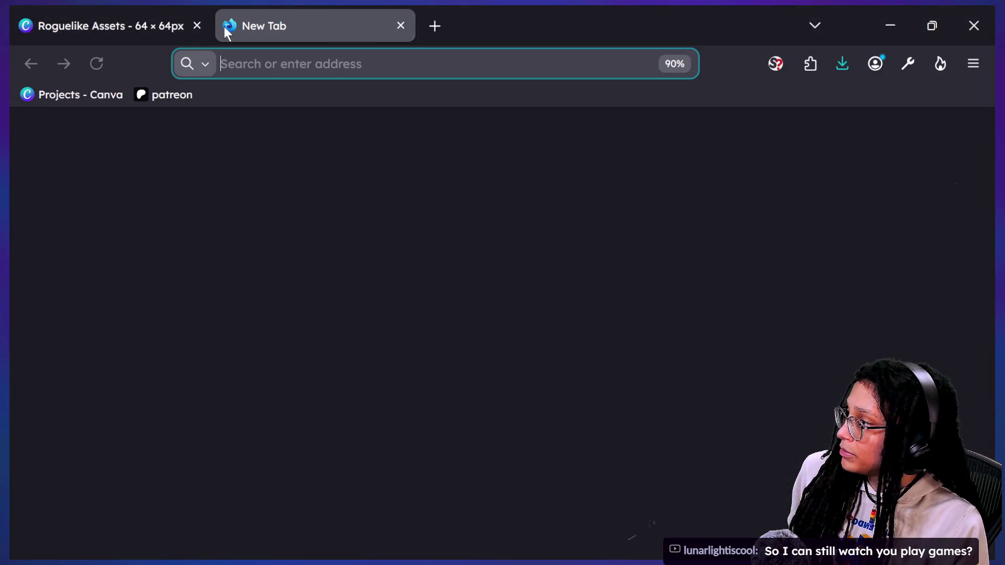
type("ghy")
key("BackSpace")
key("BackSpace")
key("BackSpace")
type("h")
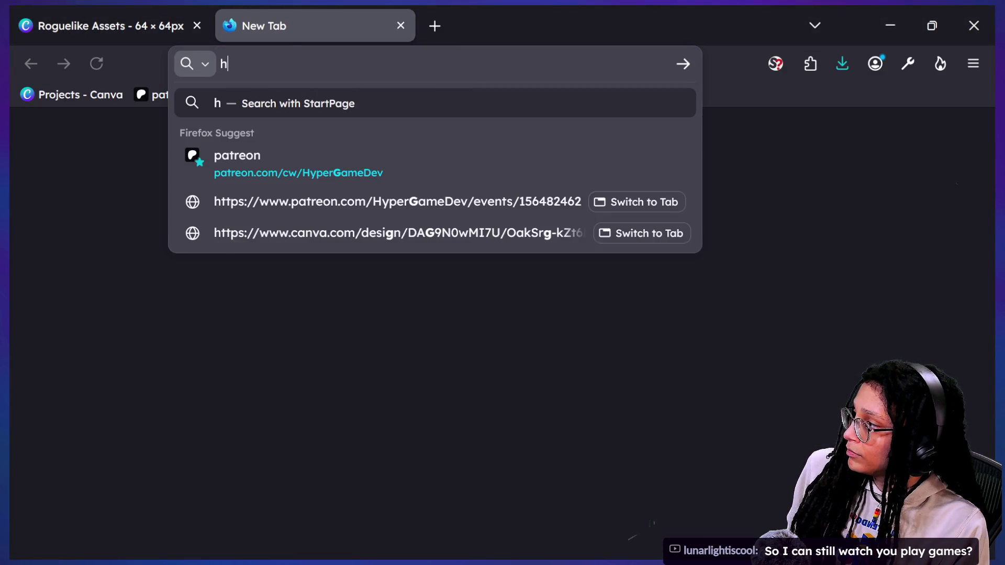
type("ypergam")
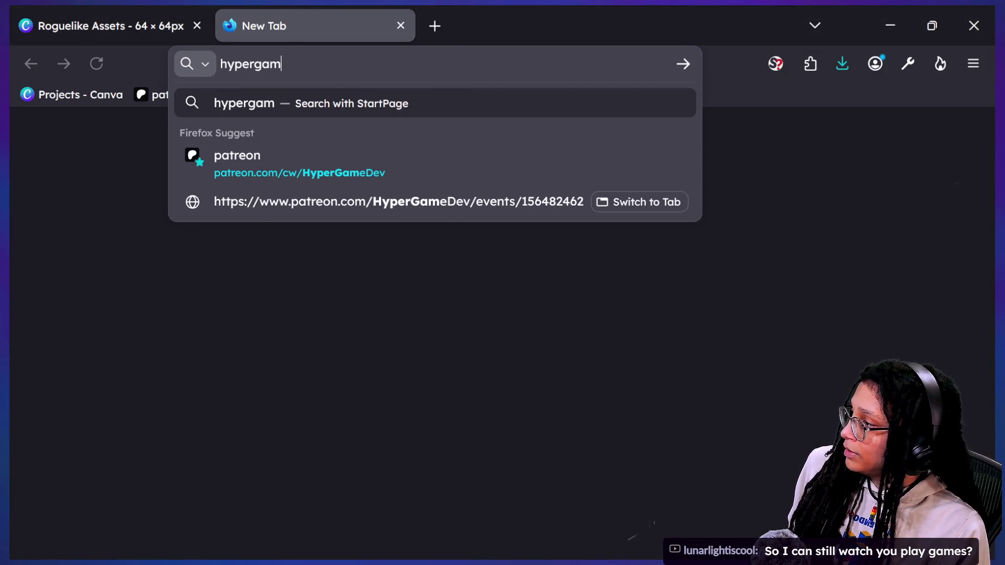
type("edev.")
key("BackSpace")
key("BackSpace")
key("BackSpace")
type(".dev")
key("Return")
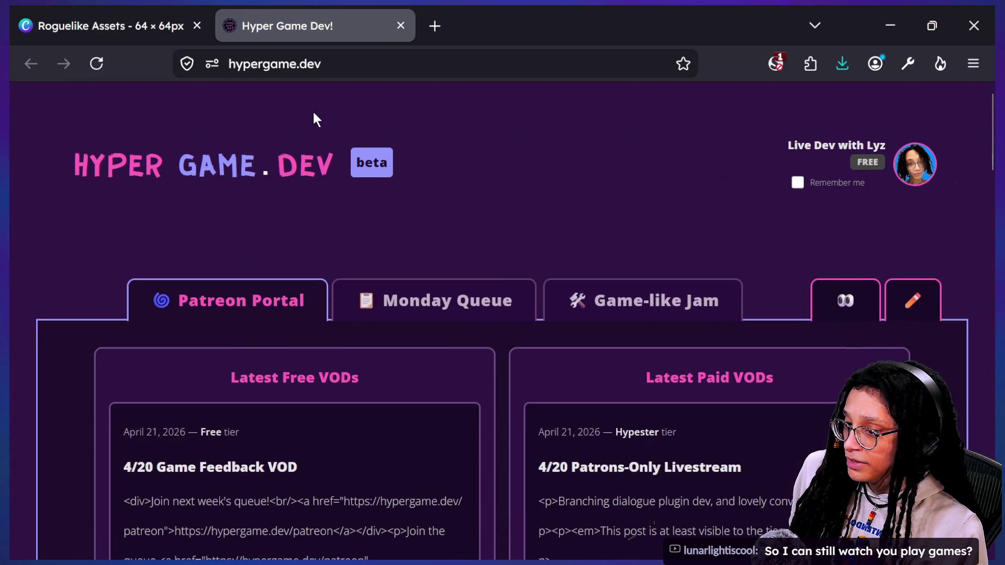
scroll(313, 113, "down", 2)
scroll(345, 118, "down", 10)
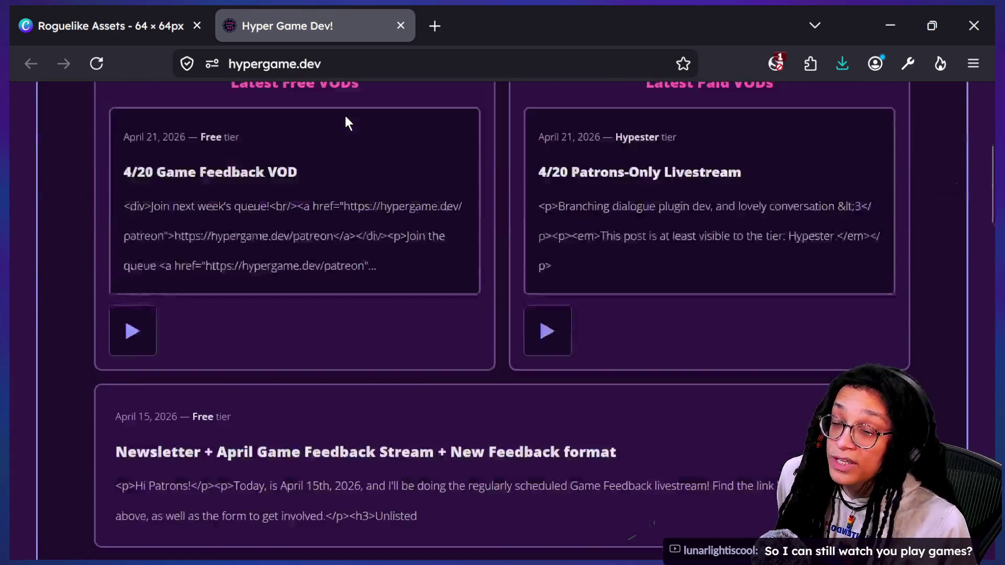
scroll(345, 120, "up", 12)
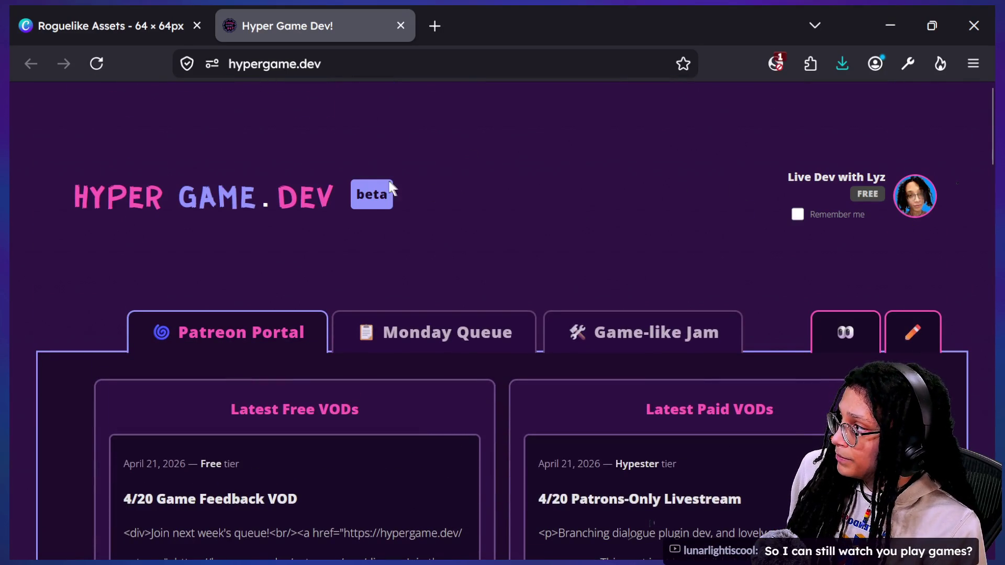
left_click(97, 63)
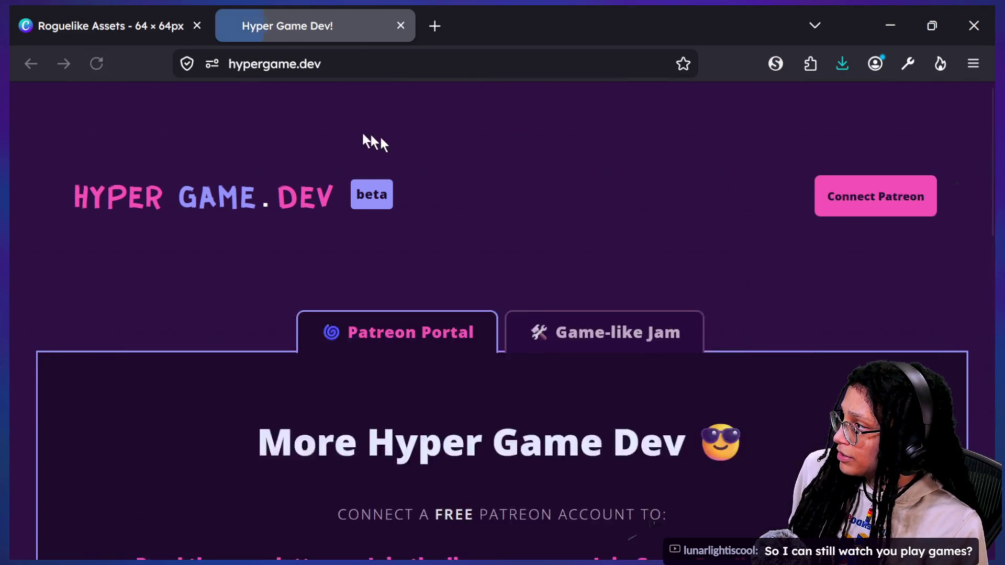
scroll(505, 174, "down", 2)
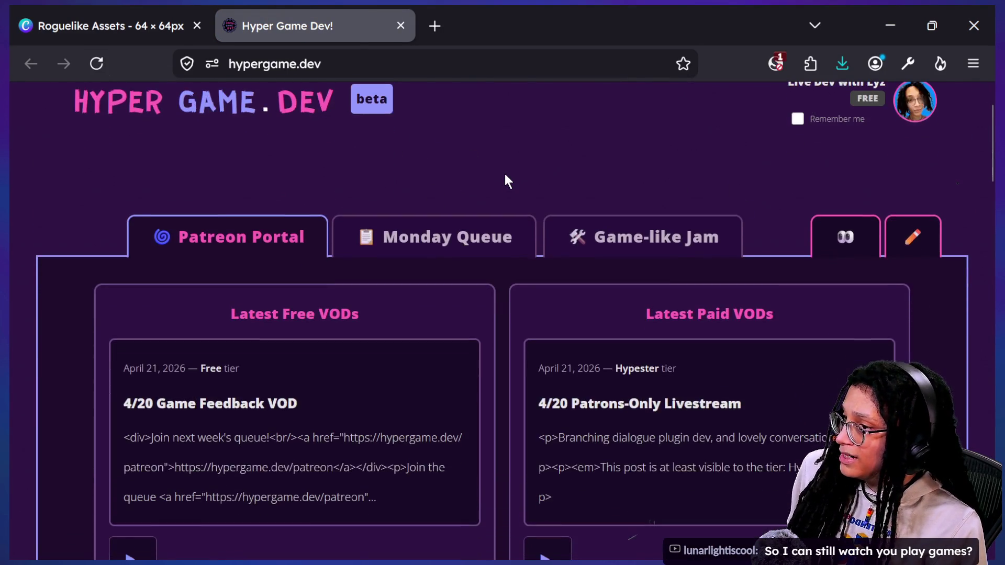
scroll(505, 173, "down", 2)
scroll(505, 173, "up", 4)
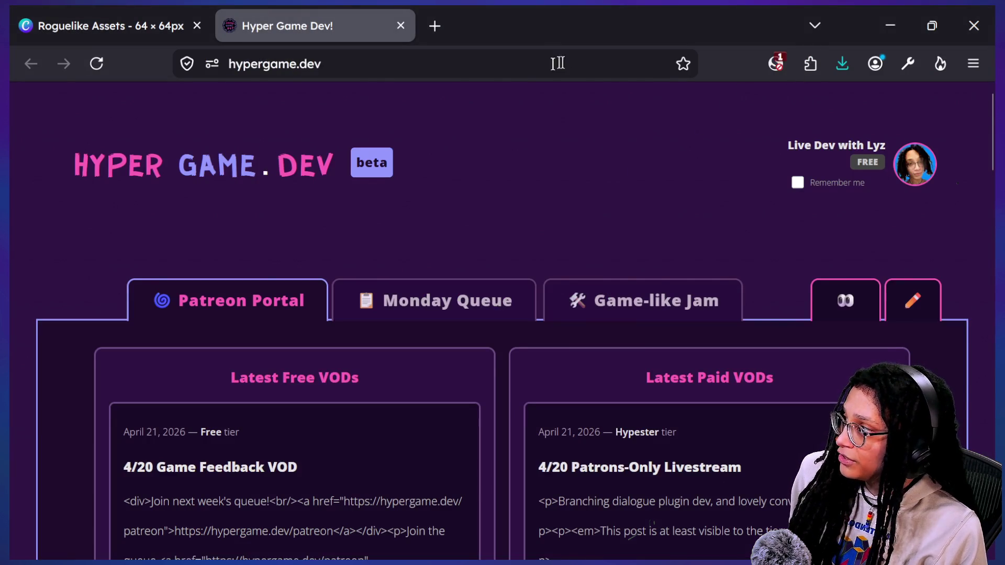
left_click(211, 68)
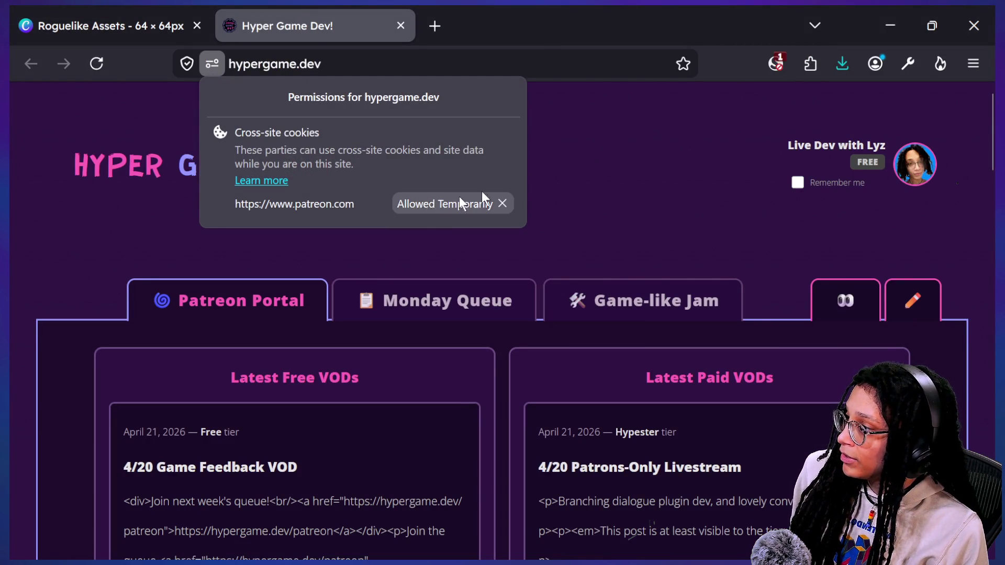
left_click(643, 181)
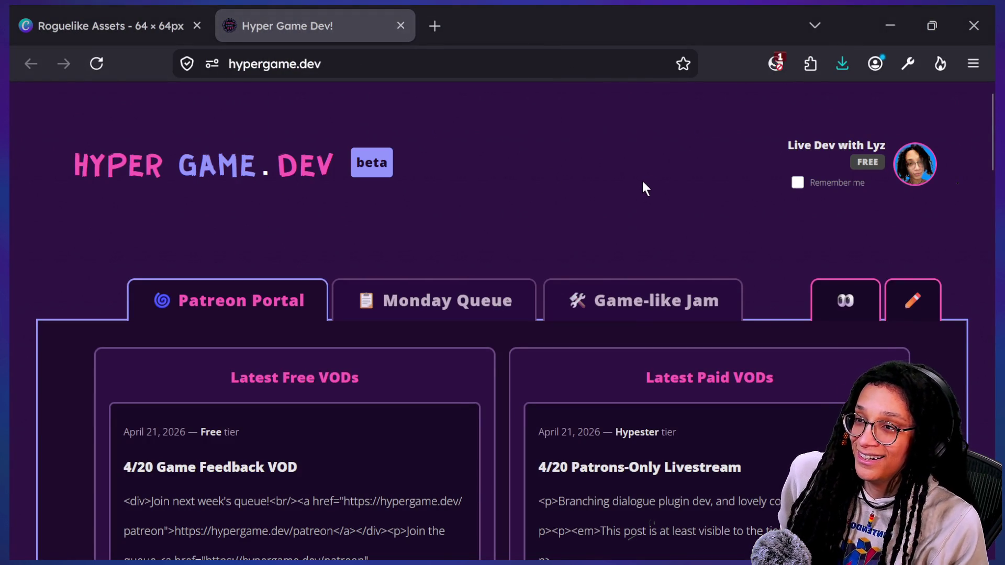
key("alt+Tab")
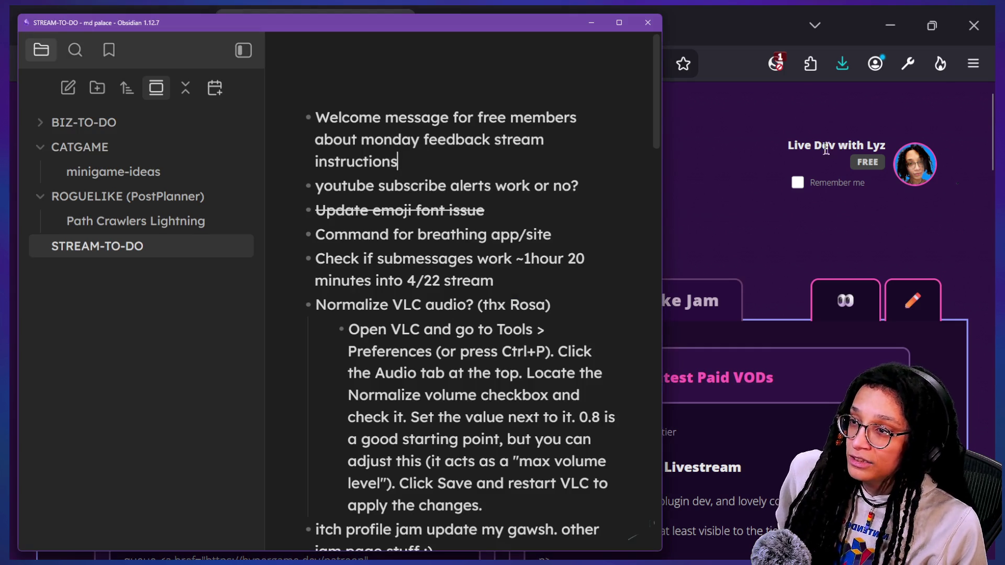
Add 'Make logout for hg.' as the top STREAM-TO-DO item, then reopen the site's Monday Queue
key("Return")
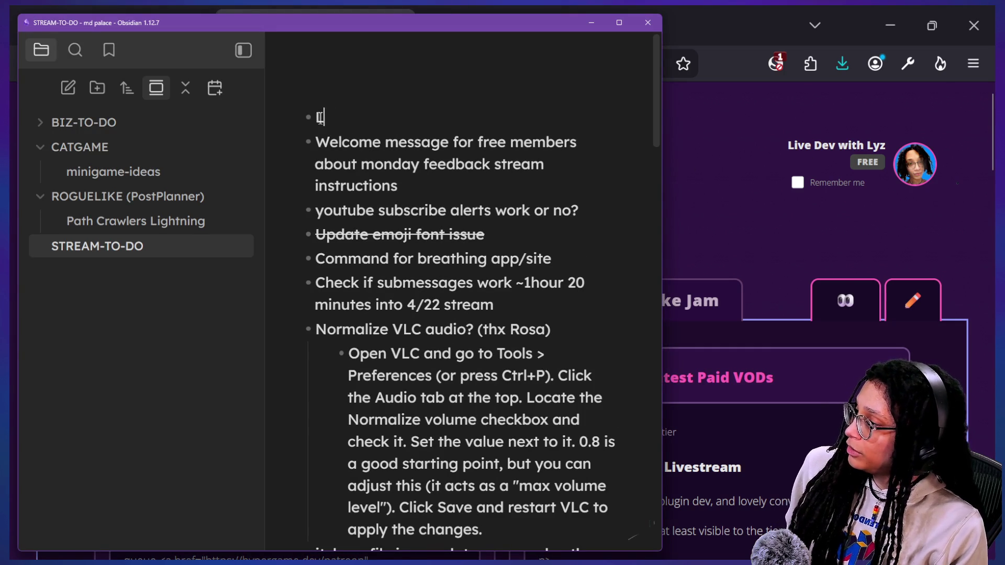
type("ake logout for hg.")
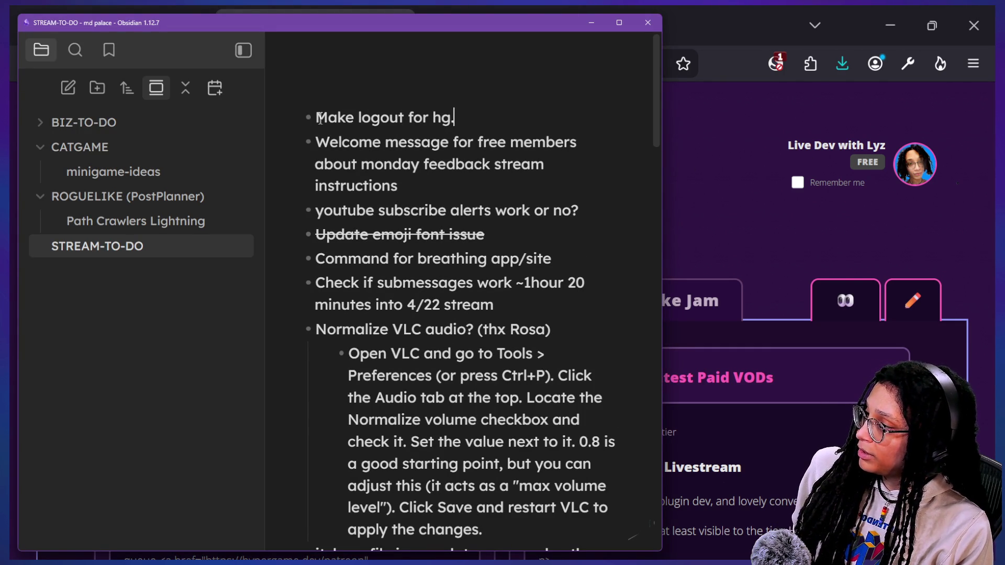
left_click(777, 144)
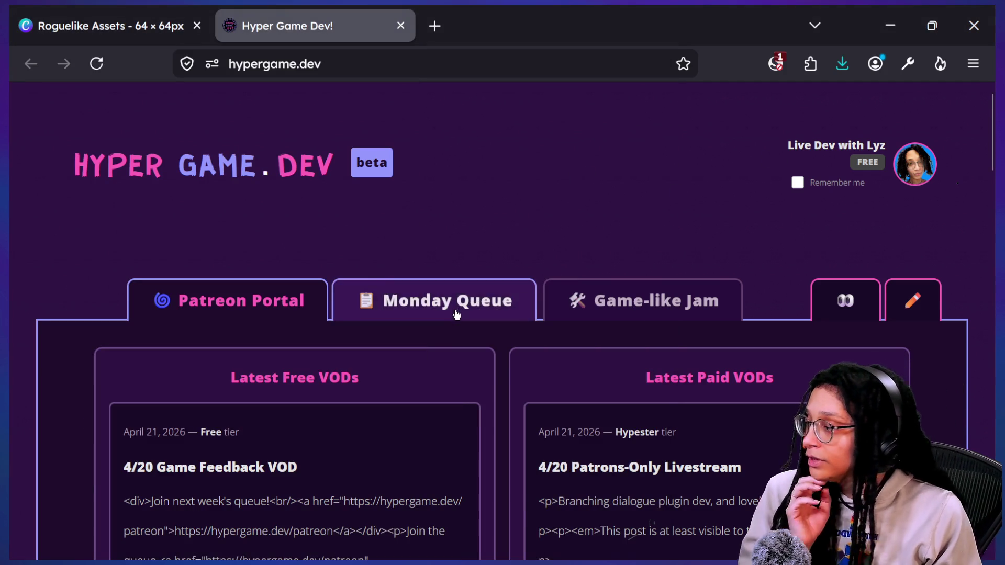
left_click(455, 310)
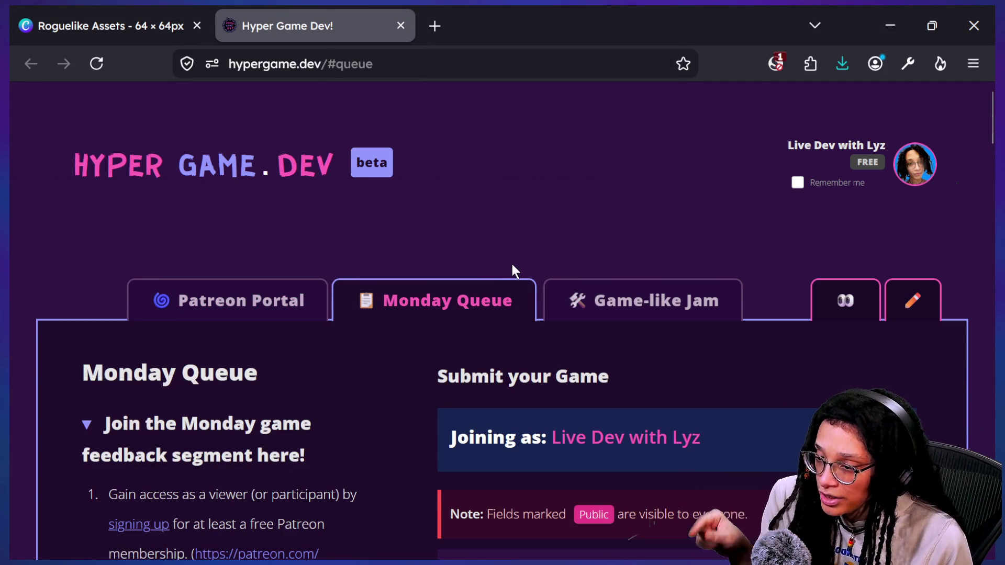
Scroll through the Monday Queue form and queue table, then return to the Patreon Portal's latest VODs
scroll(512, 265, "down", 2)
scroll(512, 270, "down", 2)
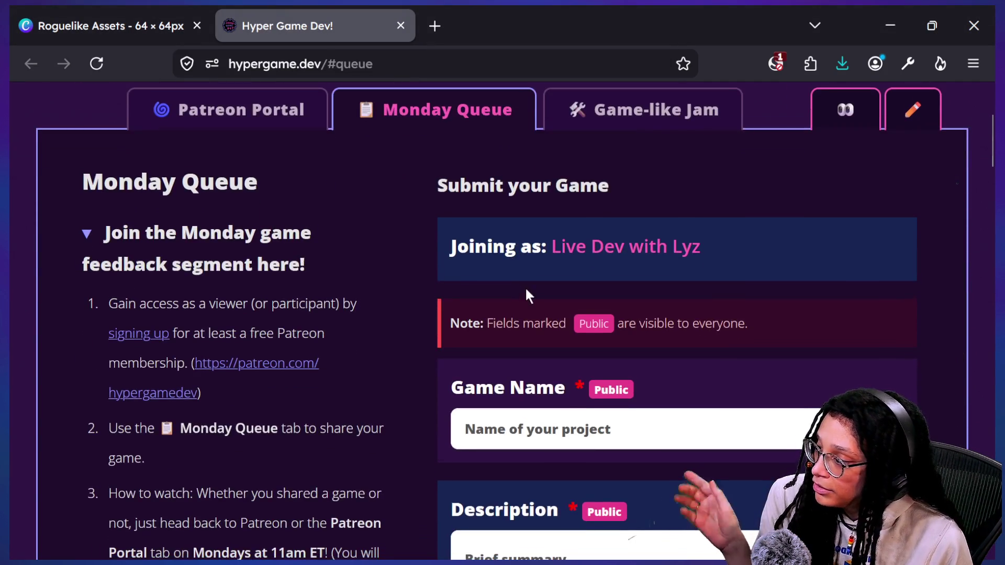
scroll(525, 287, "down", 5)
scroll(527, 286, "down", 1)
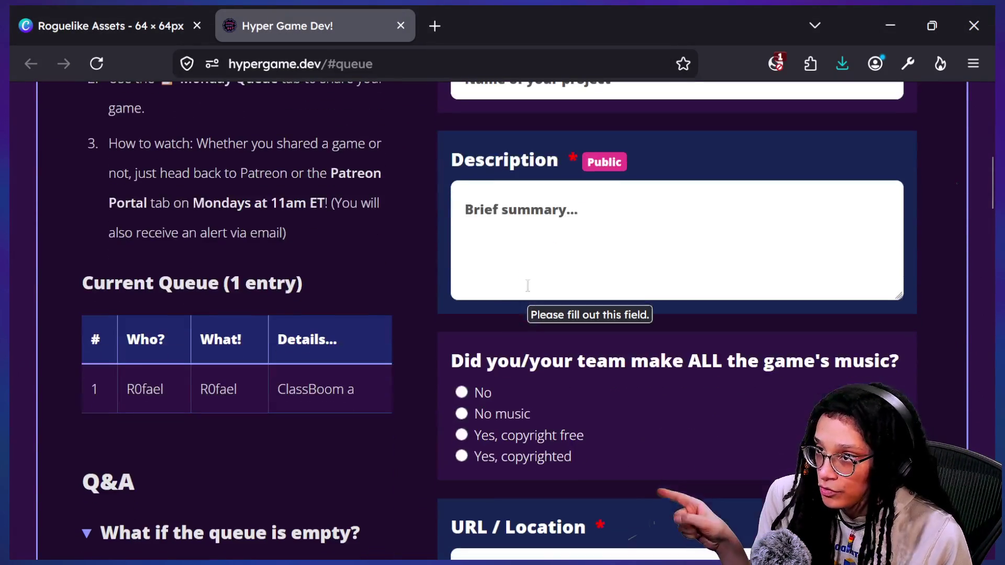
left_click_drag(110, 355, 272, 380)
left_click(272, 385)
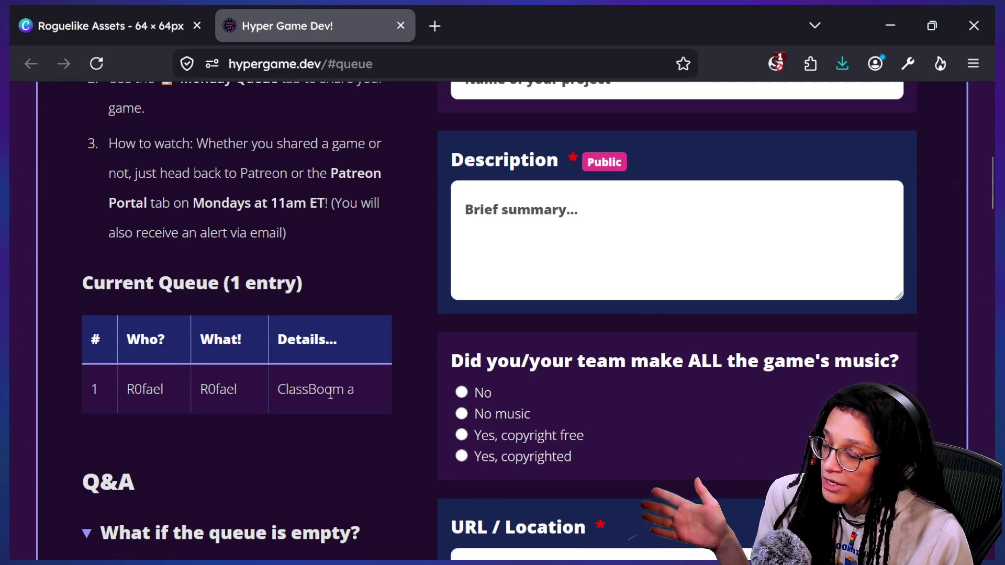
scroll(331, 393, "up", 5)
scroll(330, 393, "up", 5)
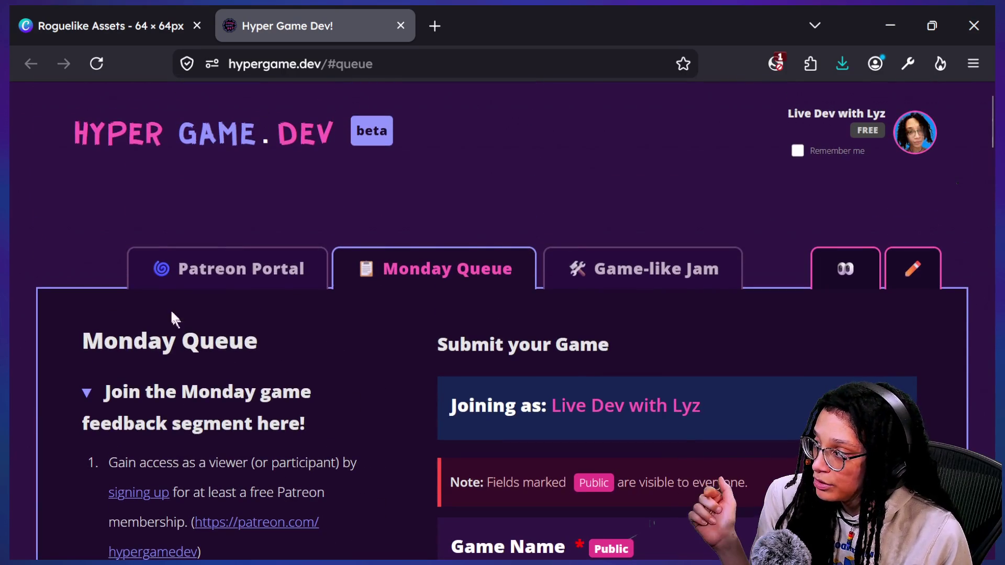
left_click(219, 270)
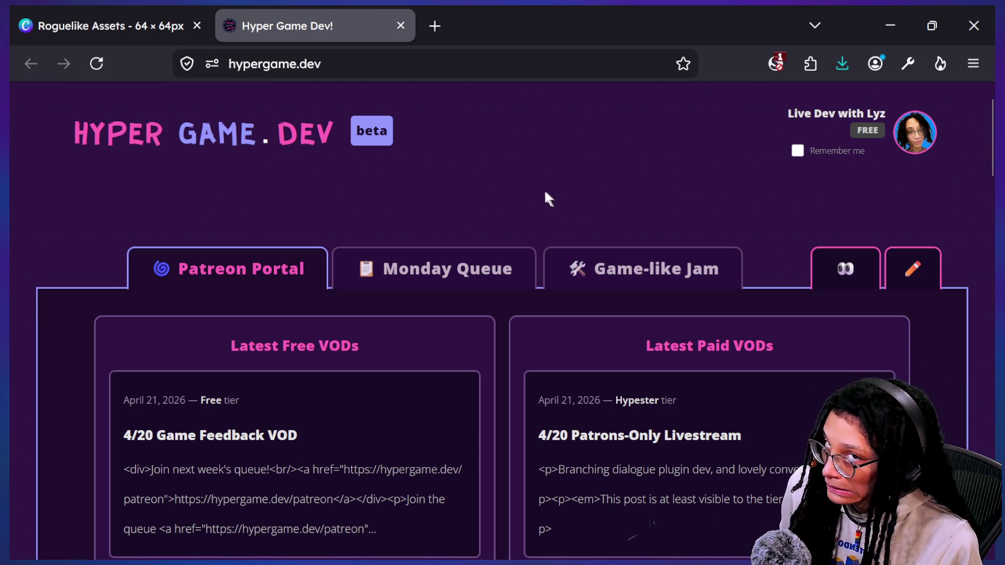
key("alt")
key("alt")
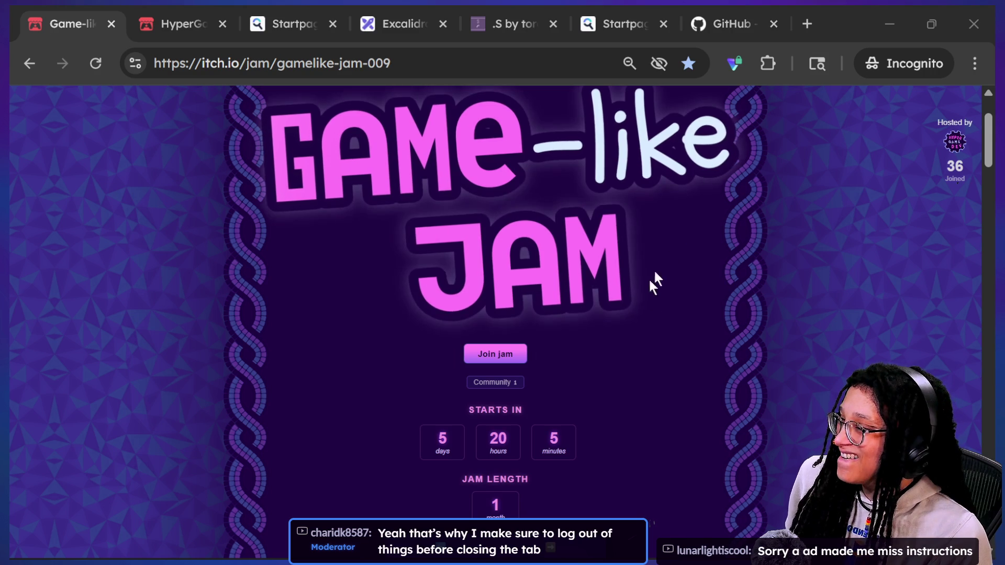
key("alt+Tab")
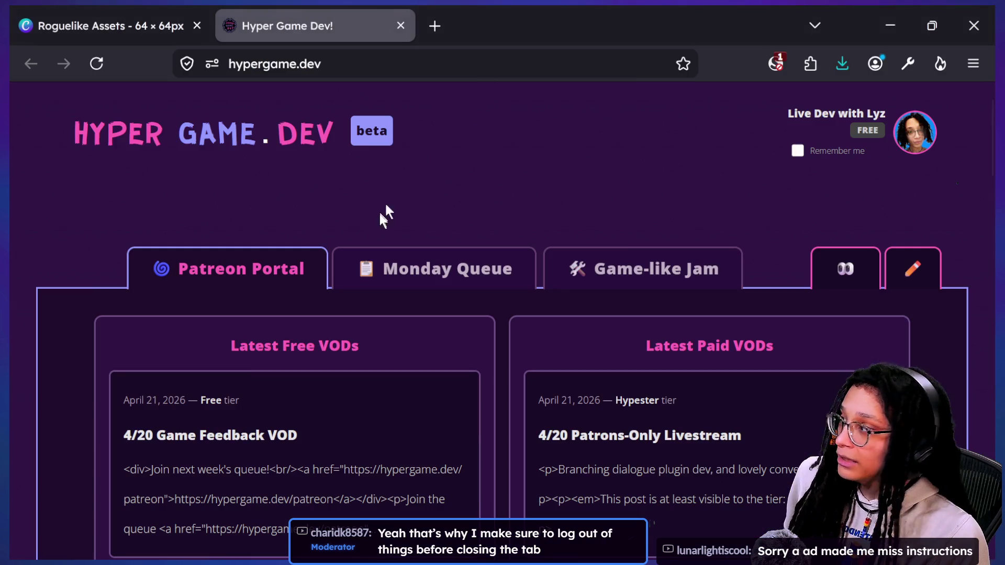
left_click(353, 63)
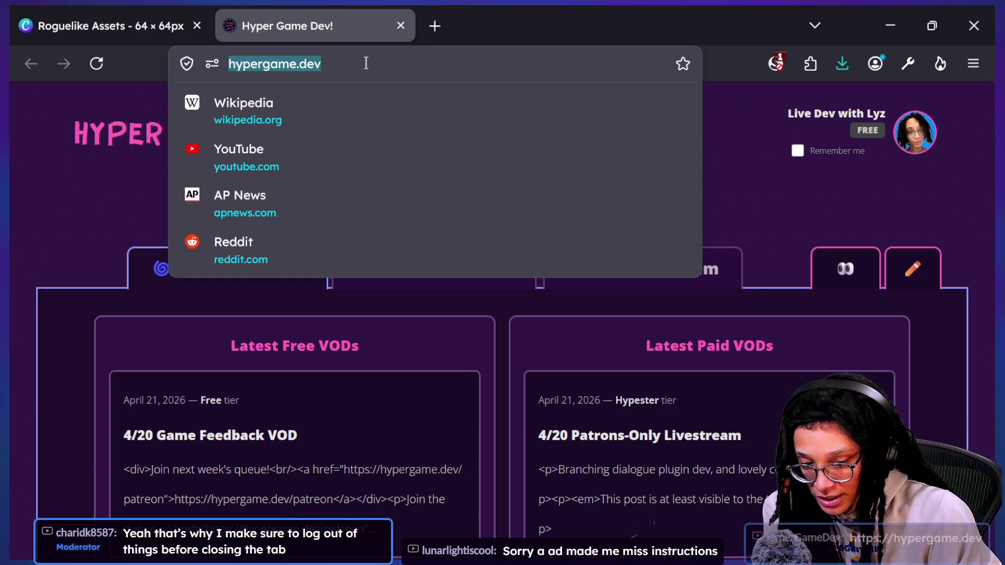
left_click(33, 231)
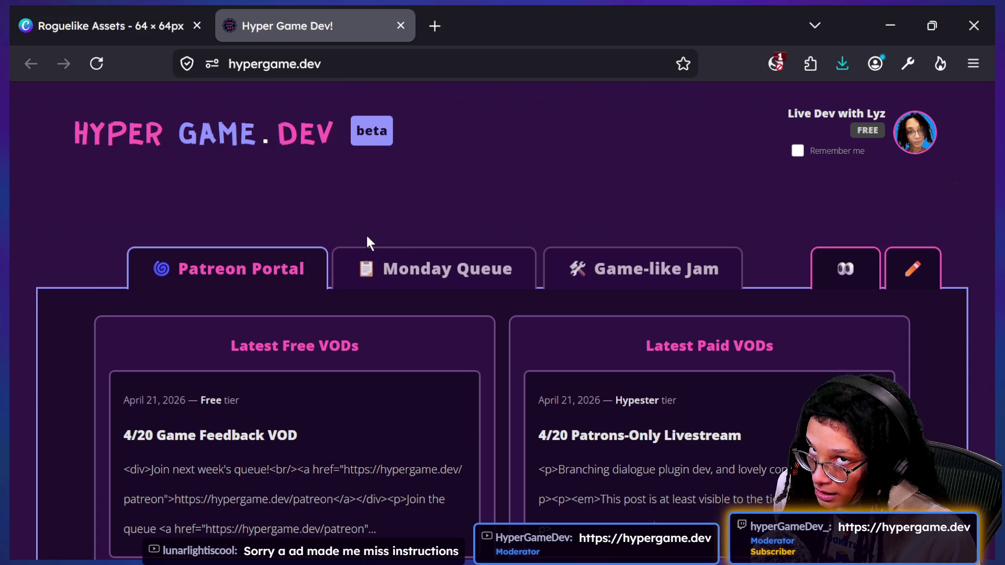
Open Monday Queue and inspect the submission form and one-entry Current Queue table
left_click(393, 269)
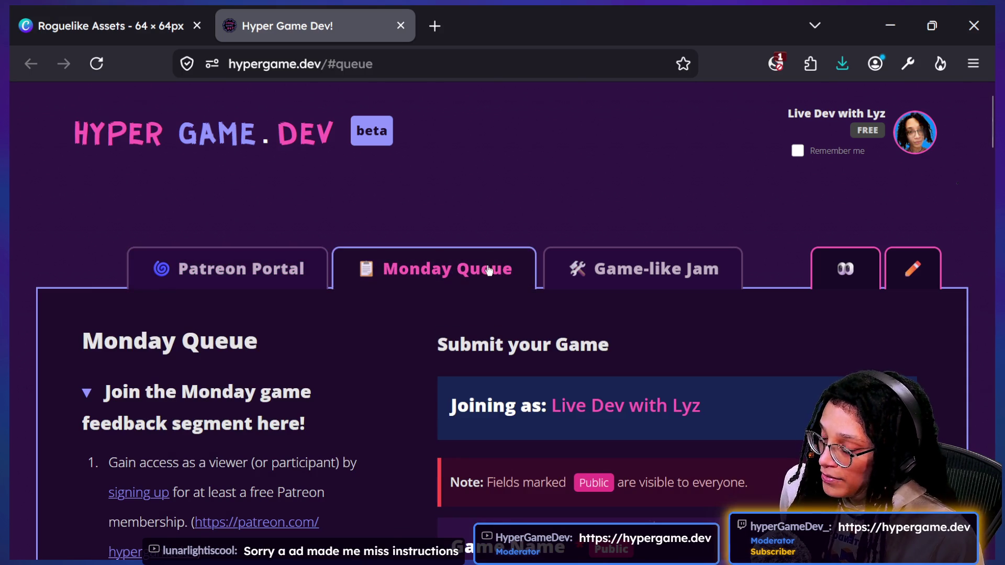
scroll(489, 270, "down", 2)
scroll(488, 269, "down", 2)
scroll(487, 270, "up", 3)
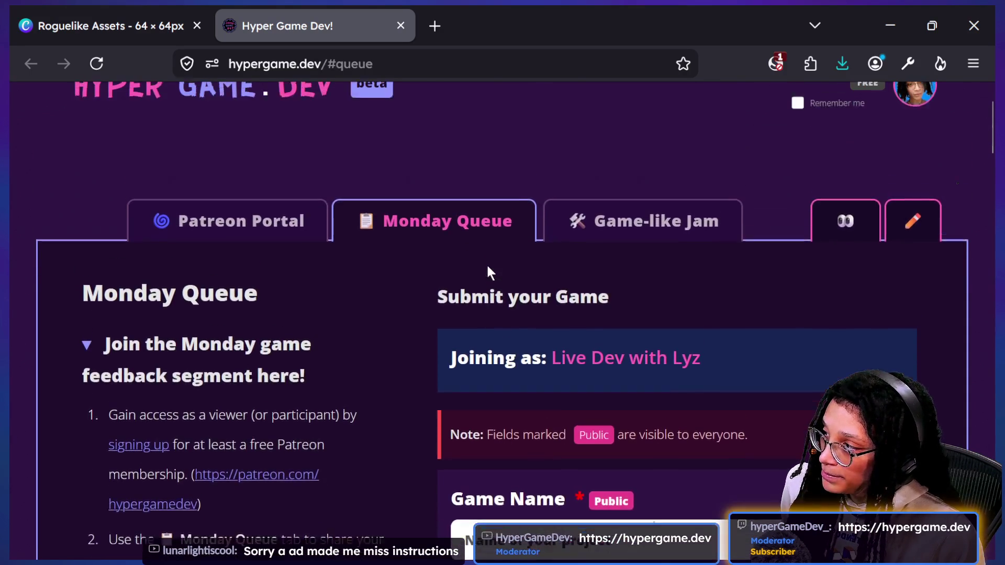
scroll(398, 343, "down", 2)
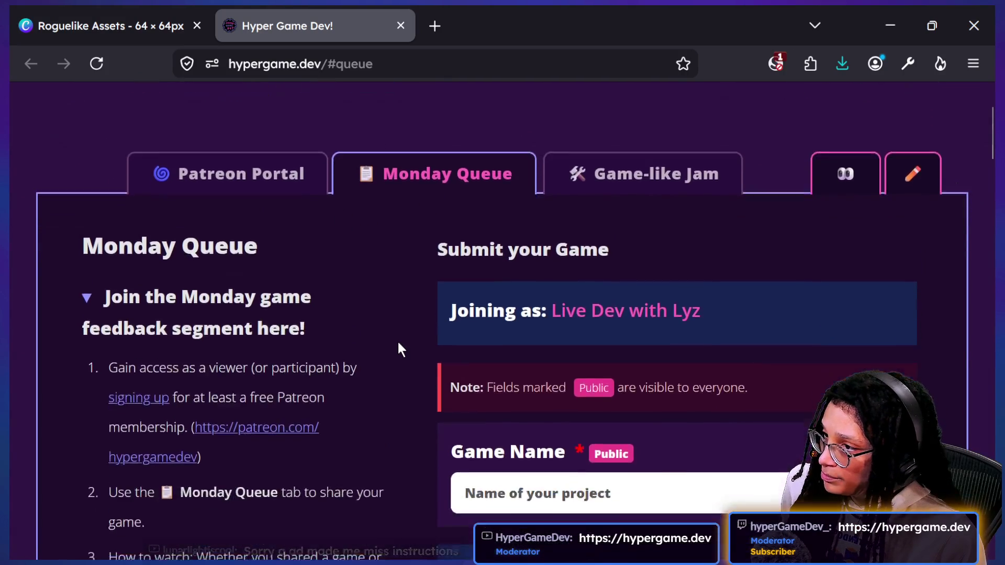
scroll(398, 343, "up", 4)
scroll(423, 372, "down", 10)
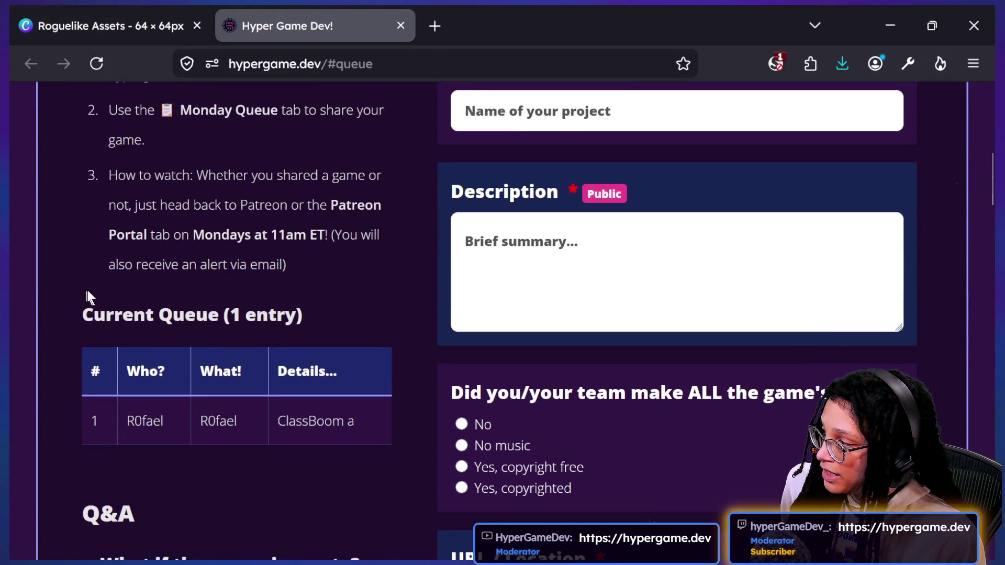
left_click_drag(87, 292, 370, 459)
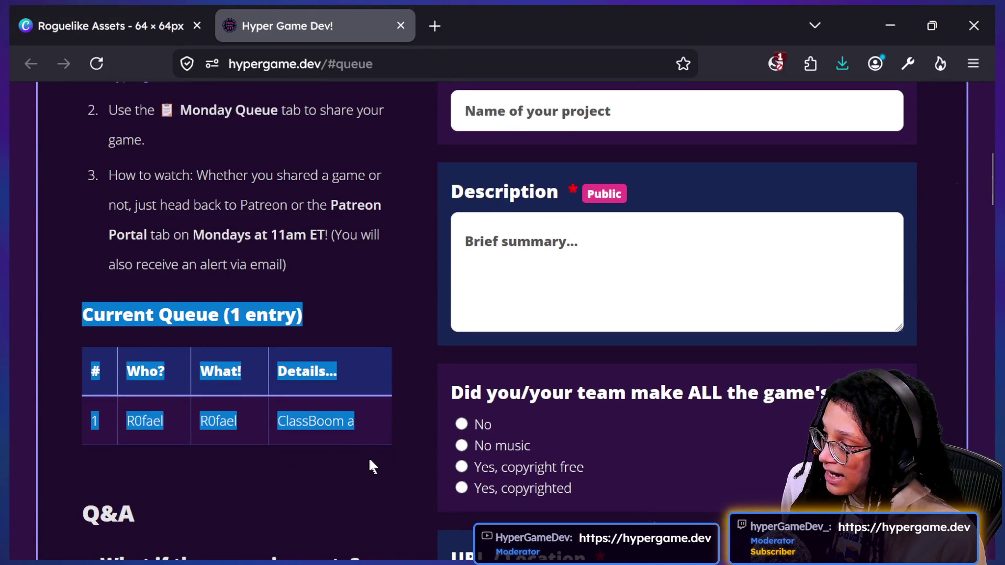
left_click(370, 459)
scroll(371, 457, "up", 7)
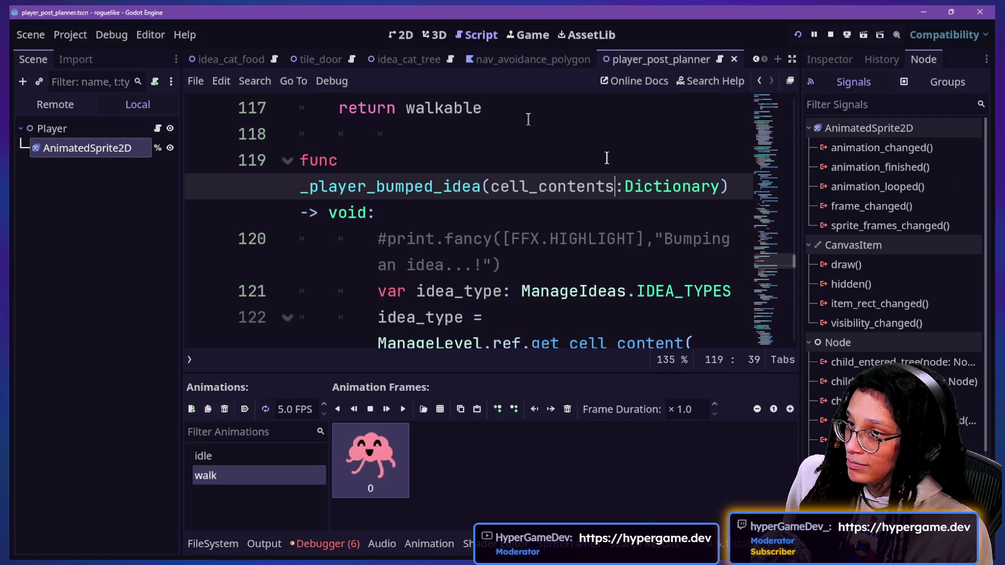
Inspect the _player_bumped_idea function and widen the code view by hiding docks and the bottom panel
left_click(574, 233)
key("Up")
key("Down")
key("Down")
key("Down")
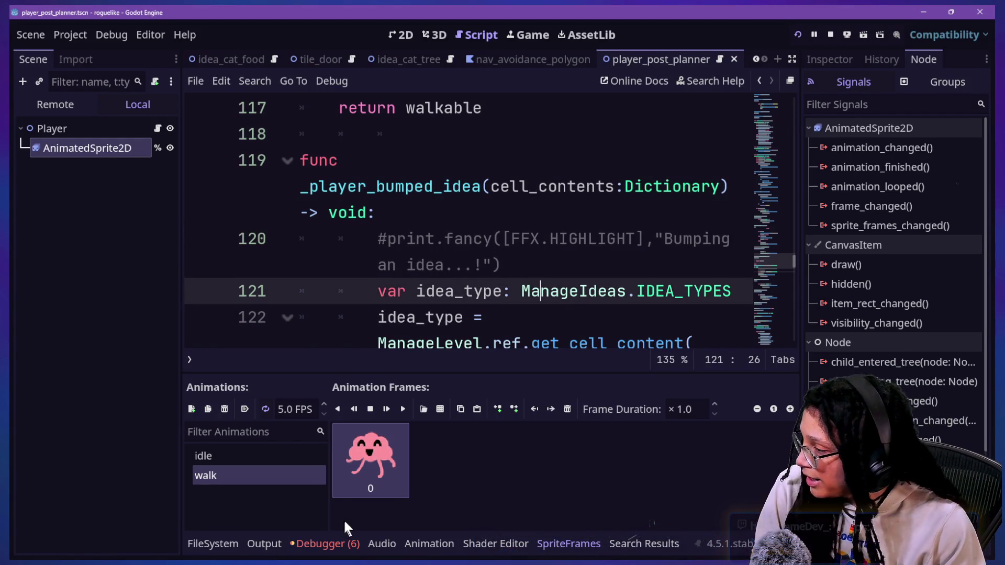
left_click(607, 238)
key("ctrl+shift+F11")
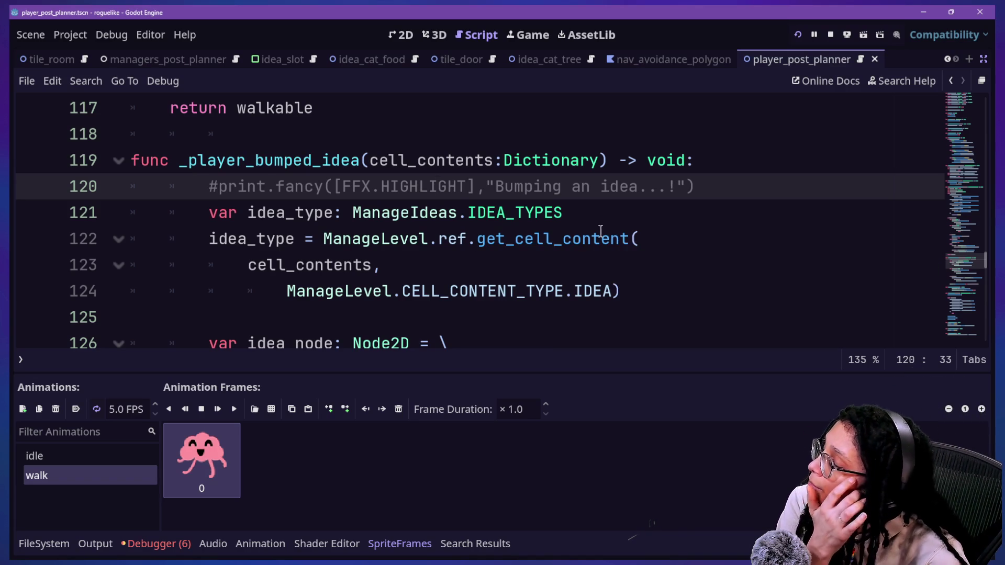
left_click(595, 239)
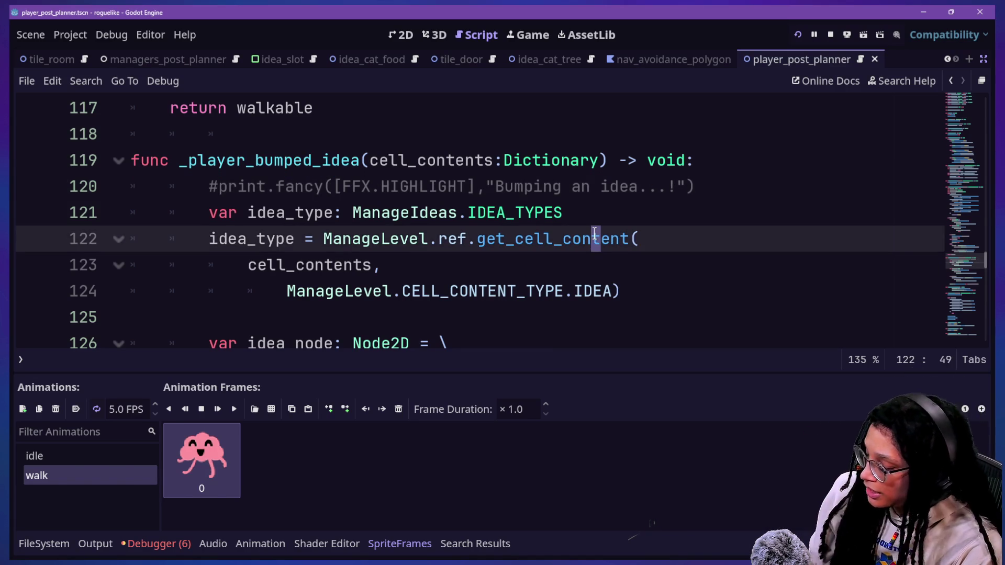
key("alt+o")
key("alt+o")
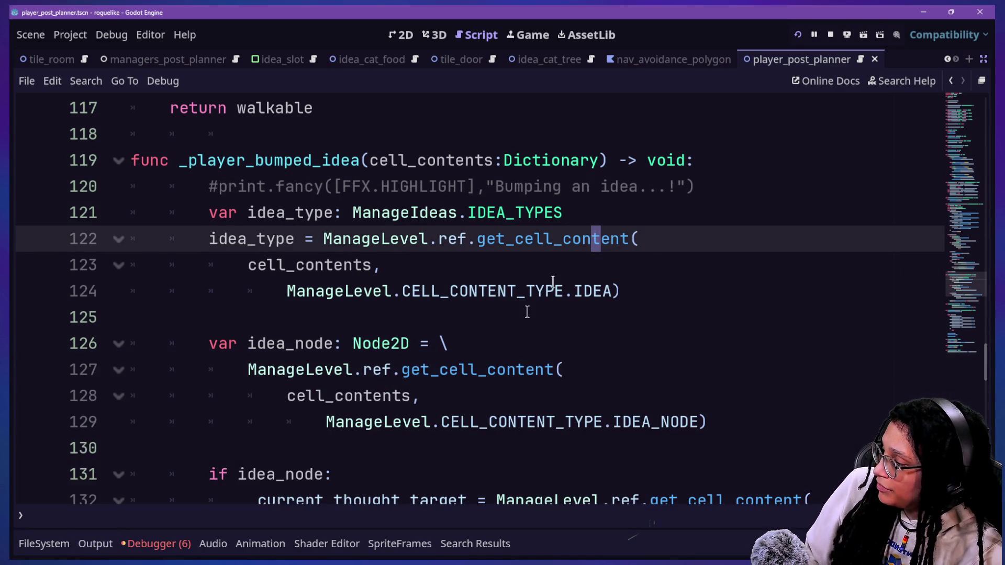
Delete the animation_finished connect line at line 163 and review the movement variables
scroll(527, 312, "up", 2)
scroll(527, 312, "down", 6)
scroll(527, 312, "up", 4)
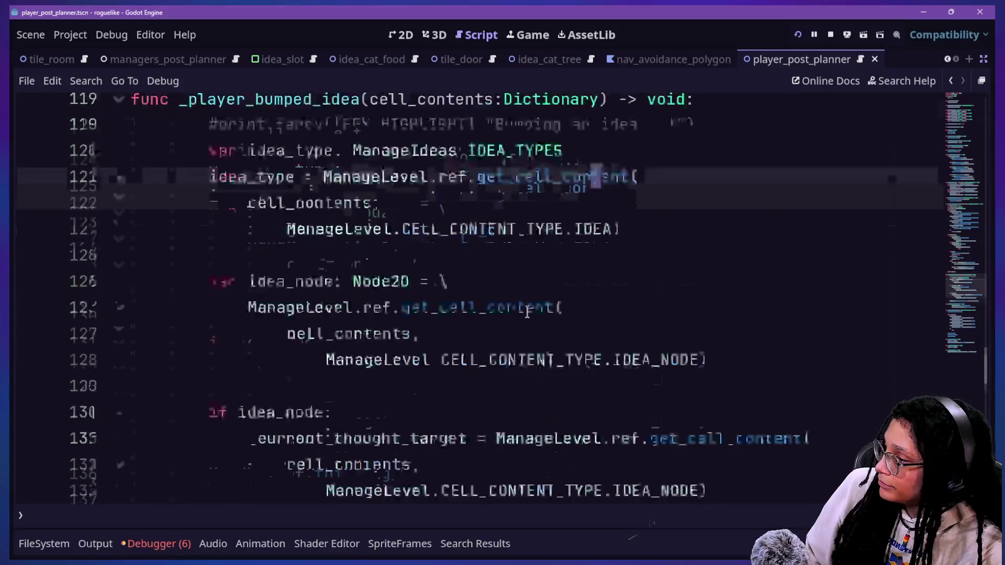
scroll(527, 312, "down", 4)
scroll(527, 312, "down", 3)
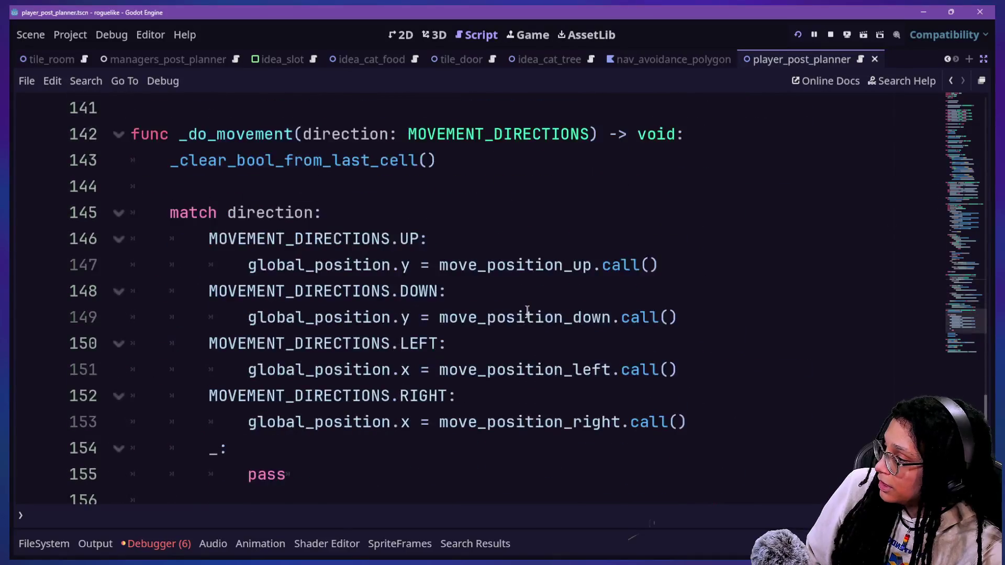
scroll(527, 312, "down", 6)
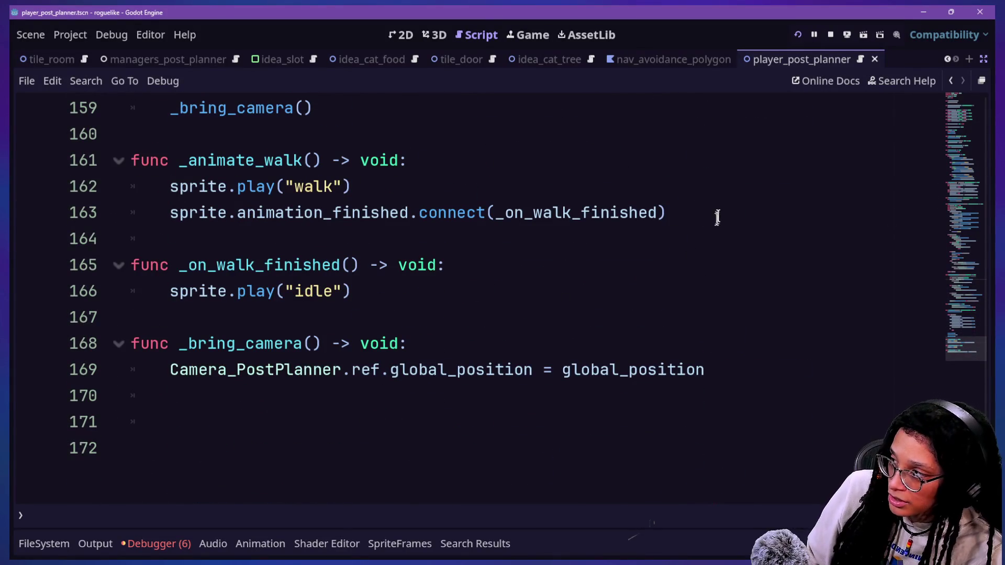
left_click_drag(716, 220, 717, 189)
key("ctrl+c")
key("BackSpace")
scroll(560, 240, "up", 12)
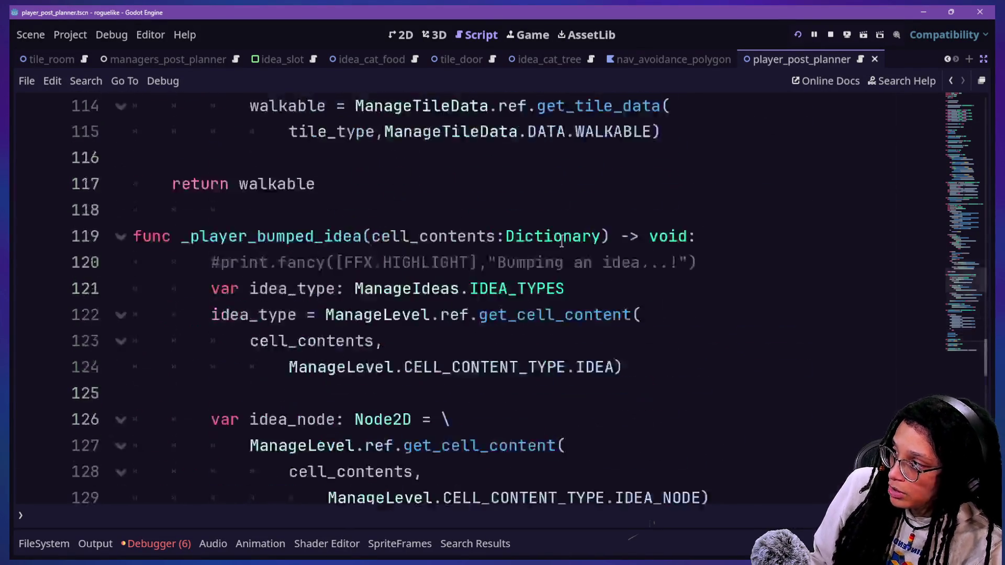
scroll(561, 240, "up", 18)
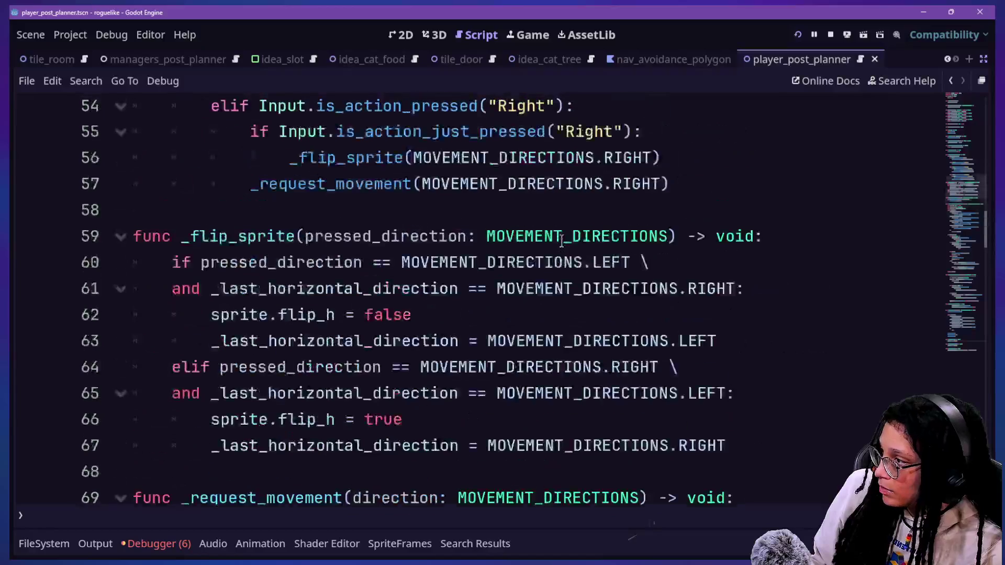
scroll(562, 241, "down", 1)
scroll(562, 241, "up", 15)
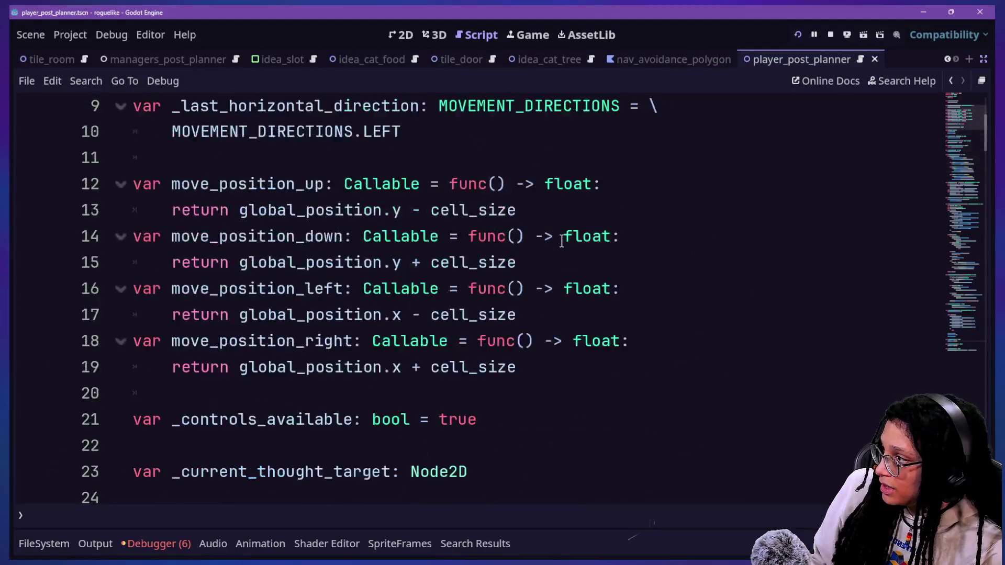
scroll(562, 242, "down", 4)
Insert a _ready_connections() call in _ready, just above _bring_camera()
left_click(469, 242)
left_click(468, 269)
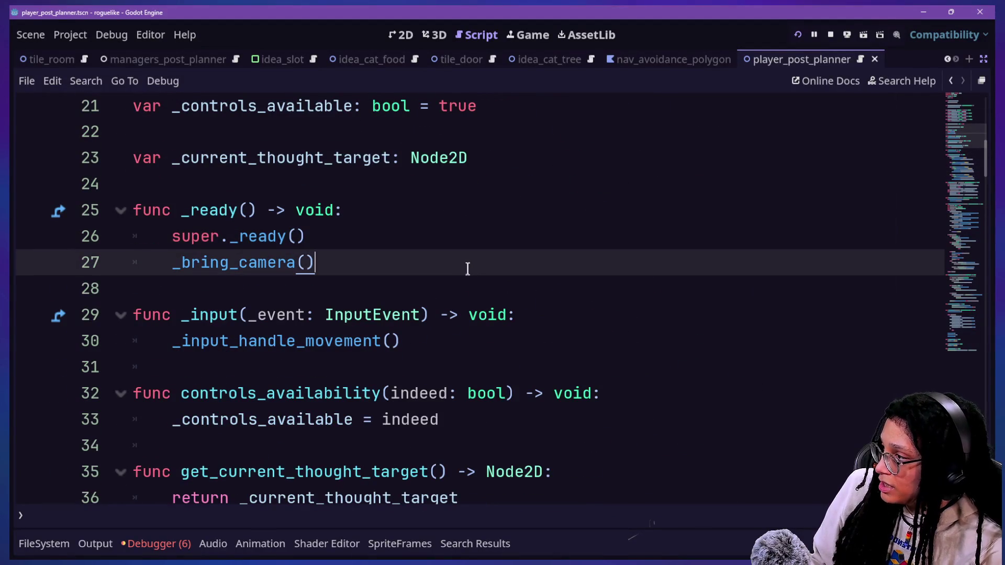
key("Return")
type("_")
key("BackSpace")
key("BackSpace")
key("BackSpace")
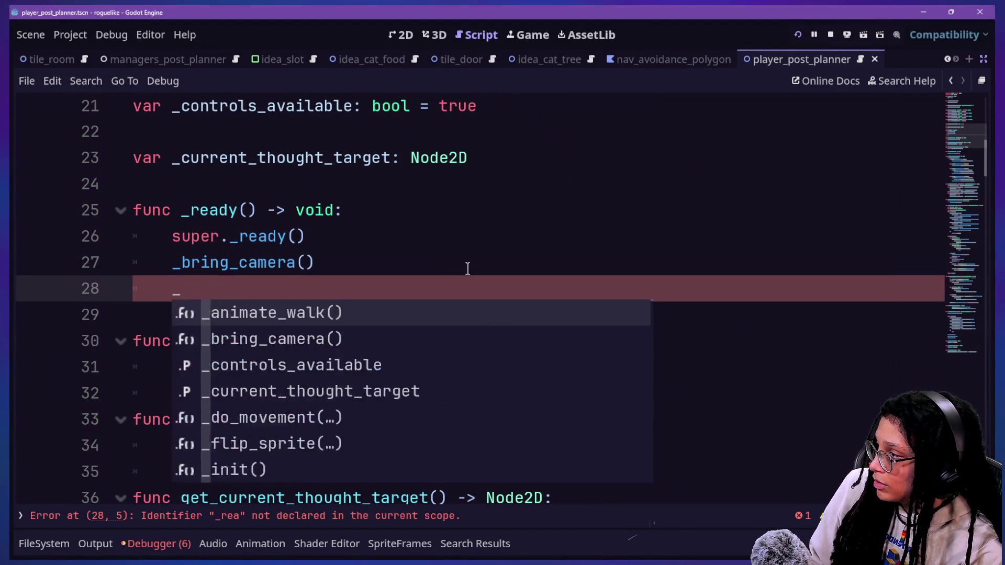
key("ctrl+shift+Return")
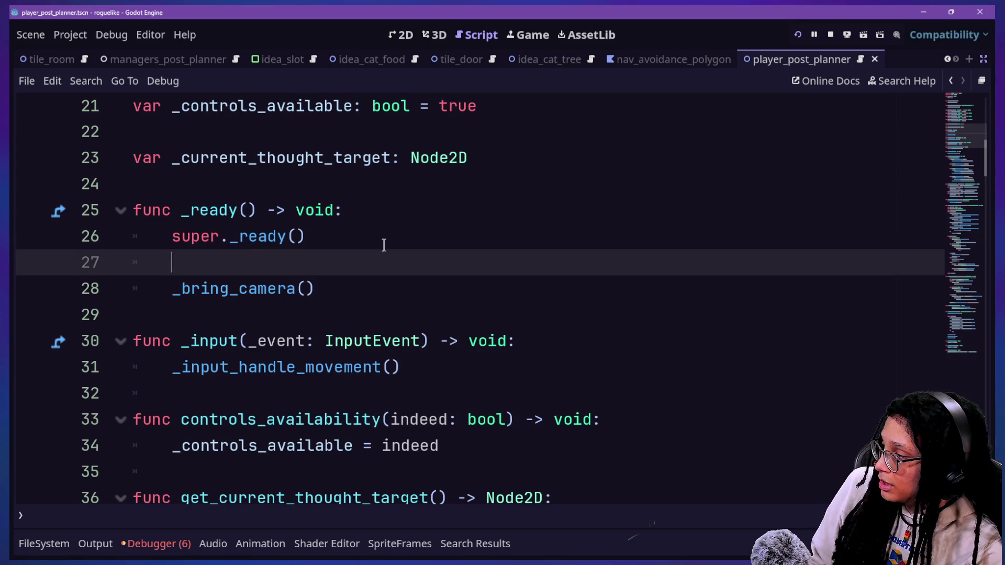
type("_read_c")
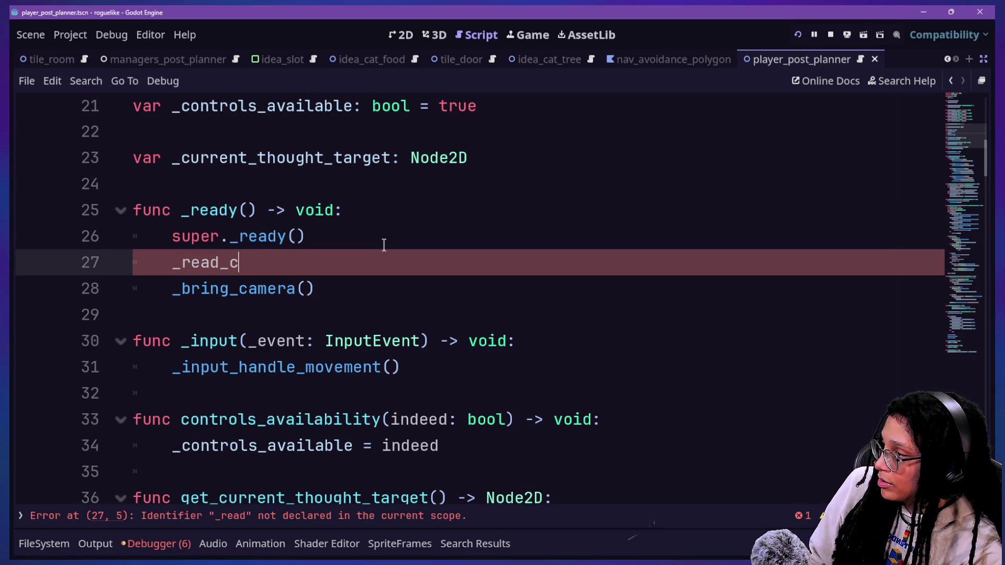
type("_con")
type("s()")
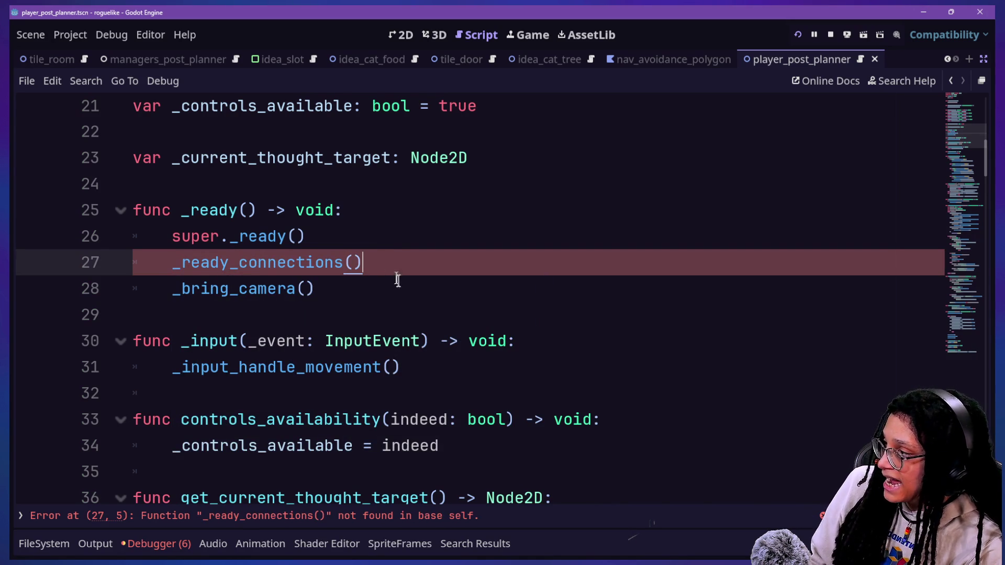
key("Down")
Define func _ready_connections() -> void: containing sprite.animation_finished.connect(_on_walk_finished)
key("Return")
key("Return")
key("BackSpace")
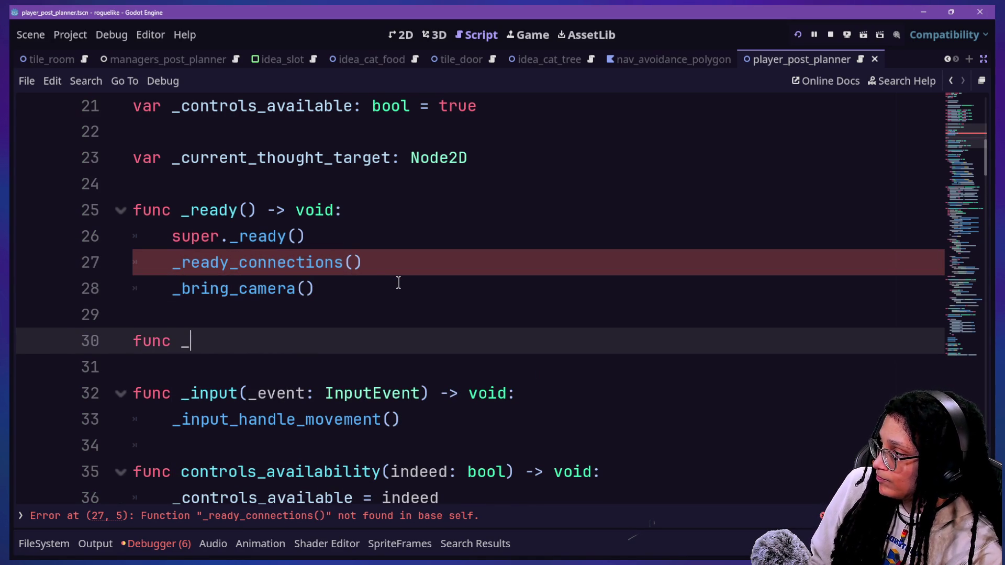
type("ready")
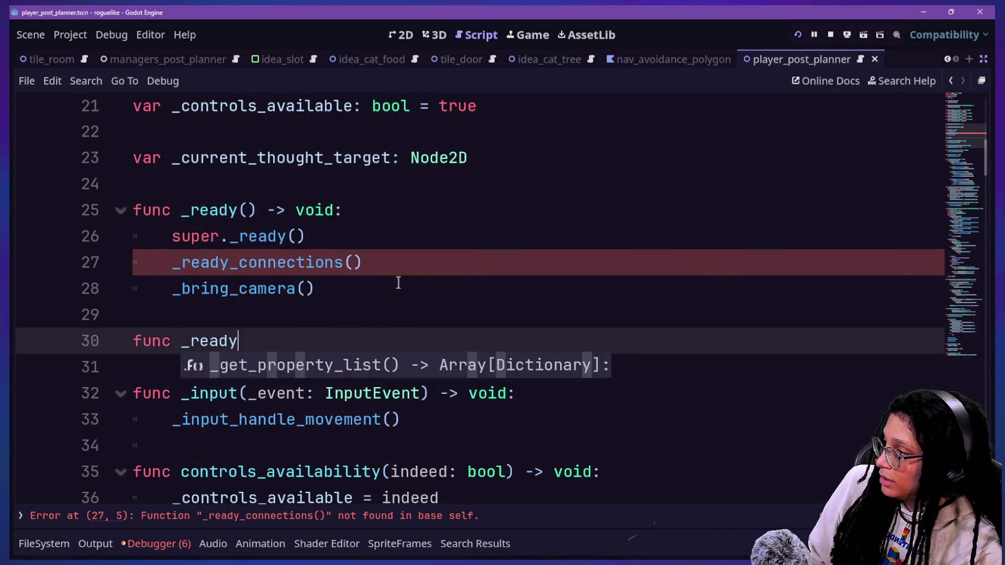
type("_connectio")
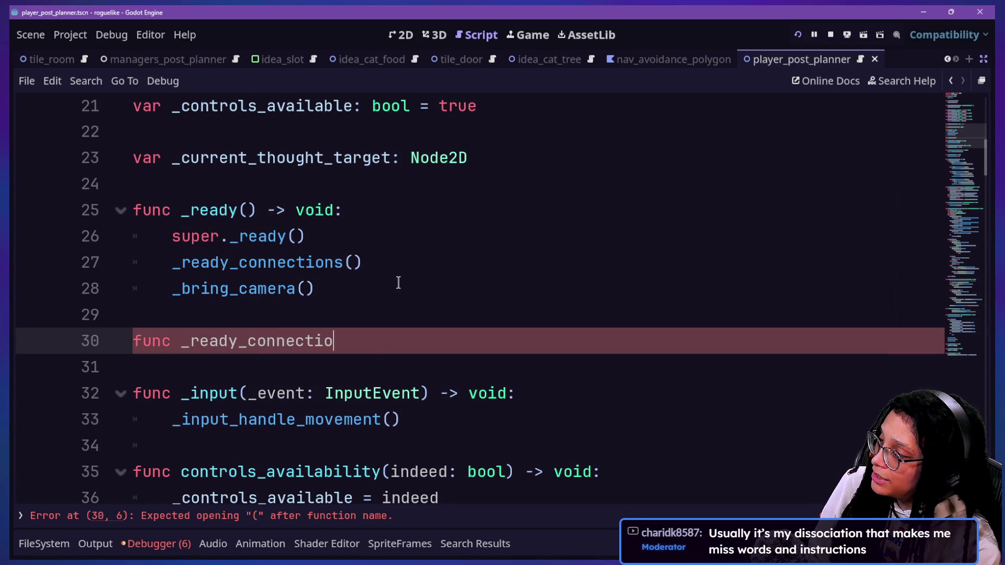
type("d:")
key("Return")
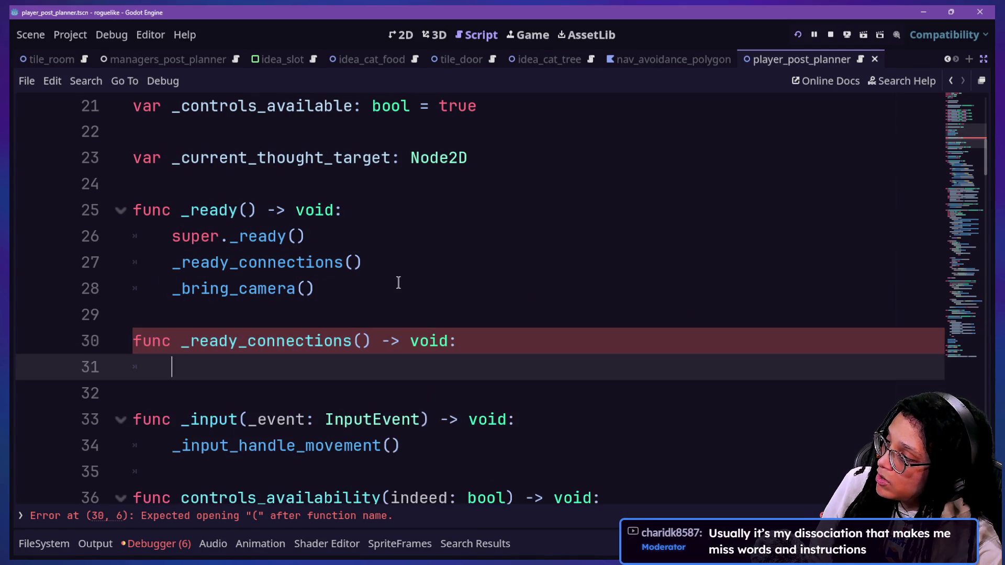
key("ctrl+v")
left_click(303, 367)
key("BackSpace")
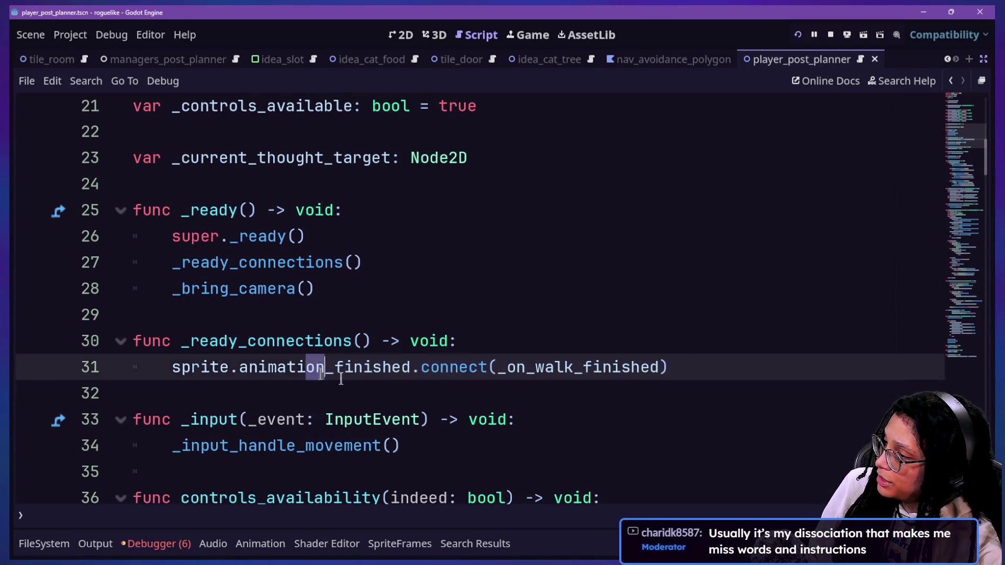
left_click_drag(302, 368, 622, 393)
left_click(704, 381)
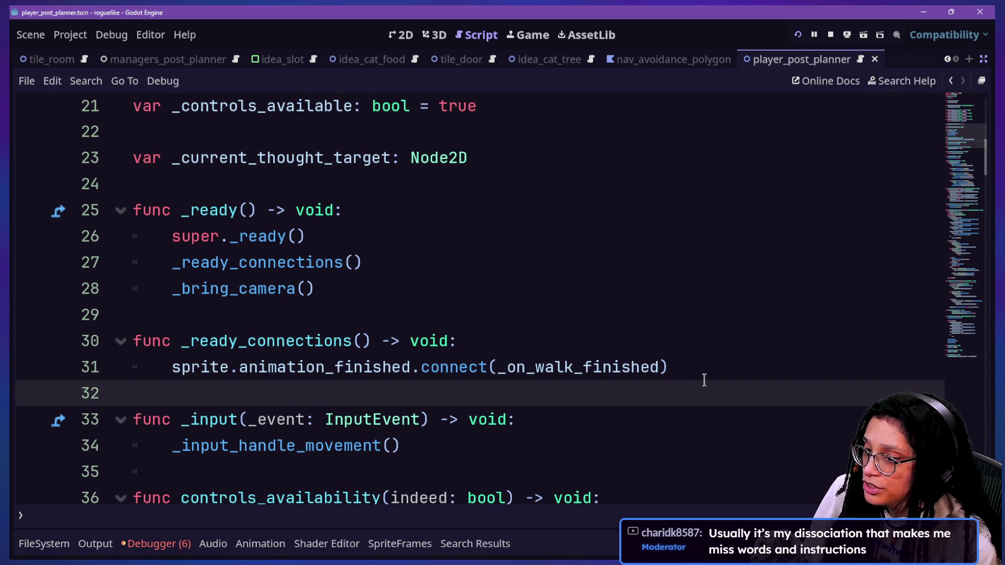
Review the new _ready_connections function and its signal connection line
left_click(579, 287)
key("Down")
key("Down")
key("Down")
left_click_drag(405, 281, 479, 347)
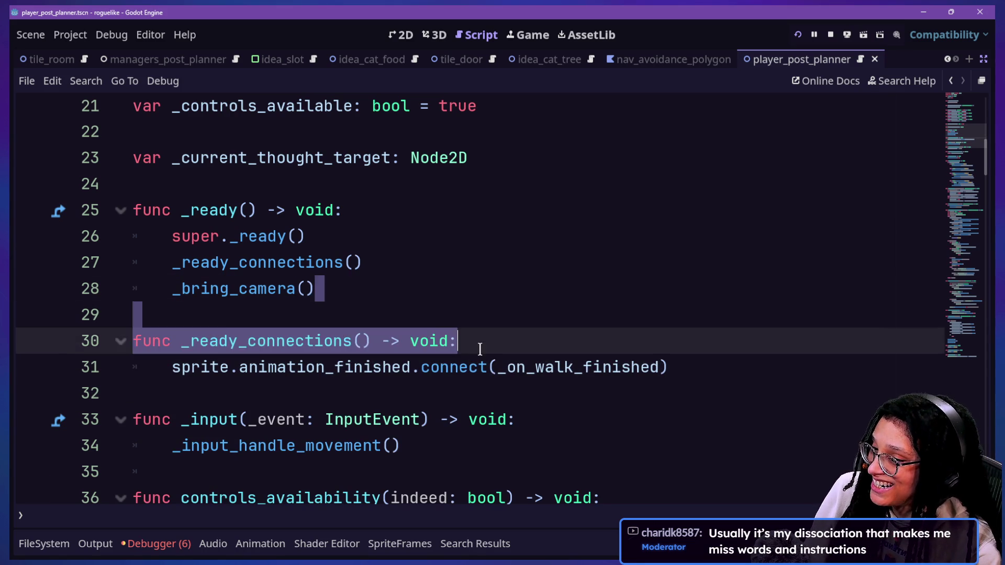
key("Down")
key("Up")
left_click(703, 362)
key("Down")
key("Up")
triple_click(757, 362)
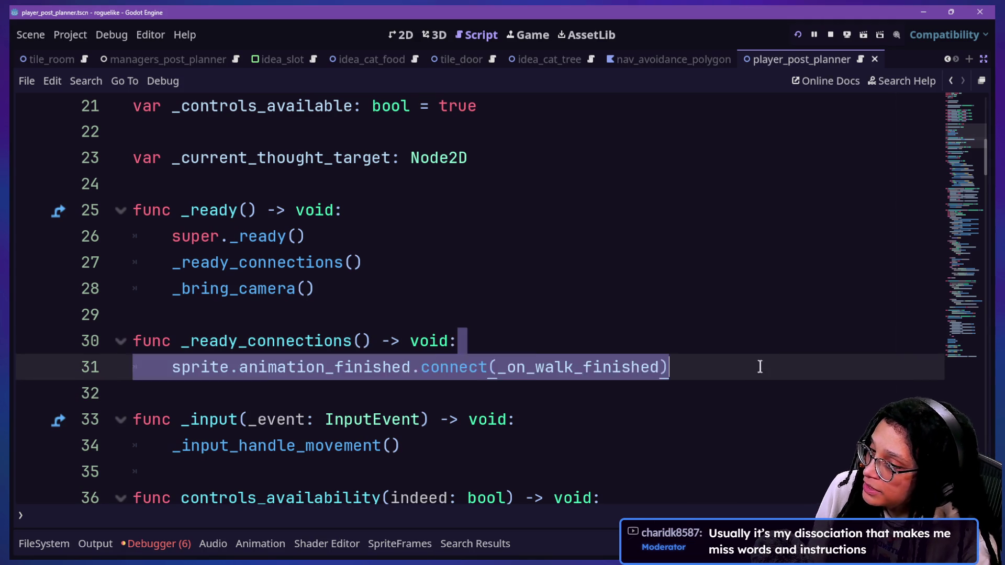
left_click(756, 384)
left_click(735, 374)
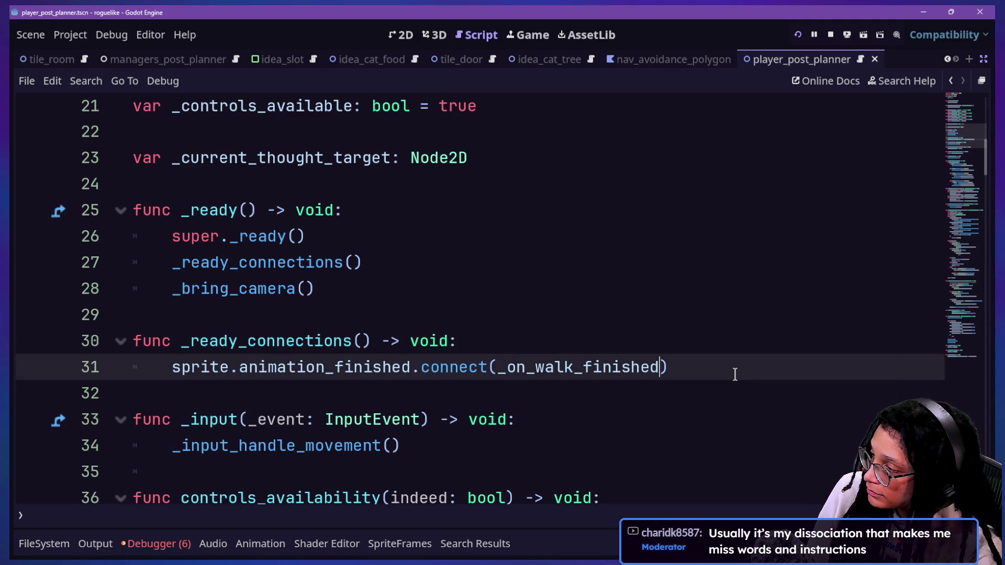
key("Up")
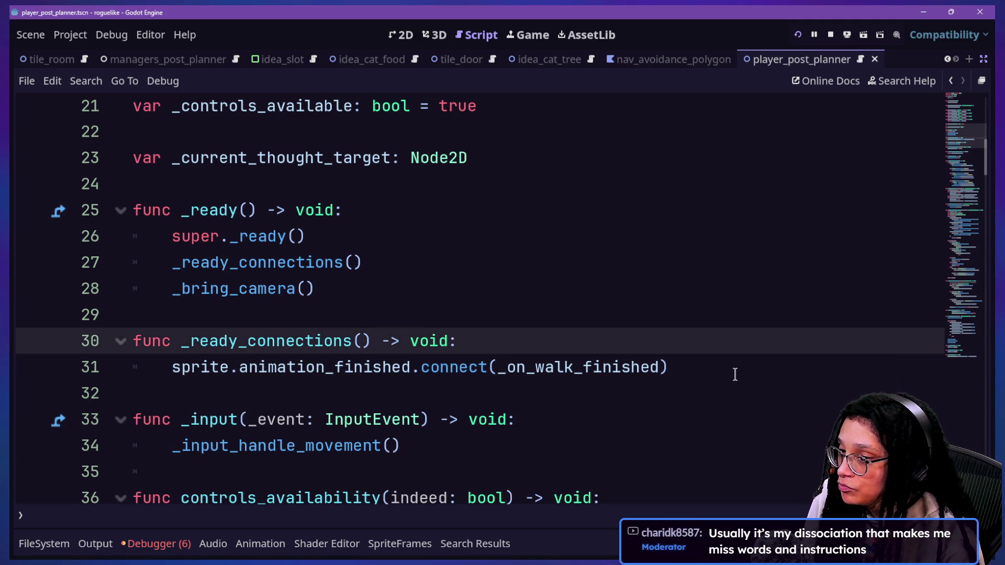
left_click(672, 370)
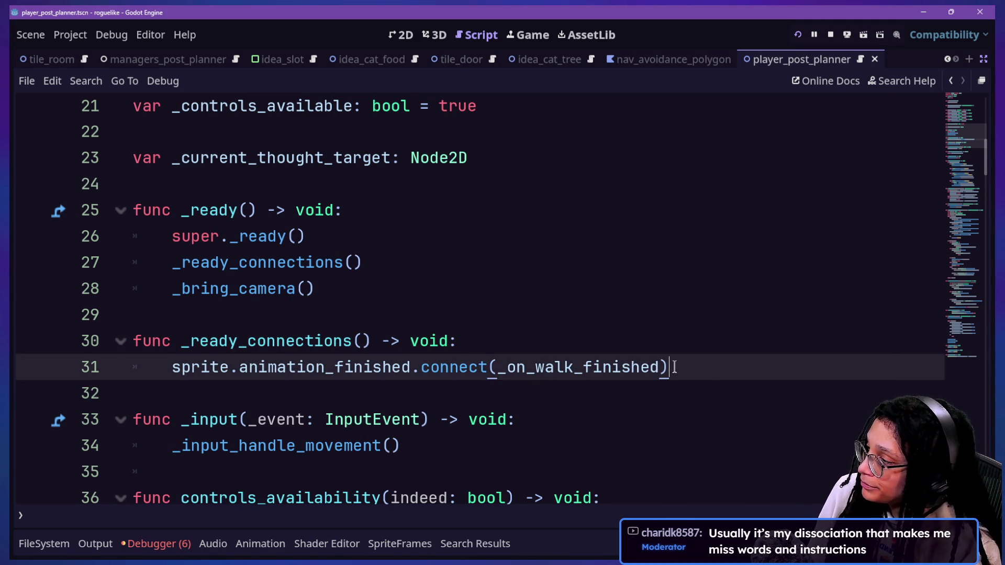
scroll(673, 366, "down", 20)
scroll(674, 366, "down", 12)
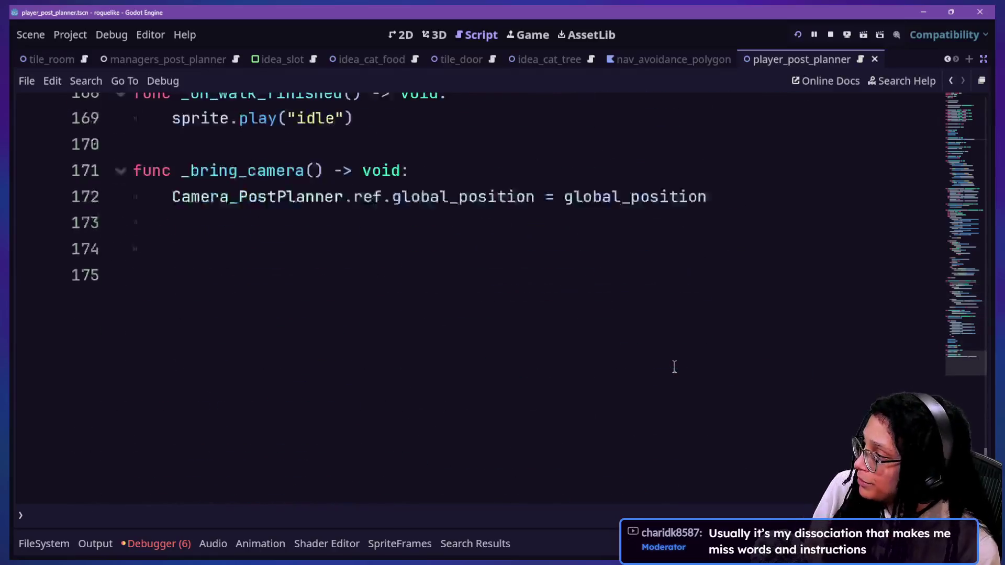
Run the project from the toolbar and wait for the Post Planner title menu
scroll(673, 366, "up", 3)
left_click(506, 353)
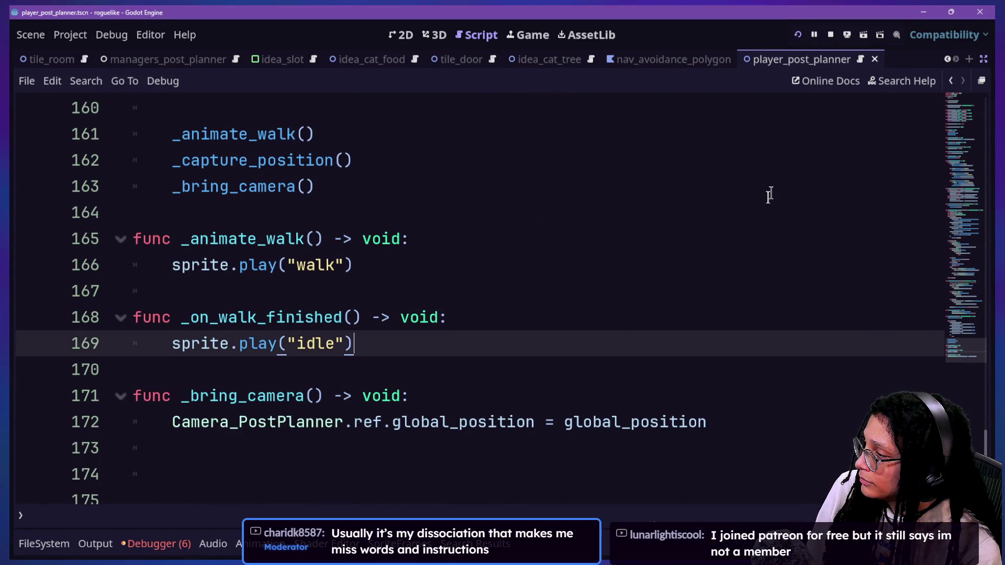
left_click(796, 30)
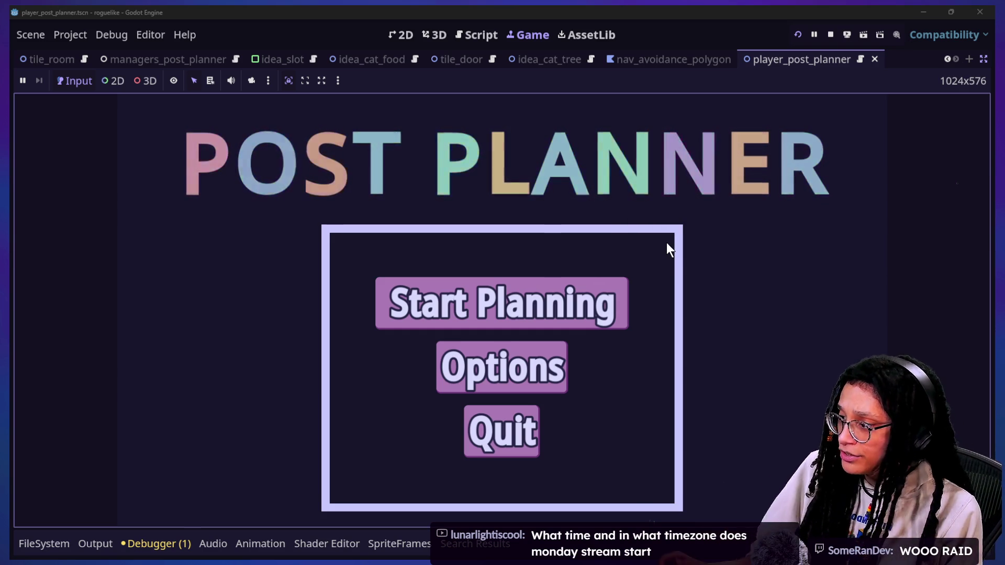
key("alt+Tab")
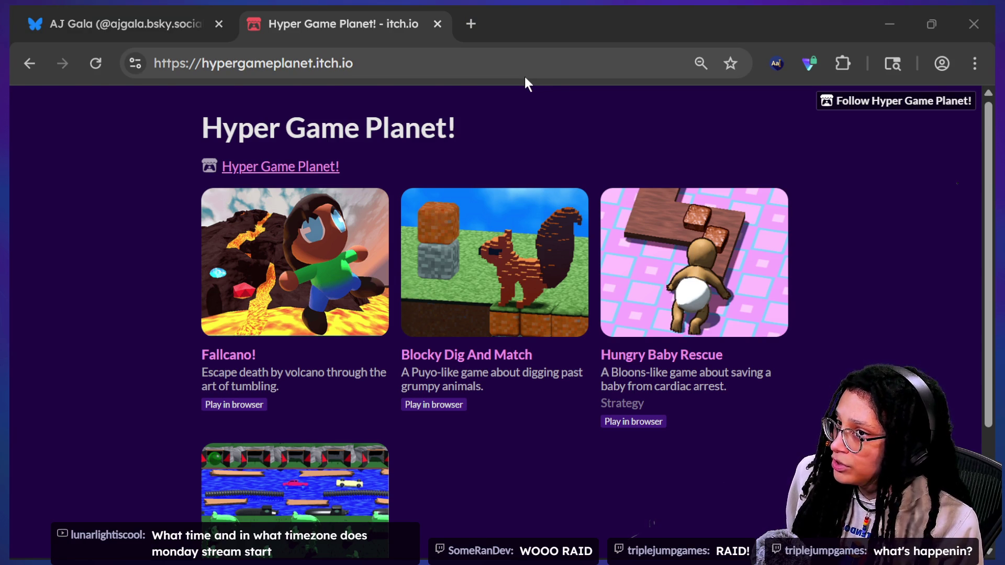
Start planning in Post Planner, pick a platform, and walk the player onto the cat-food can
key("alt+Tab")
left_click(595, 284)
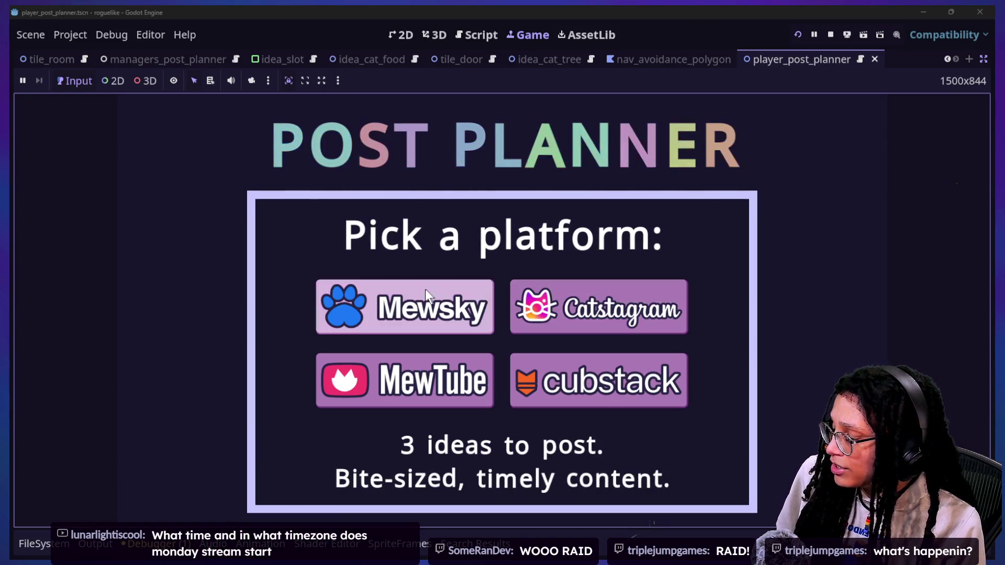
left_click(649, 325)
key("Left")
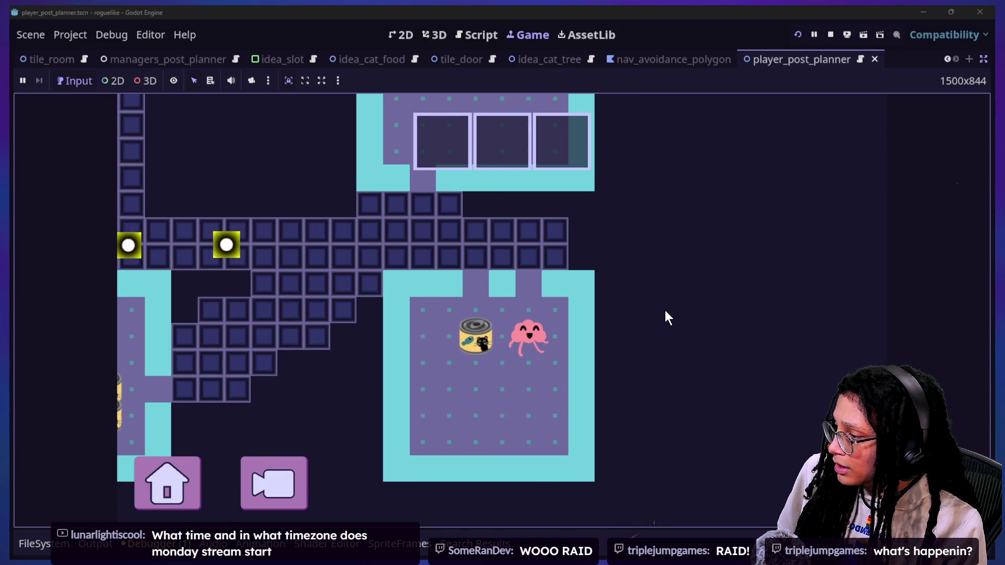
key("Down")
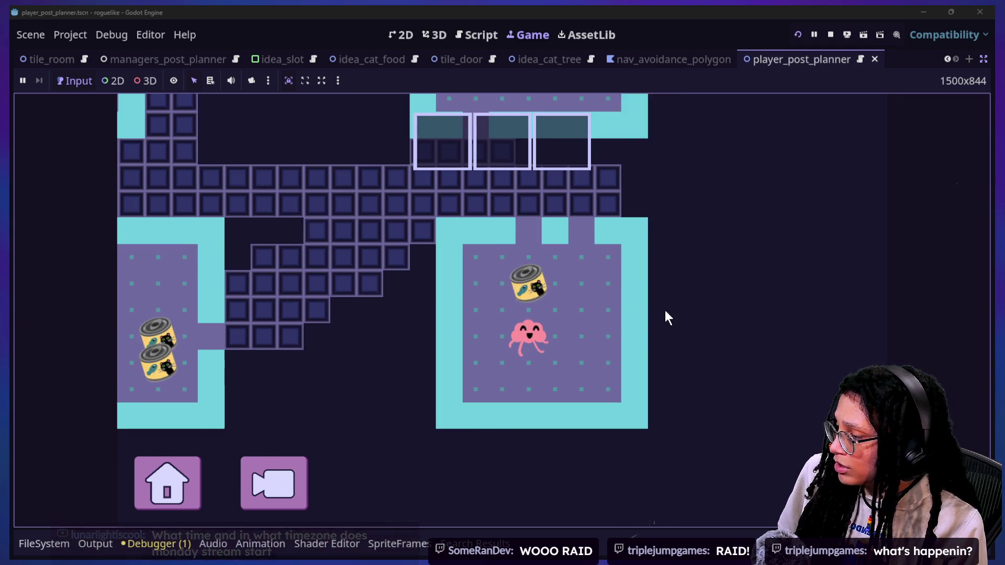
key("Right")
key("Right")
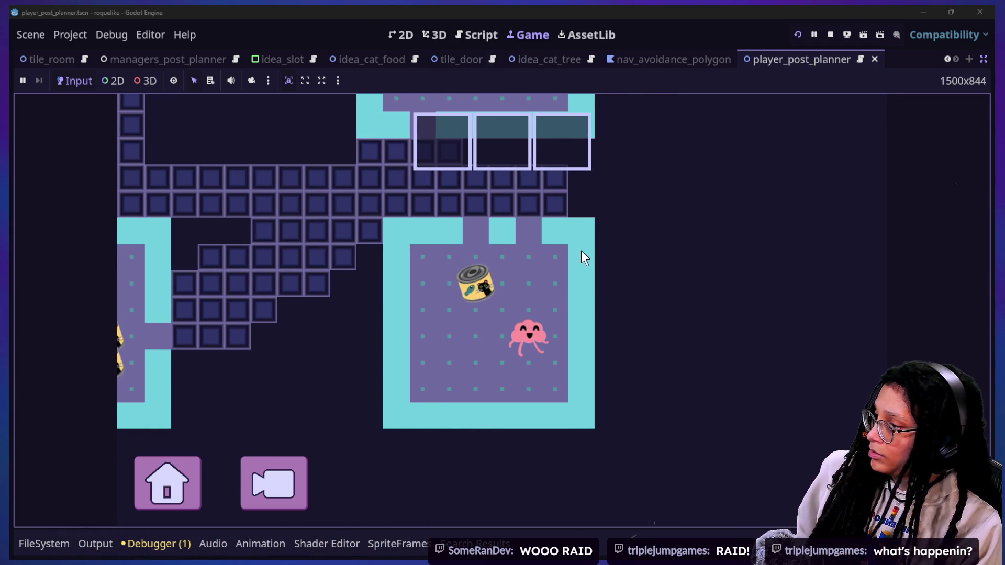
Restart the game, start planning again, then run the cat-care-game project
left_click(798, 34)
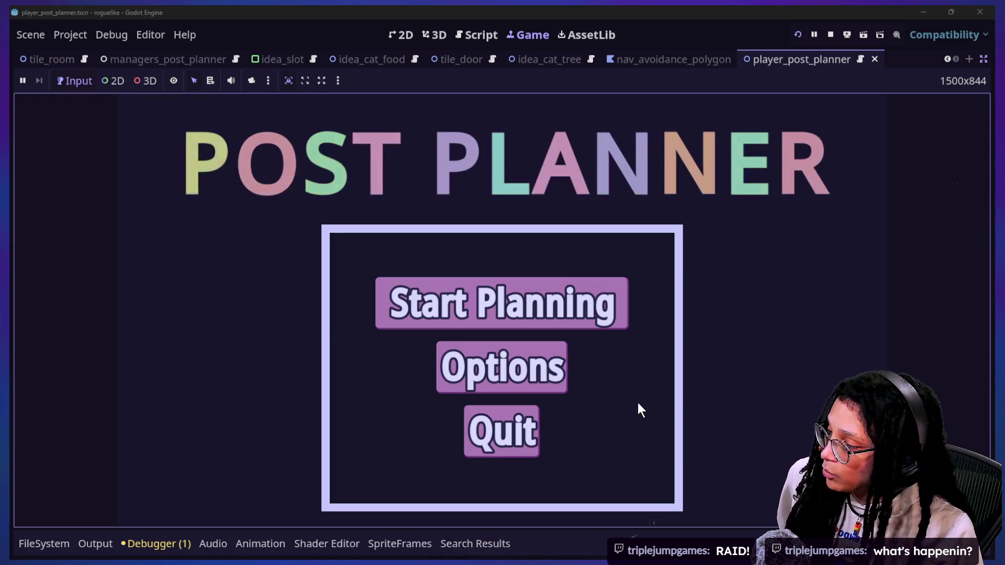
left_click(568, 280)
mouse_move(624, 320)
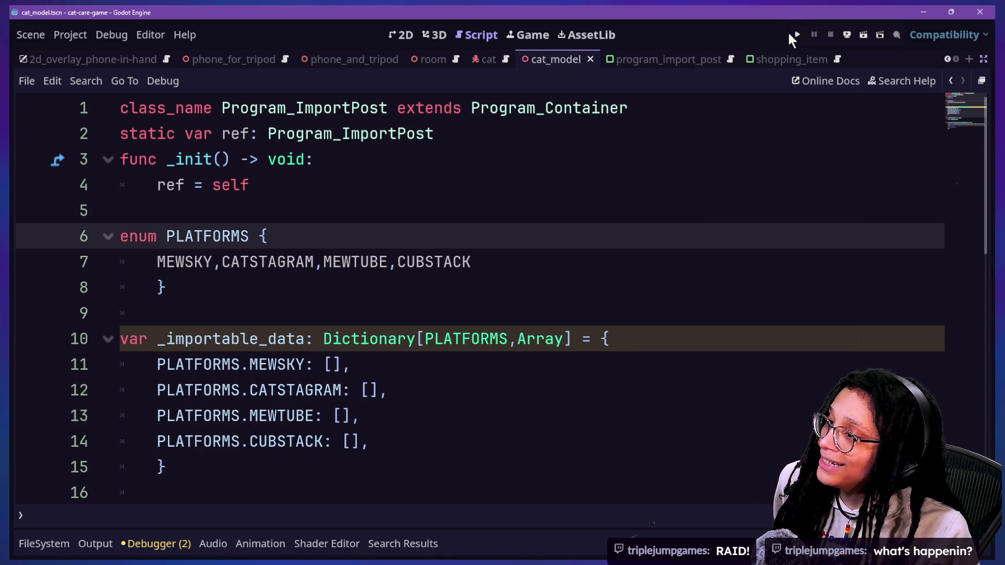
left_click(797, 34)
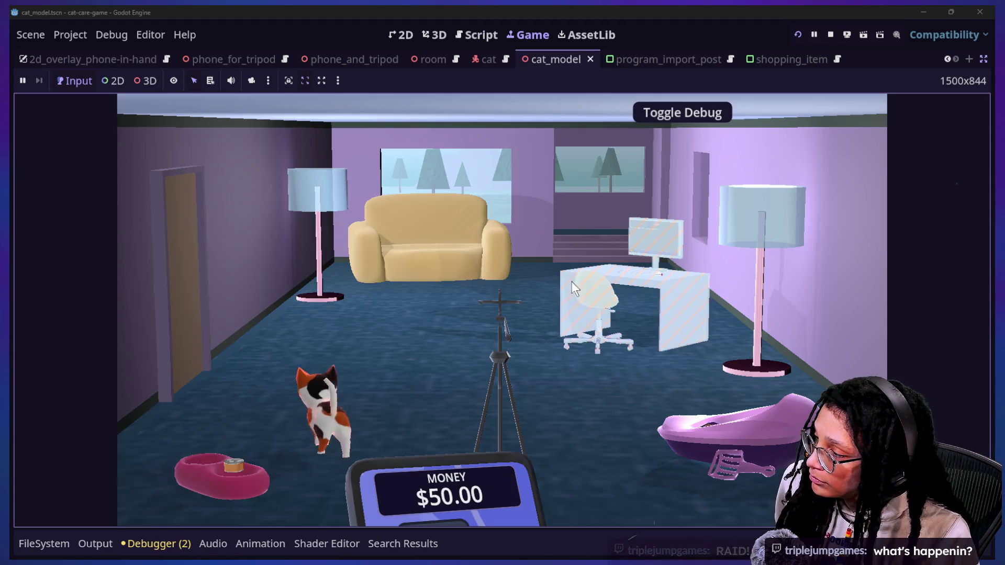
Put the phone on the tripod and move the camera toward the desk computer
left_click(572, 282)
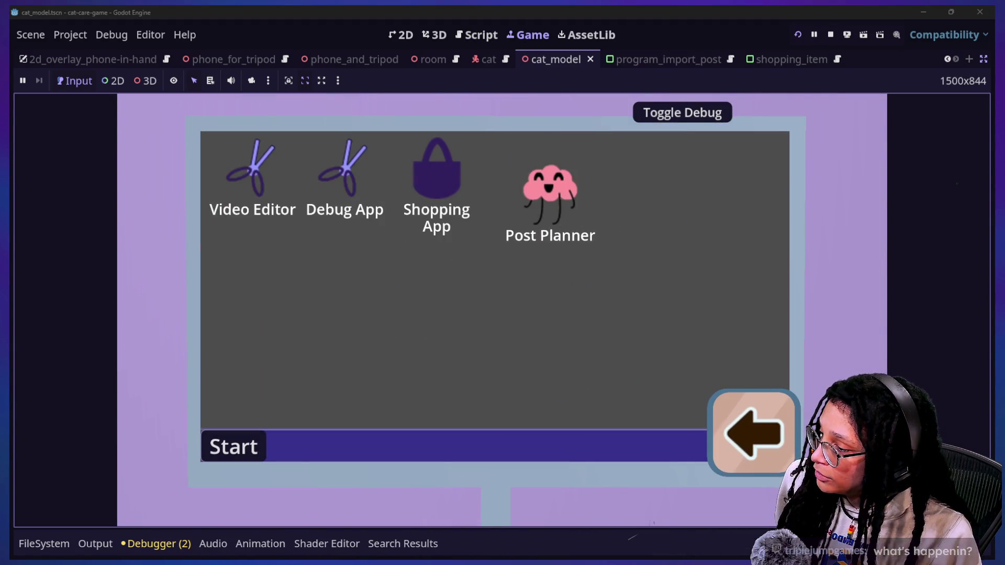
left_click(775, 425)
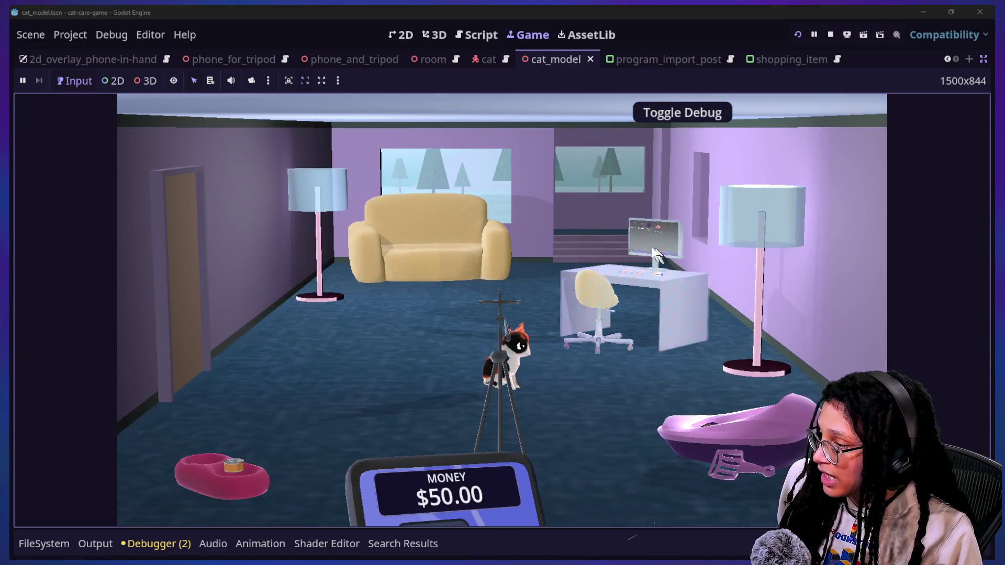
left_click(499, 302)
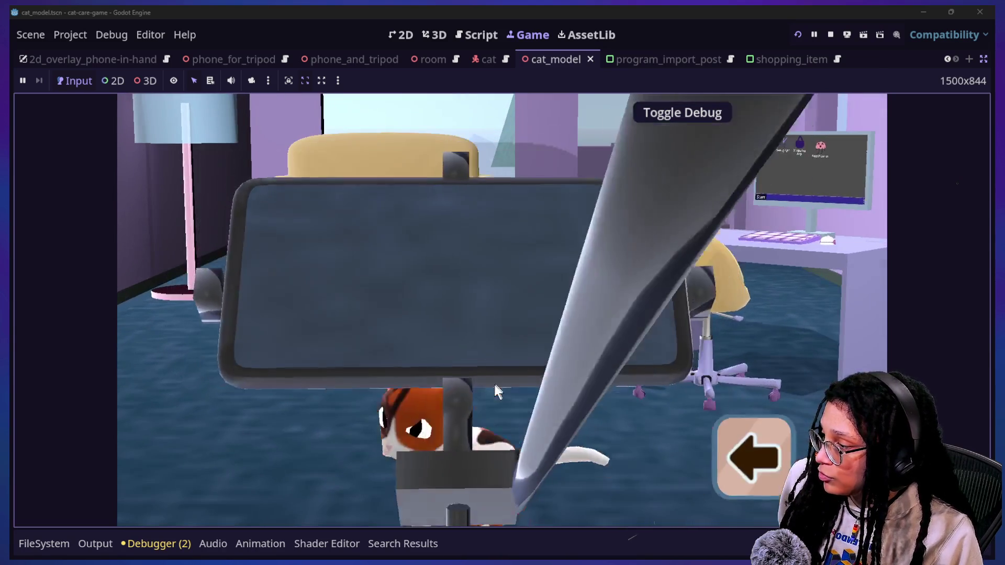
left_click(716, 470)
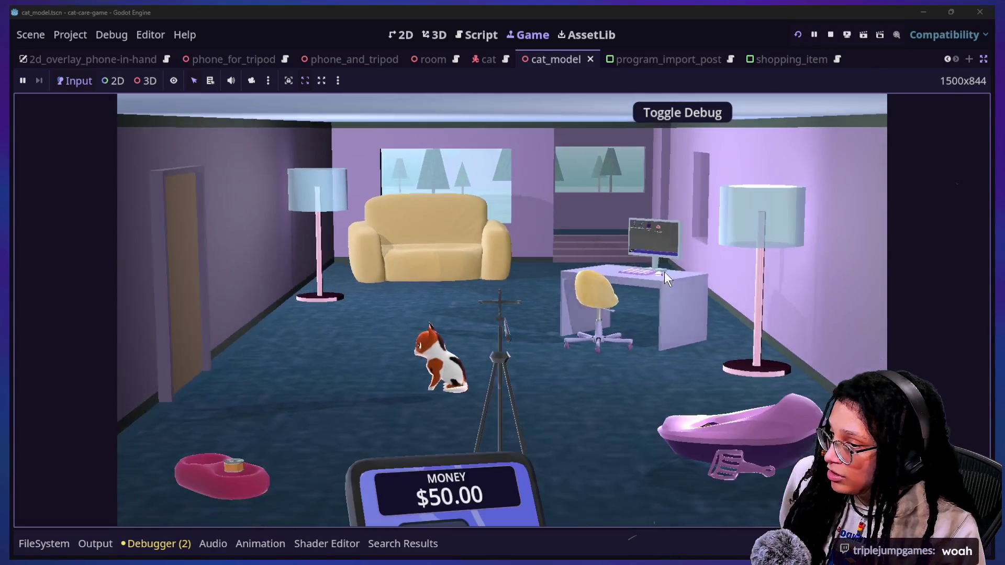
left_click(664, 271)
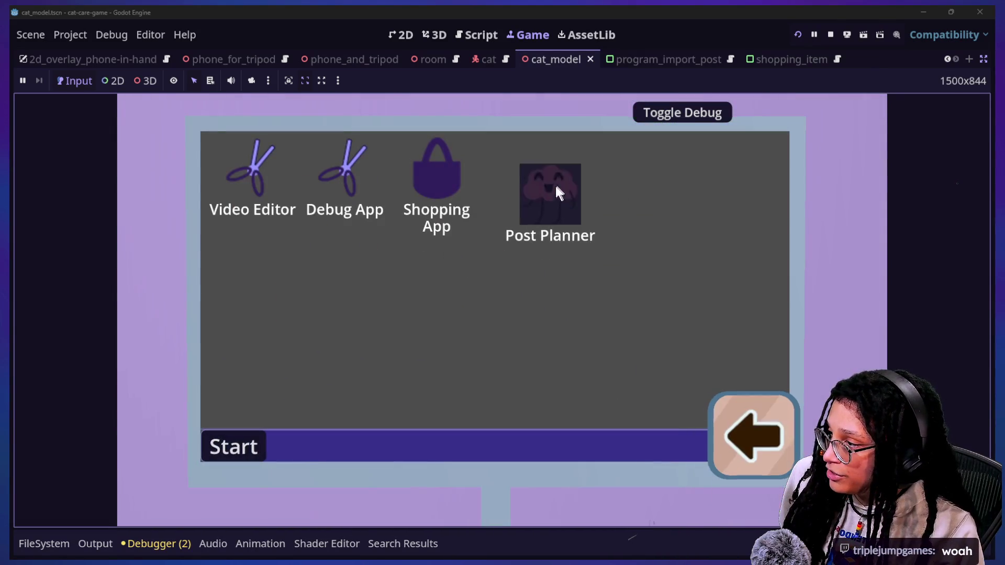
Play a Post Planner run on Catstagram until an idea is judged bad, then show todo.txt
left_click(548, 187)
left_click(569, 282)
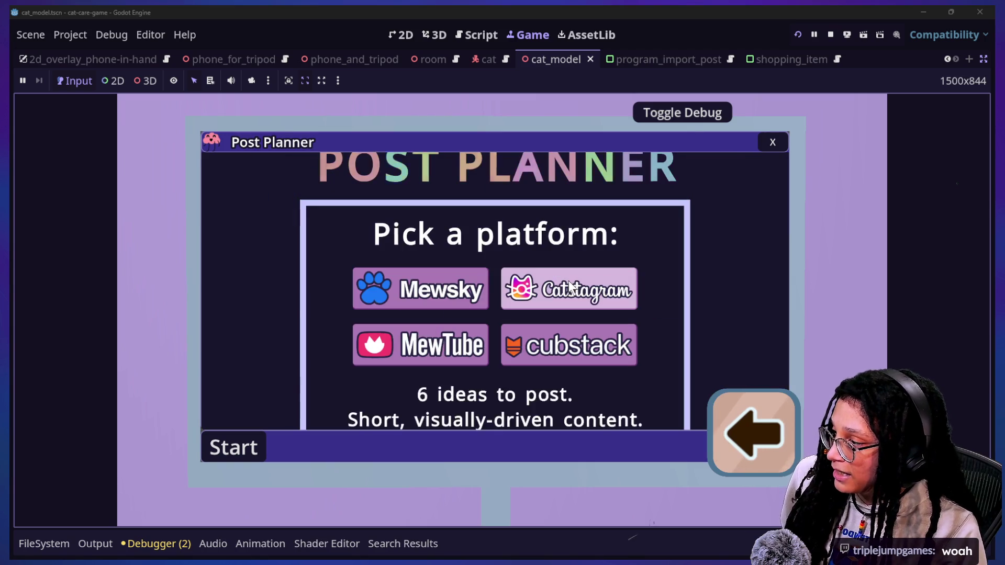
left_click(524, 293)
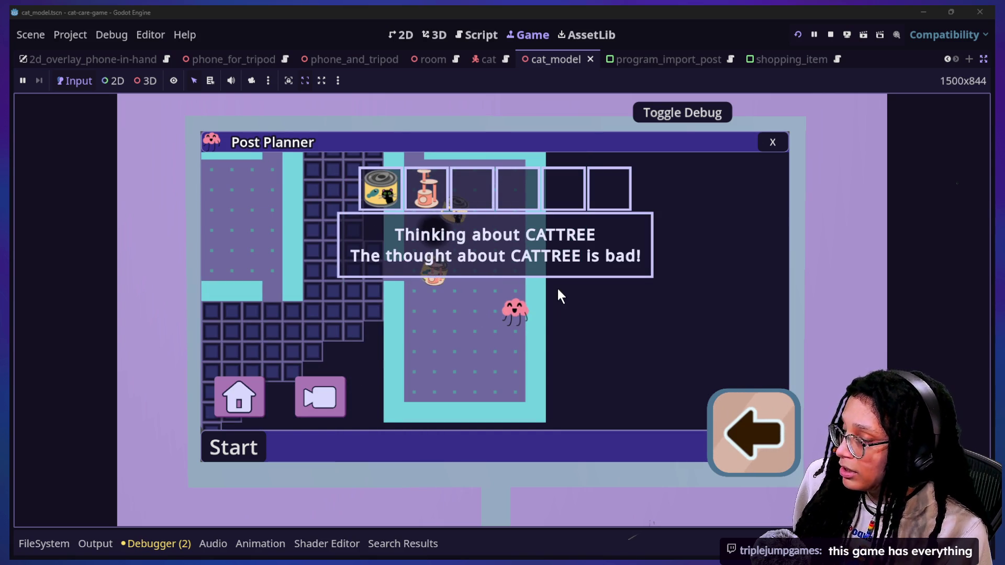
key("alt+Tab")
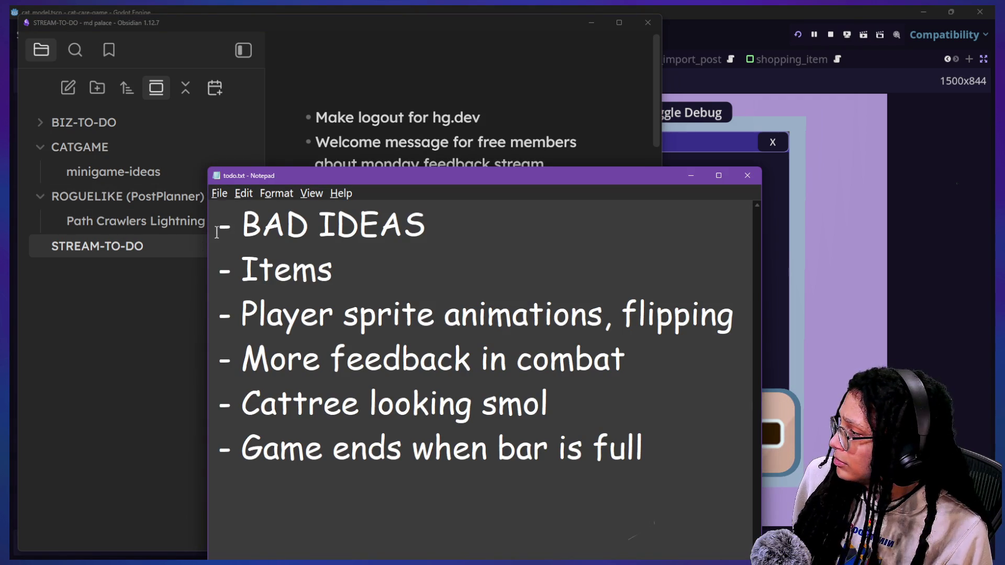
Note in bugs.txt that ideas can spawn on top of each other, then return to the game
left_click(226, 194)
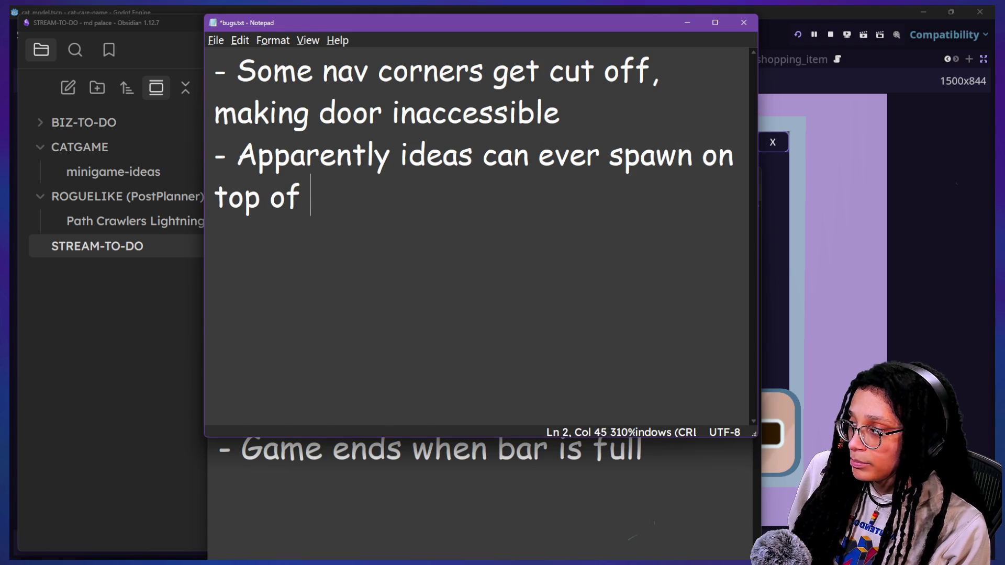
left_click(837, 173)
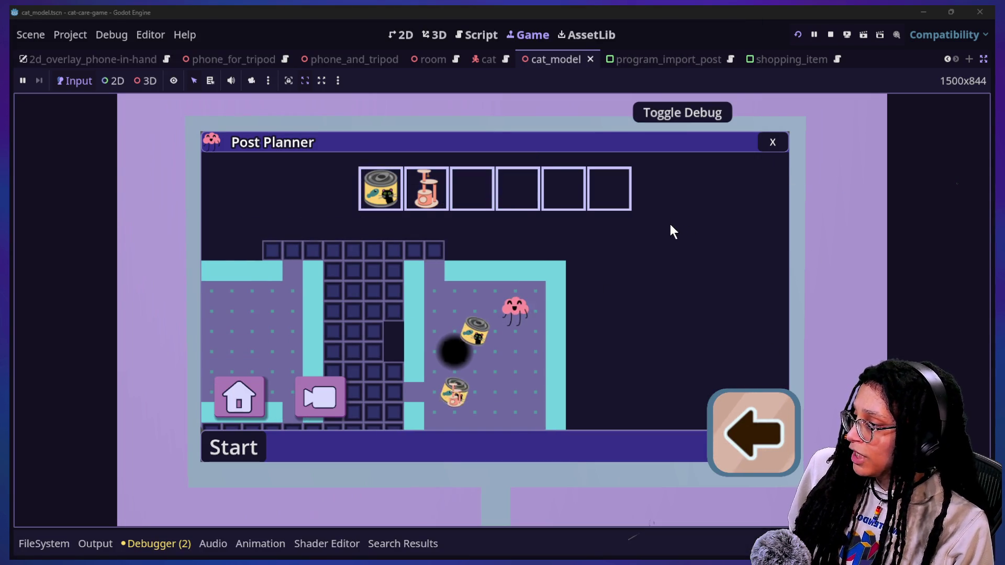
Close Post Planner, step back into the room, and scoop the poop from the litter box
left_click(777, 150)
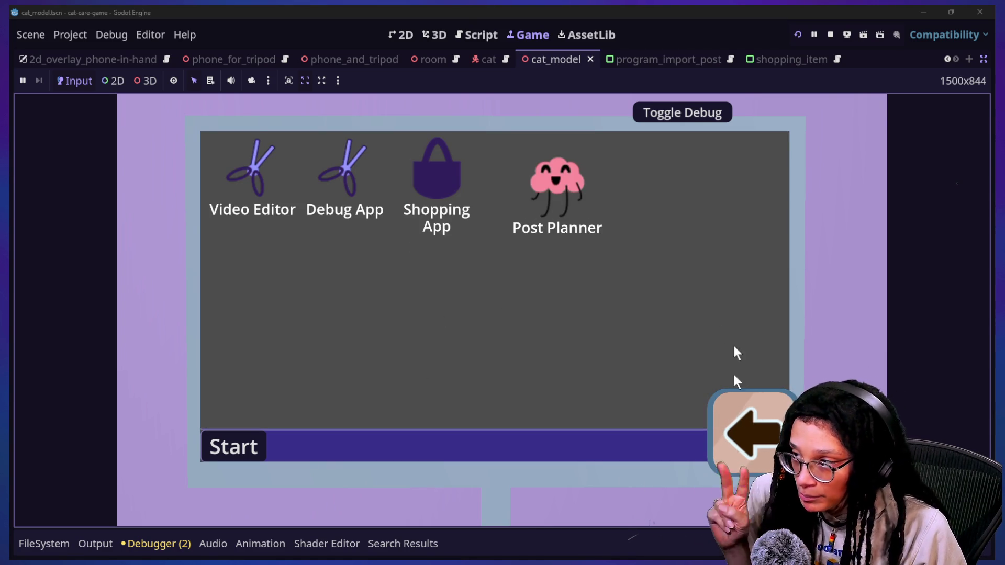
left_click(744, 420)
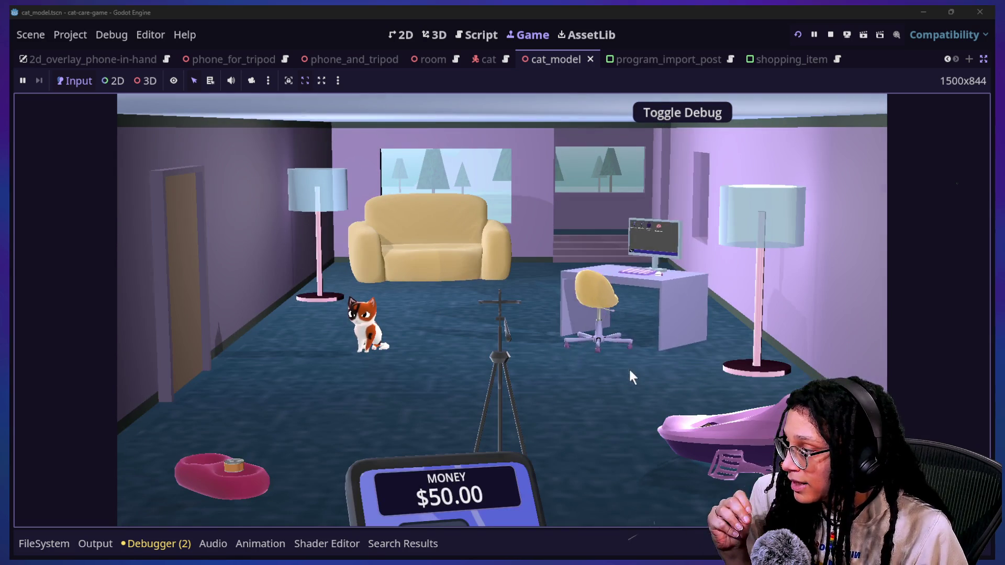
left_click(754, 441)
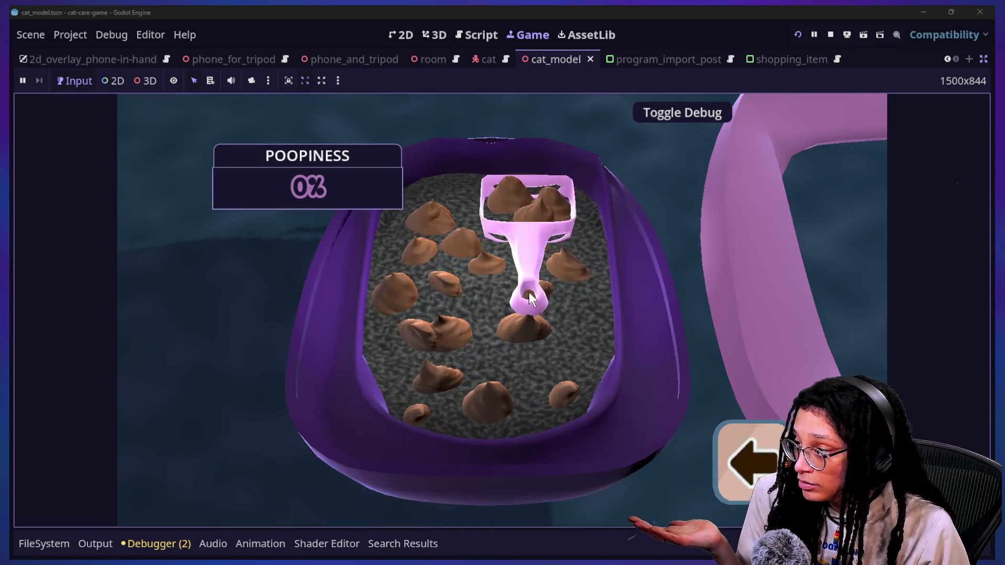
mouse_move(529, 298)
left_mouse_down()
mouse_move(503, 398)
mouse_move(487, 414)
mouse_move(421, 430)
mouse_move(467, 460)
mouse_move(625, 387)
mouse_move(683, 372)
mouse_move(539, 351)
mouse_move(536, 337)
mouse_move(594, 408)
mouse_move(642, 428)
left_mouse_up()
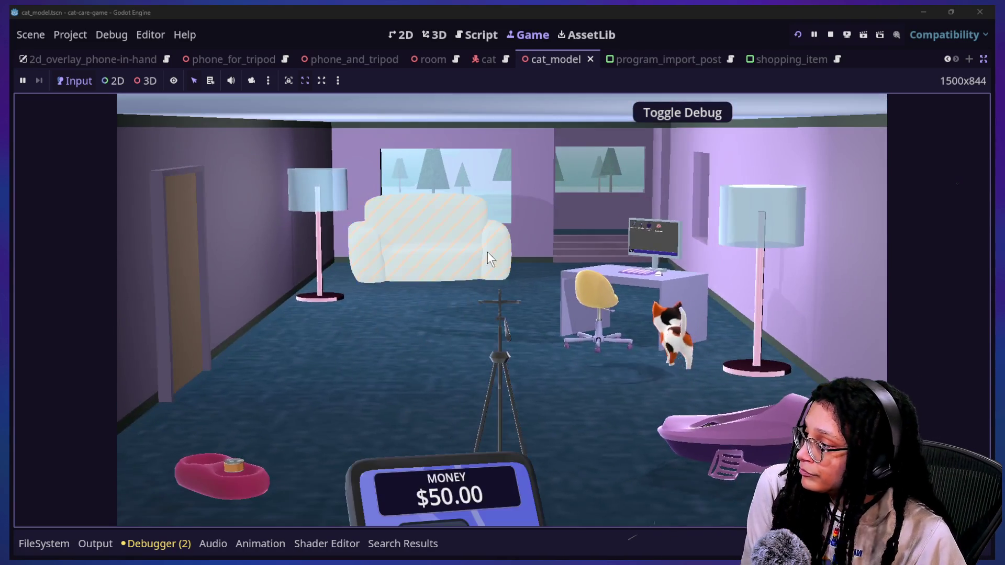
Pet the cat on the couch until its loneliness drops from 100% to 70%, then return to the room
left_click(488, 252)
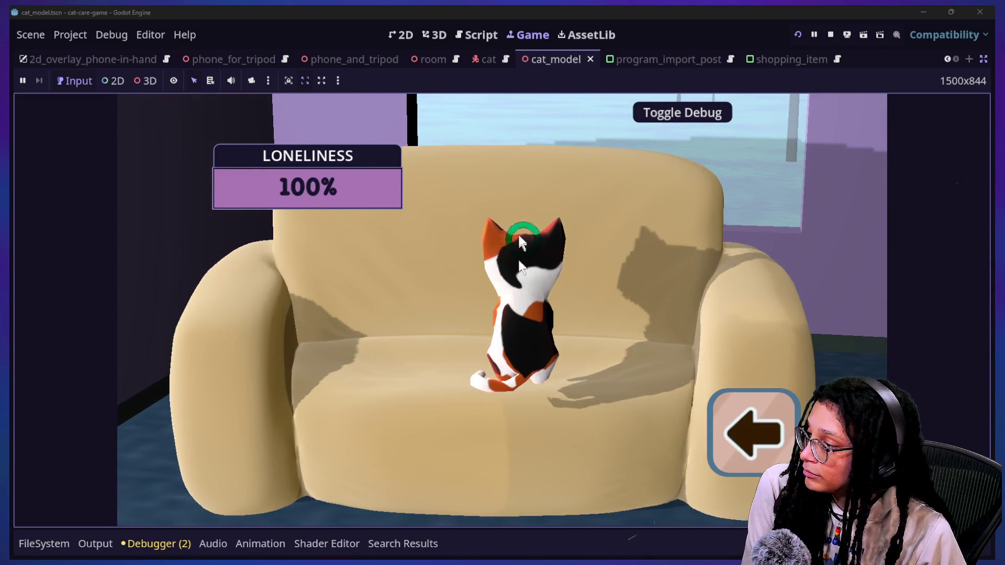
left_click(520, 240)
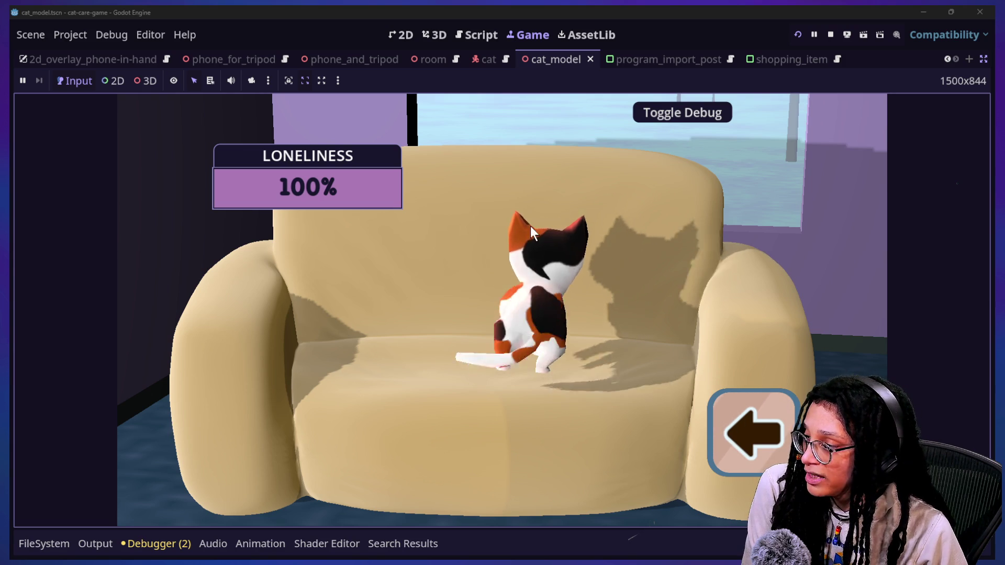
left_click(648, 322)
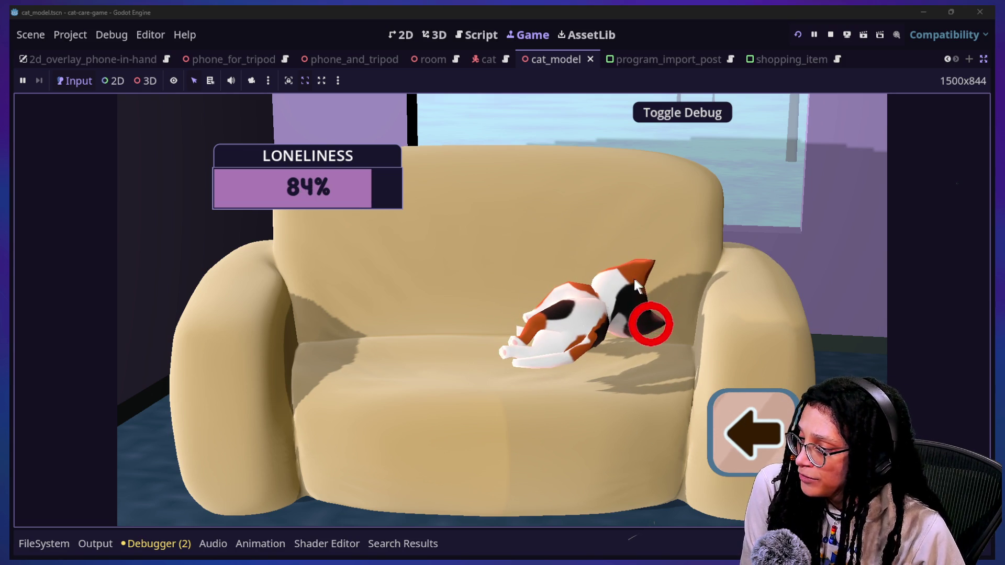
left_click(649, 325)
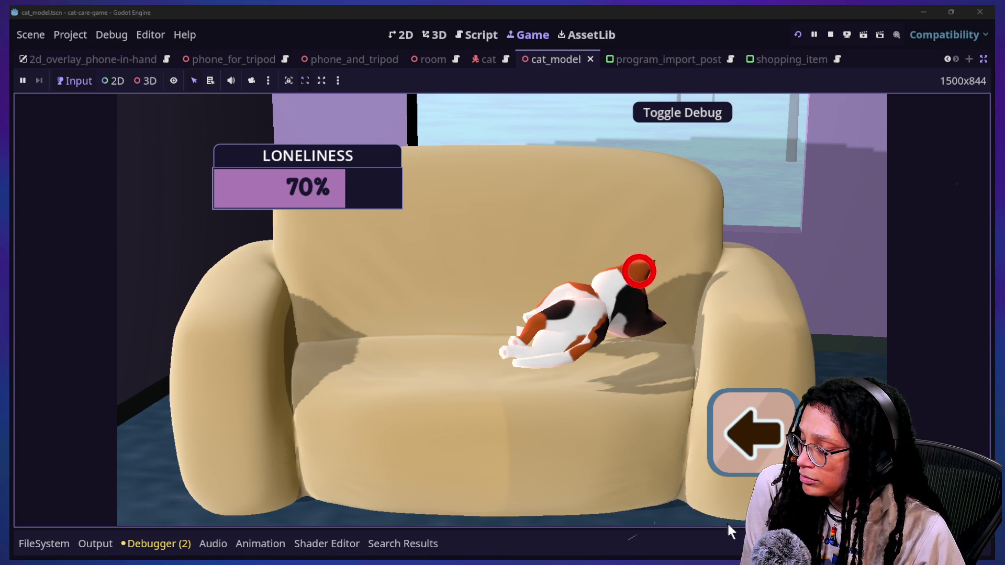
left_click(742, 451)
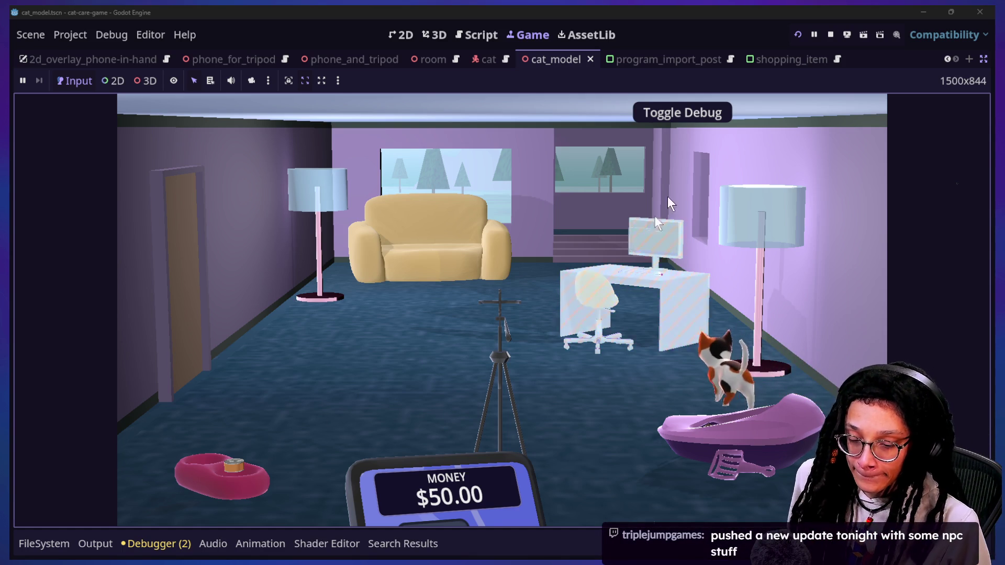
Leave the cat room running and bring the Obsidian STREAM-TO-DO note to the front
left_click(596, 281)
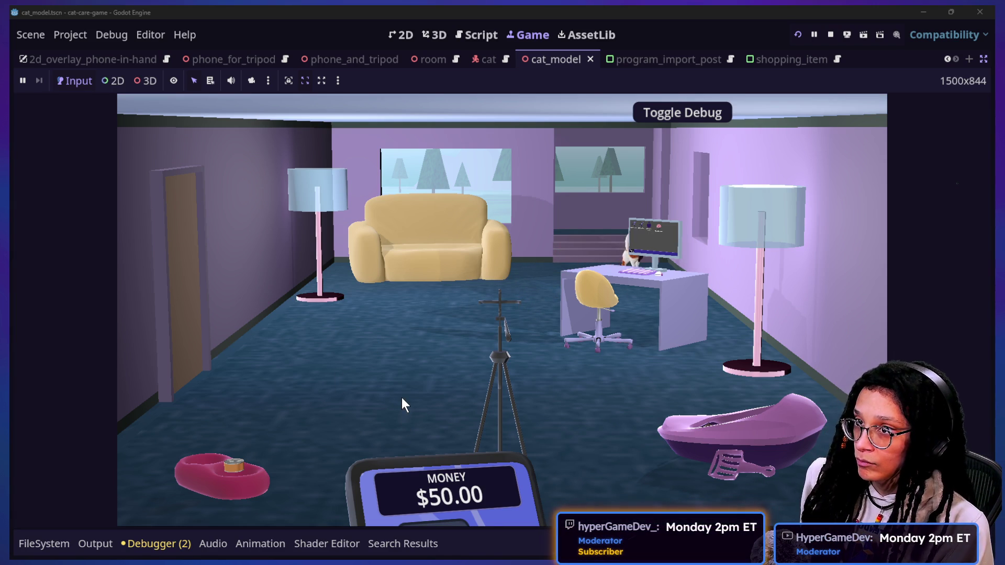
key("alt+Tab")
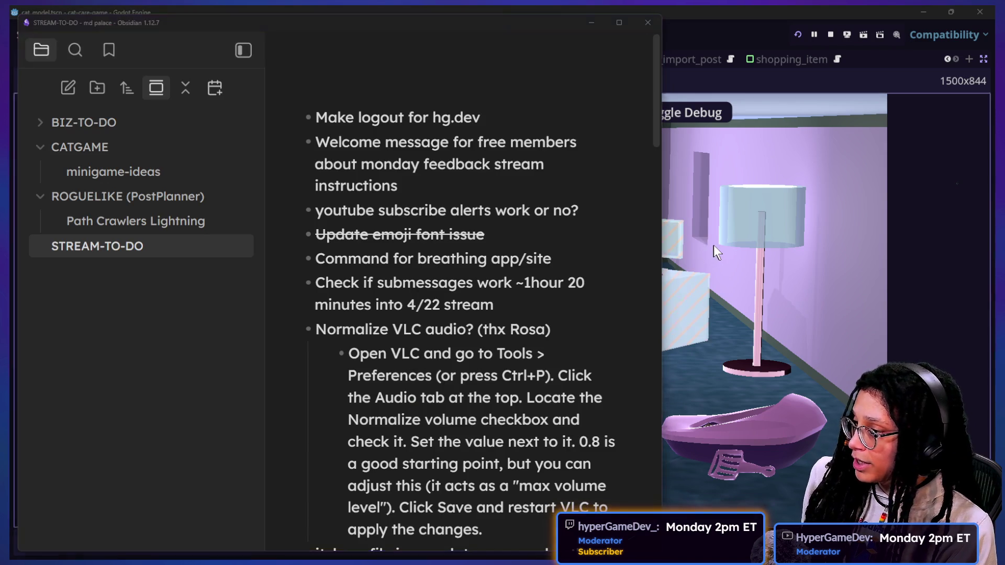
Start a Post Planner level in the roguelike project and view player_post_planner's _player_bumped_stairs function
left_click(714, 252)
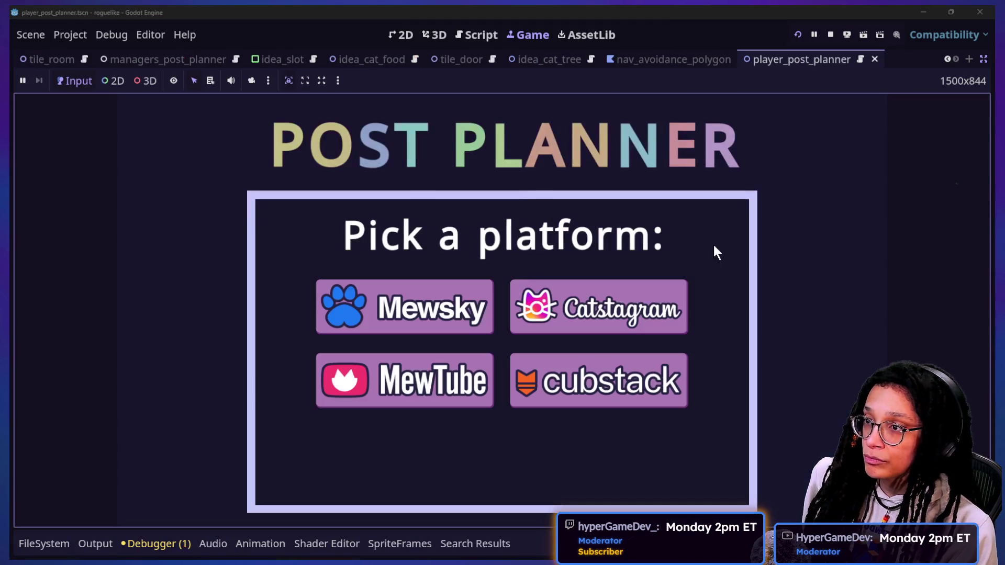
left_click(592, 303)
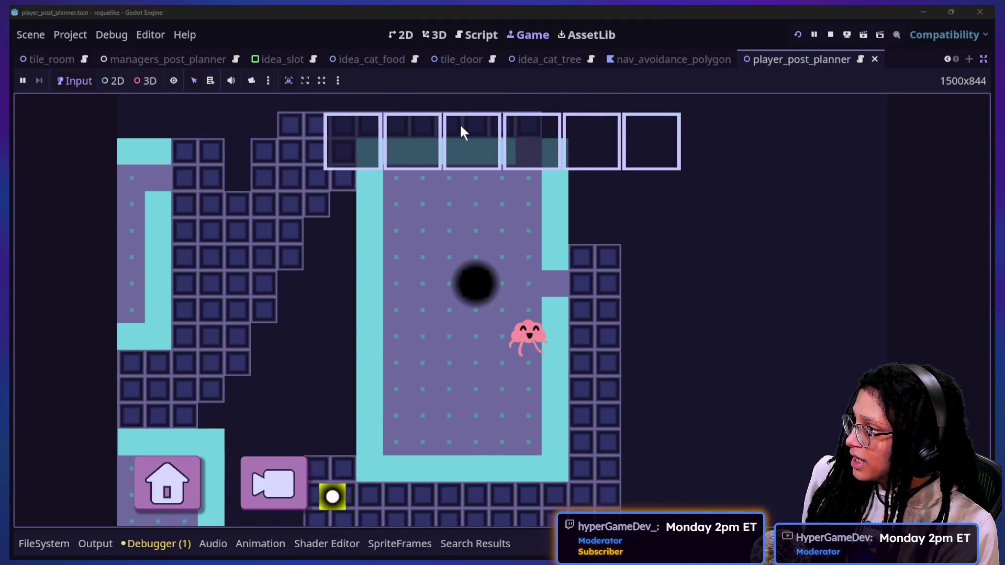
left_click(474, 36)
scroll(594, 262, "up", 8)
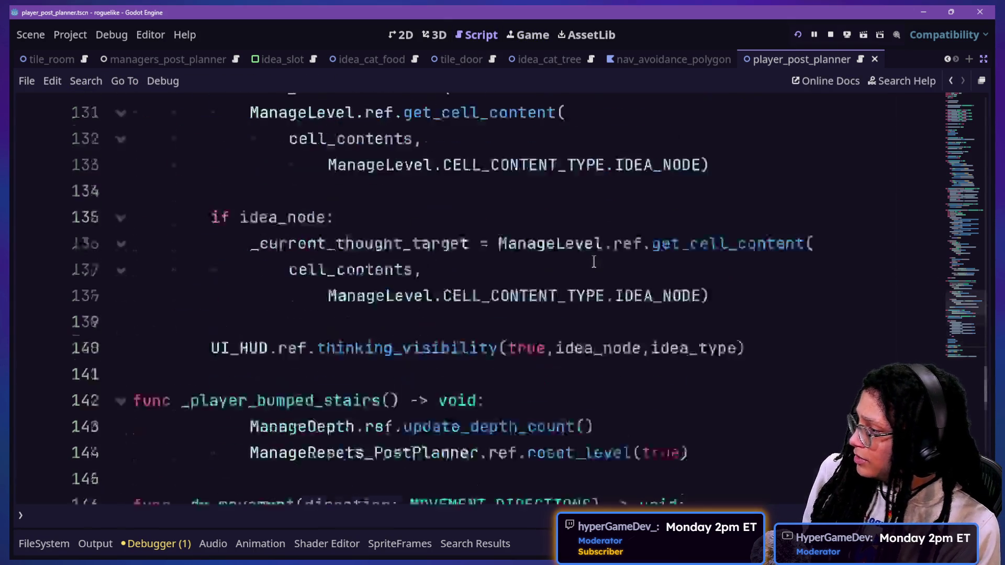
Insert print("OH it's happening") at the start of _on_walk_finished and save the script
scroll(592, 260, "down", 10)
left_click(596, 252)
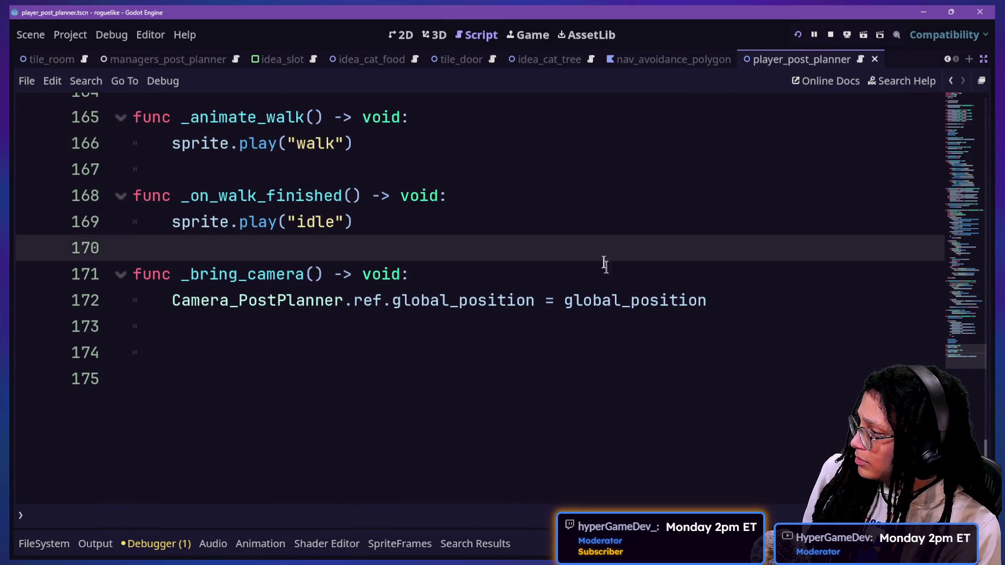
left_click(579, 206)
key("Return")
type("print(\"OH it's happening")
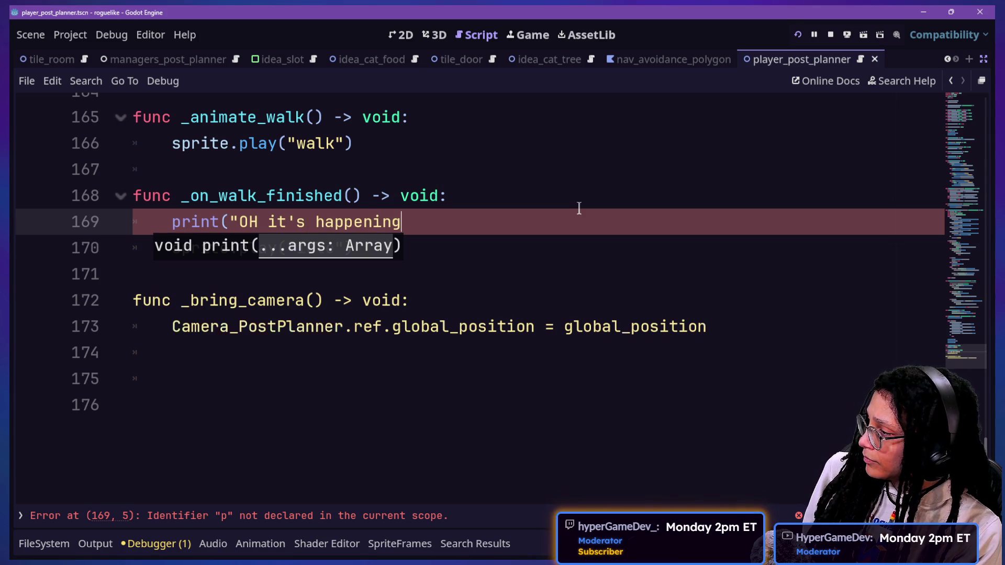
type(")")
key("ctrl+s")
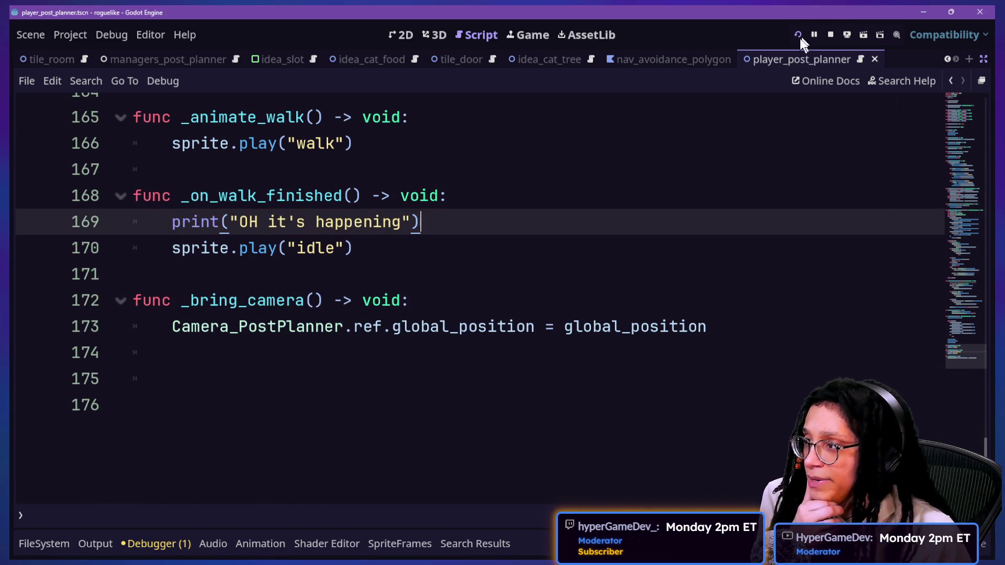
left_click(799, 35)
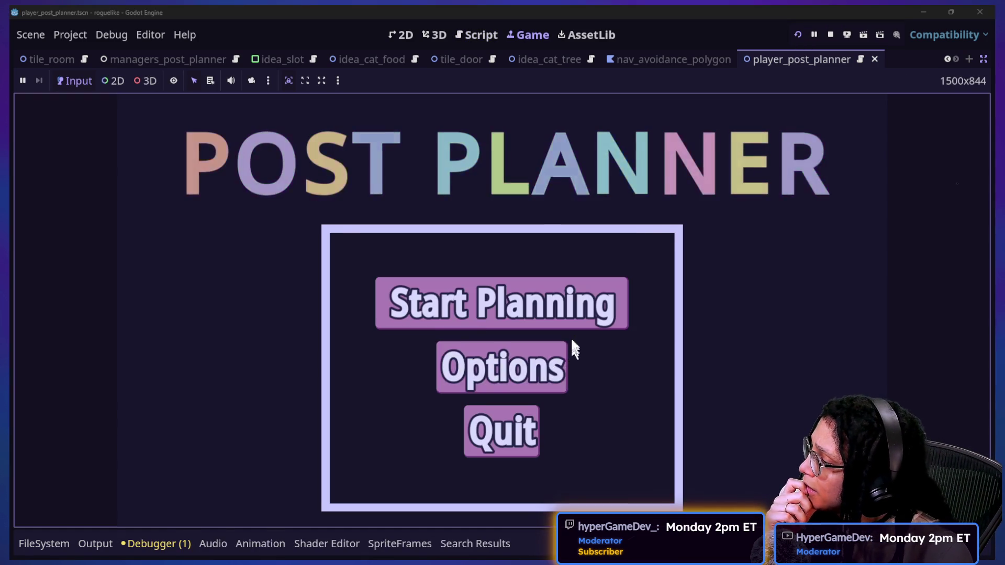
Start a Mewsky Post Planner run, check the Output log, and open the player's SpriteFrames panel
left_click(575, 321)
left_click(449, 313)
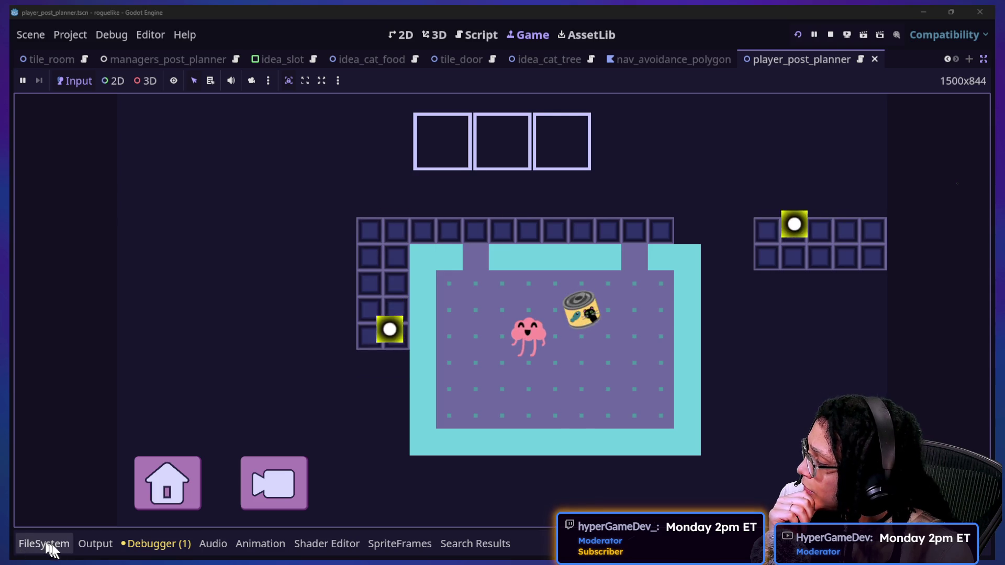
left_click(89, 548)
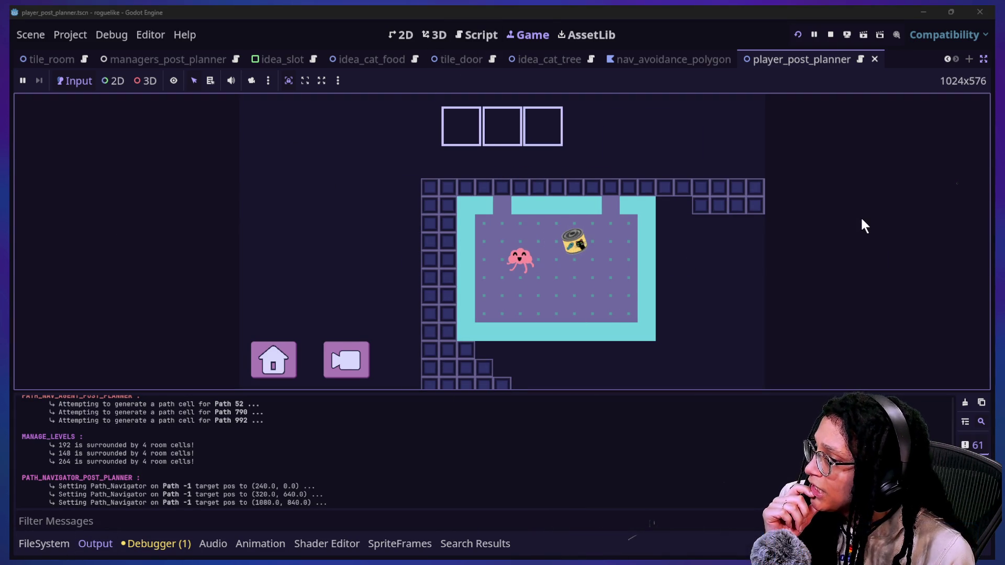
left_click(471, 544)
left_click(433, 540)
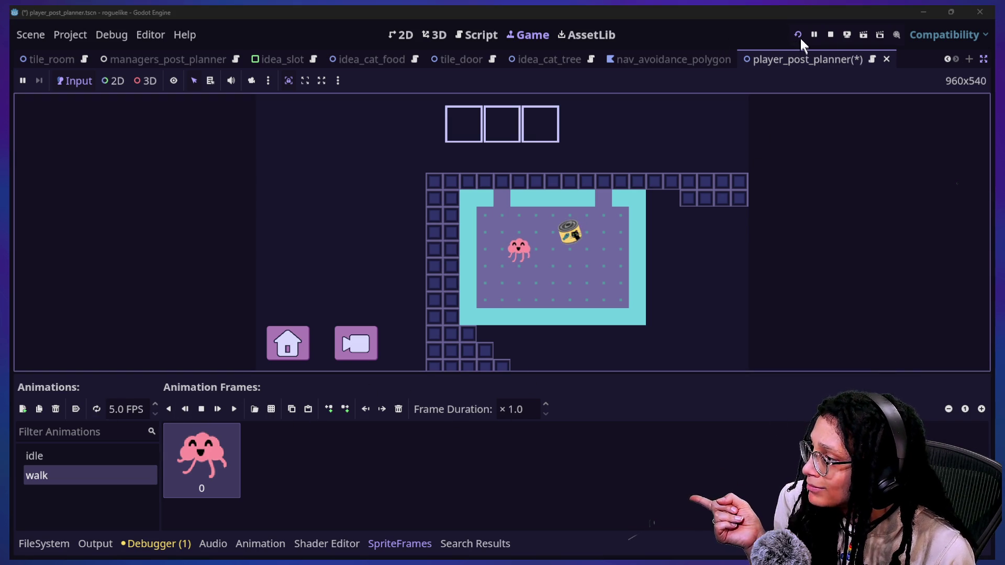
Play the Mewsky level into a room with cat food and cattree ideas, then open Canva's Roguelike Assets design
left_click(754, 328)
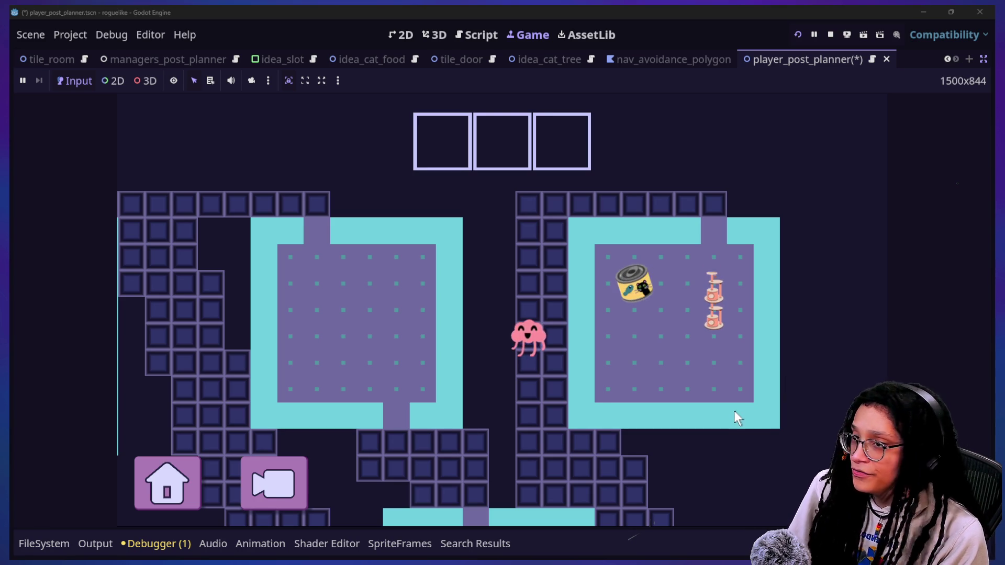
key("alt+Tab")
left_click(116, 11)
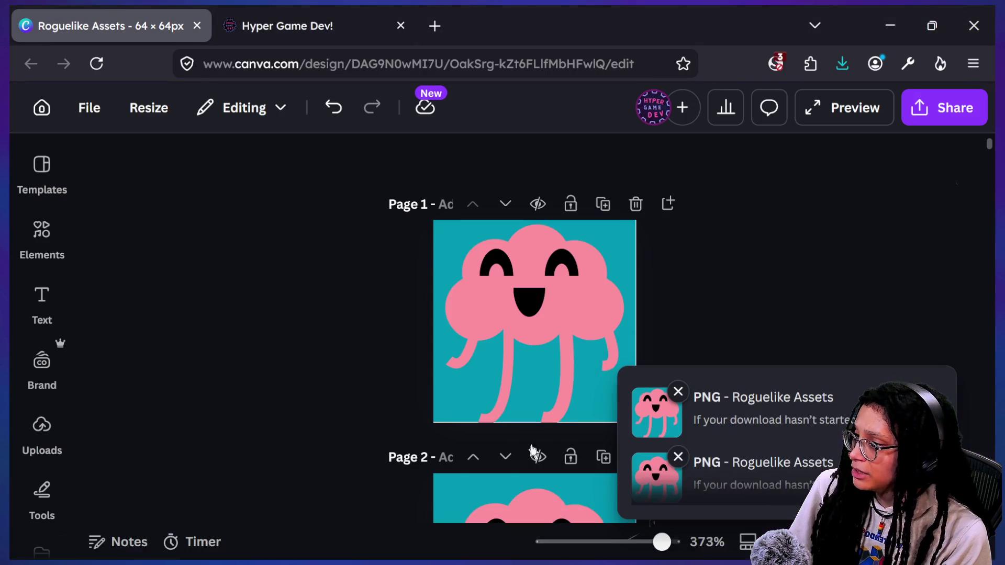
Scroll down to page 5, rotate one pink leg line and nudge it right
scroll(606, 460, "down", 1)
scroll(607, 457, "down", 5)
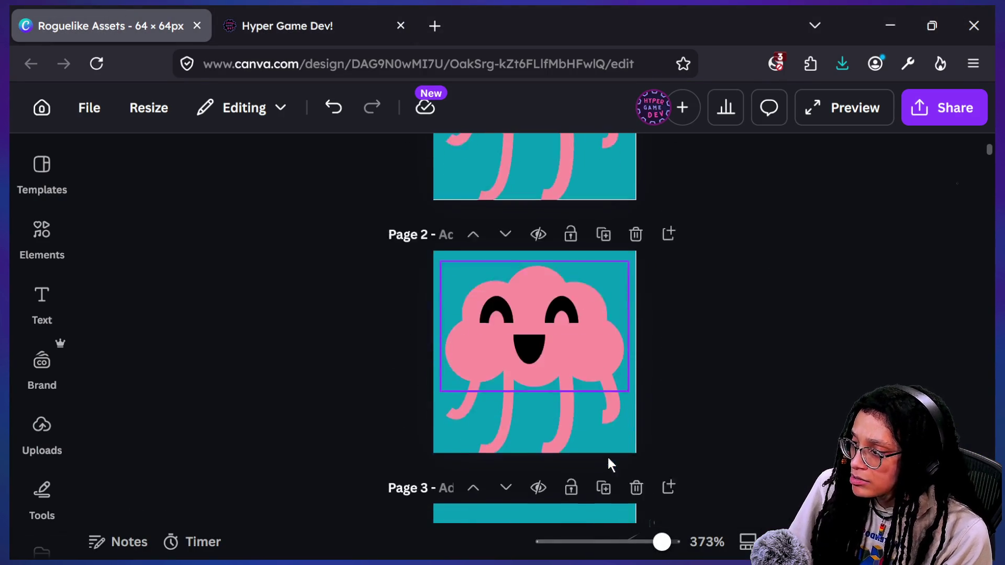
scroll(608, 457, "up", 5)
scroll(608, 457, "down", 3)
scroll(608, 458, "down", 10)
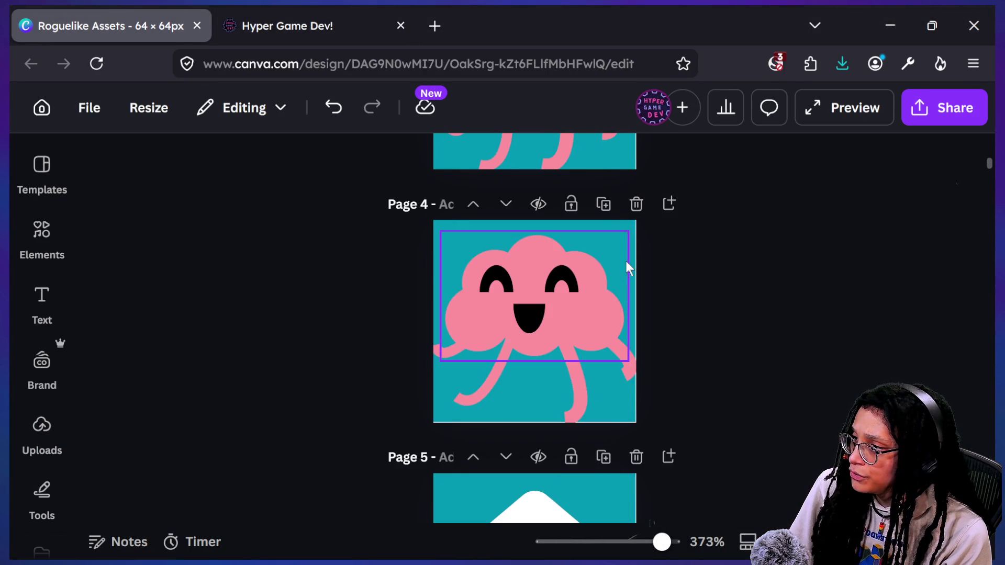
left_click(605, 205)
left_click(489, 379)
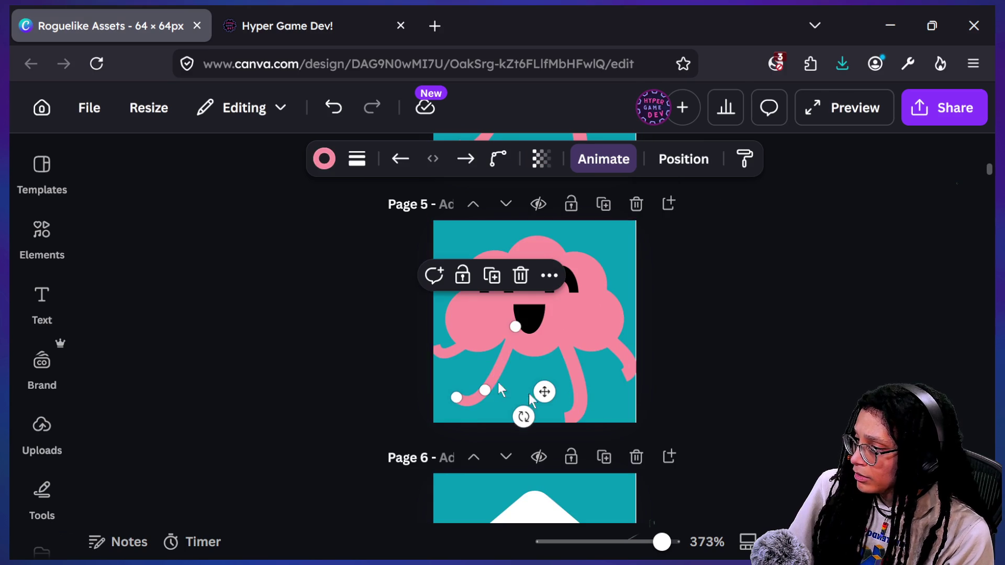
mouse_move(525, 417)
left_mouse_down()
mouse_move(625, 456)
mouse_move(665, 398)
left_mouse_up()
left_click_drag(540, 340, 575, 343)
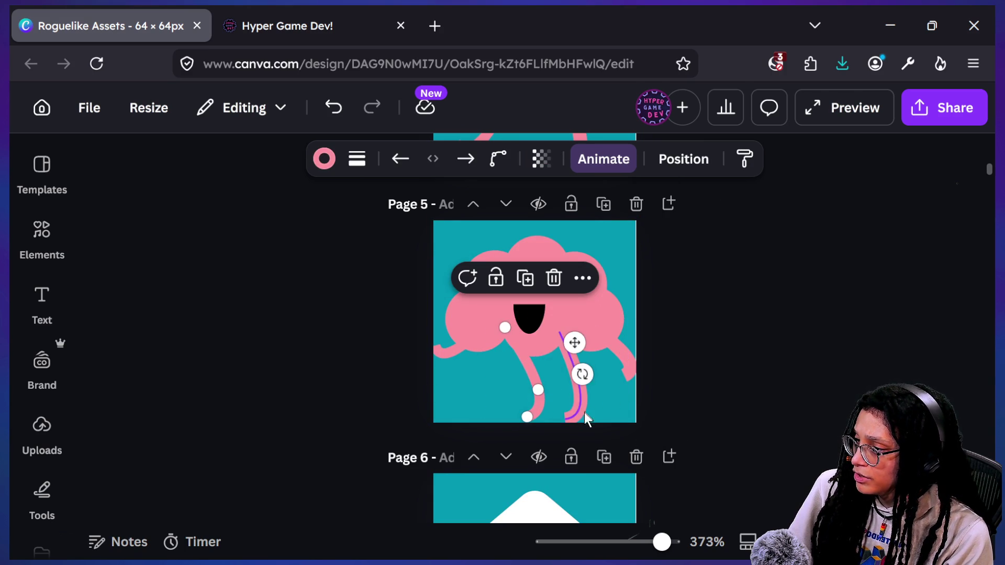
Rotate a second leg line clockwise and move it left
left_click(585, 373)
mouse_move(635, 387)
left_mouse_down()
mouse_move(611, 442)
mouse_move(590, 423)
left_mouse_up()
mouse_move(600, 386)
left_mouse_down()
mouse_move(582, 409)
mouse_move(587, 400)
left_mouse_up()
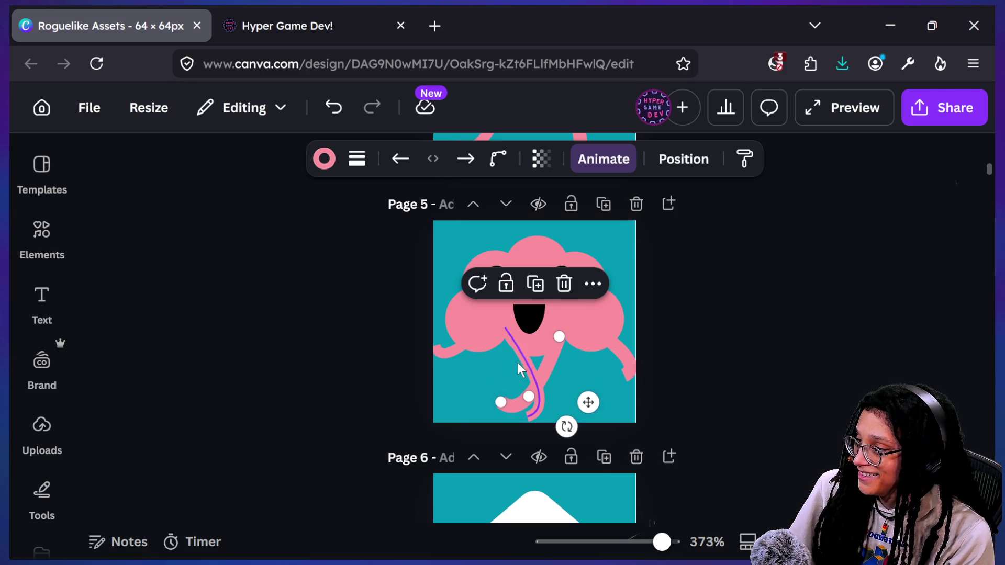
left_click(591, 391)
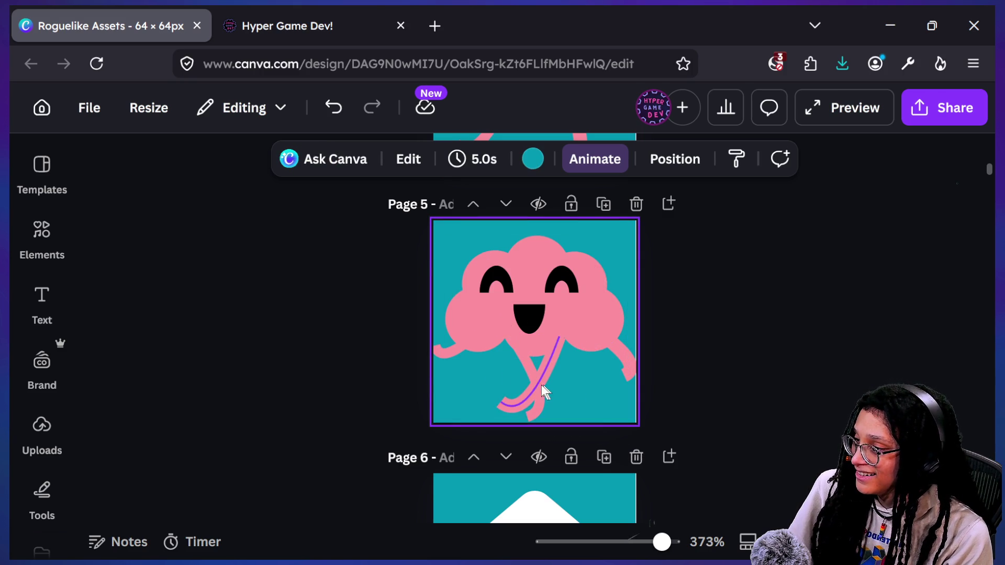
Angle a third leg line to about -121° then -9°, undoing the final tweak
left_click(523, 372)
mouse_move(574, 378)
left_mouse_down()
mouse_move(600, 348)
mouse_move(564, 402)
mouse_move(580, 413)
mouse_move(633, 404)
left_mouse_up()
mouse_move(581, 359)
left_mouse_down()
mouse_move(559, 359)
mouse_move(636, 367)
left_mouse_up()
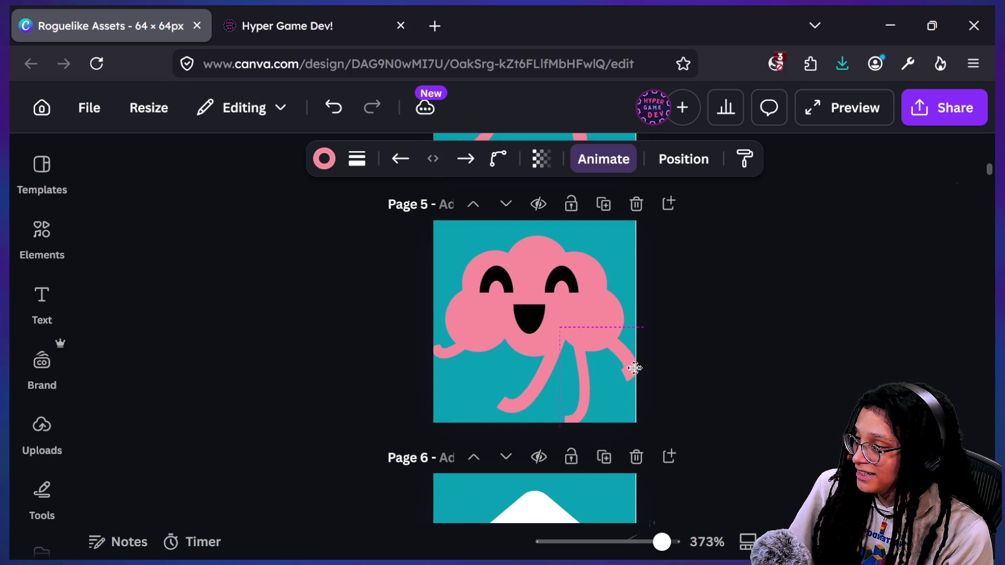
left_click_drag(567, 363, 566, 377)
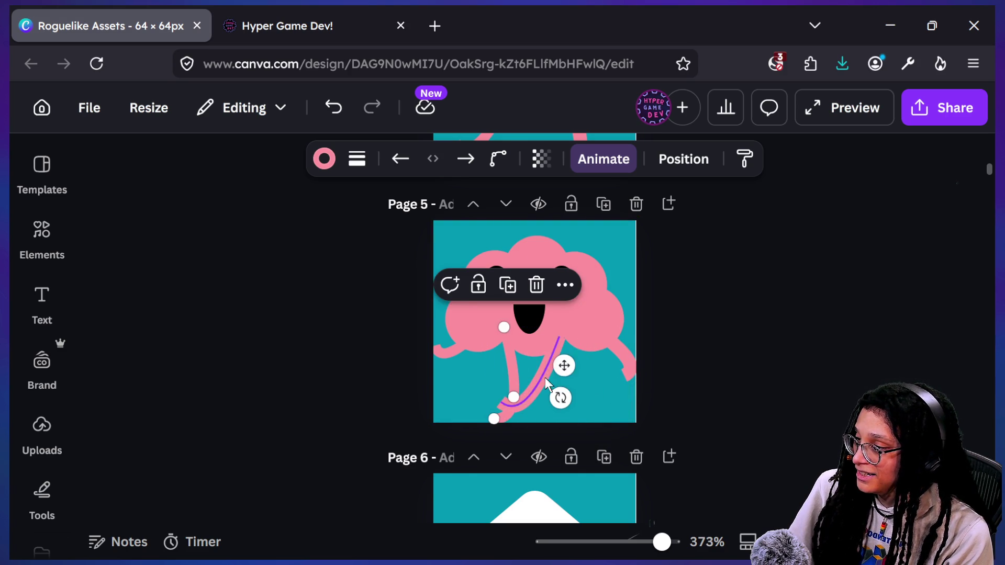
mouse_move(566, 423)
left_mouse_down()
mouse_move(540, 411)
mouse_move(601, 460)
mouse_move(597, 401)
mouse_move(608, 399)
left_mouse_up()
key("ctrl+z")
key("ctrl+z")
key("ctrl+z")
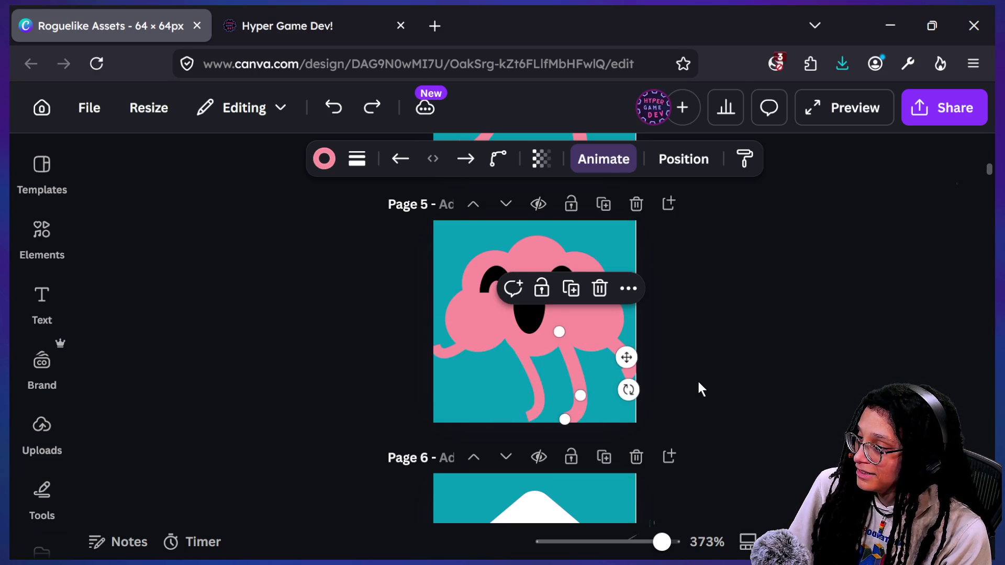
left_click(496, 387)
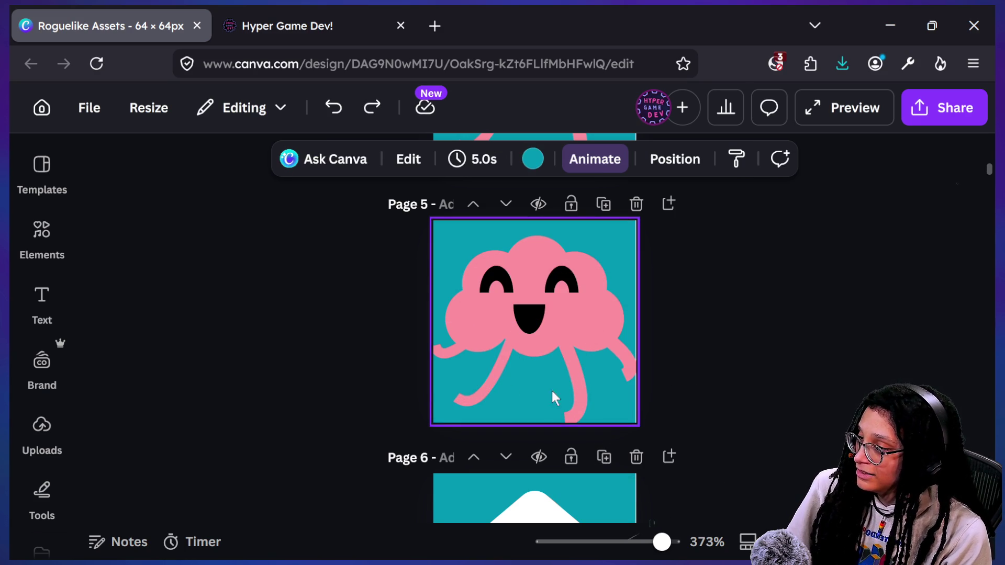
Rotate a leg line to about -79°, then move it down and set it to roughly -99°
left_click(572, 382)
mouse_move(628, 387)
left_mouse_down()
mouse_move(596, 401)
mouse_move(561, 382)
mouse_move(517, 386)
left_mouse_up()
left_click_drag(521, 422, 563, 428)
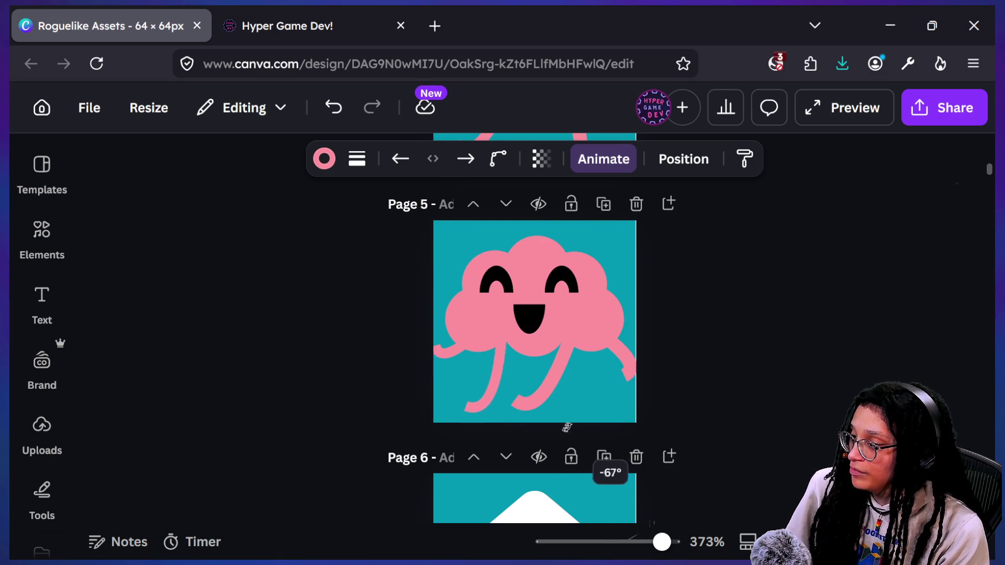
left_click_drag(626, 421, 579, 387)
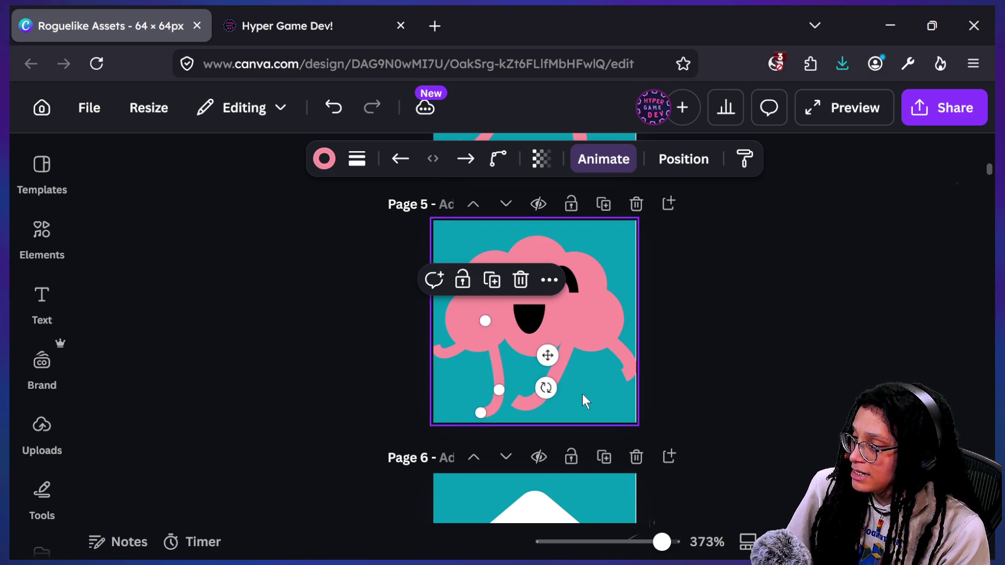
left_click_drag(548, 355, 595, 350)
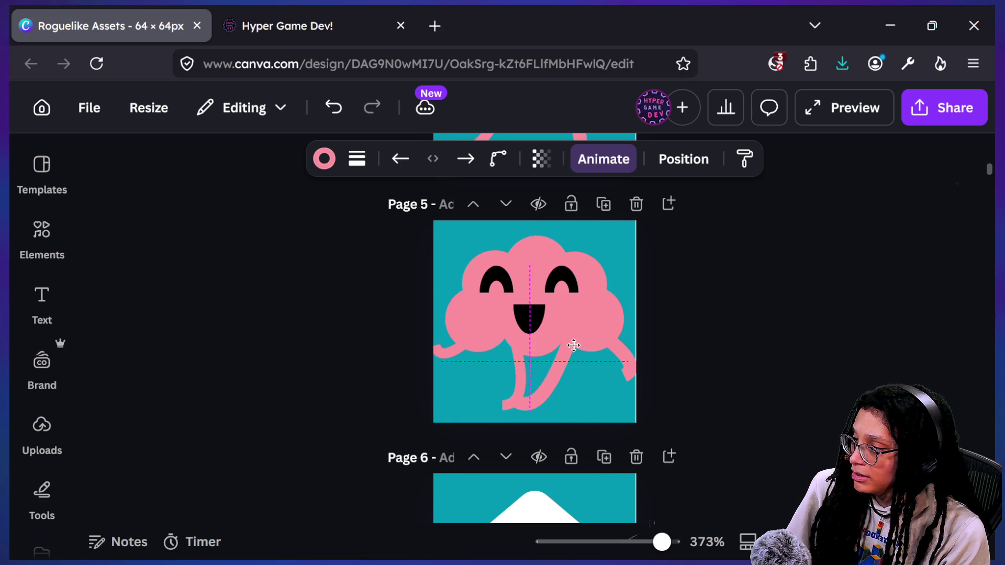
key("ctrl+z")
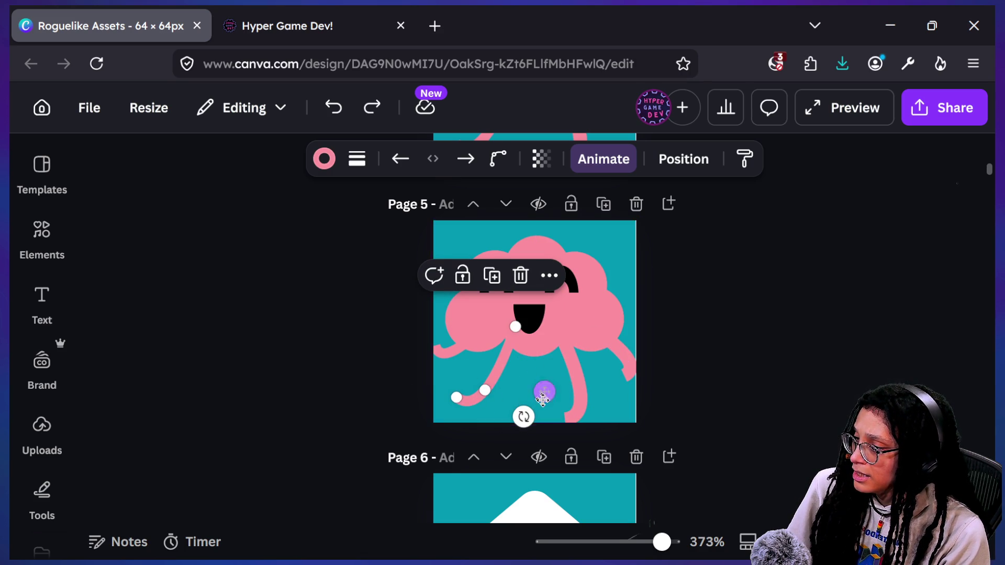
left_click_drag(544, 392, 543, 410)
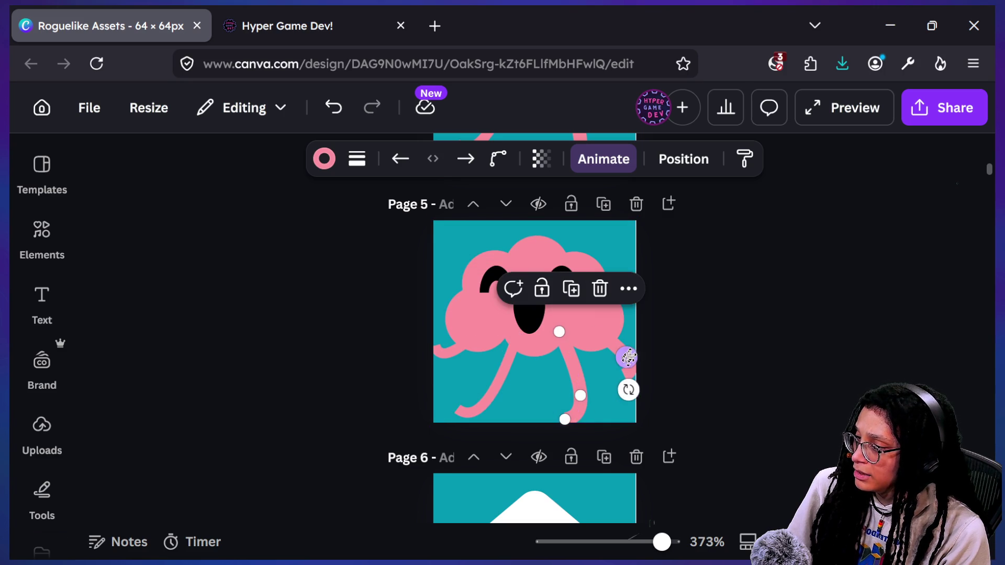
left_click_drag(627, 359, 626, 340)
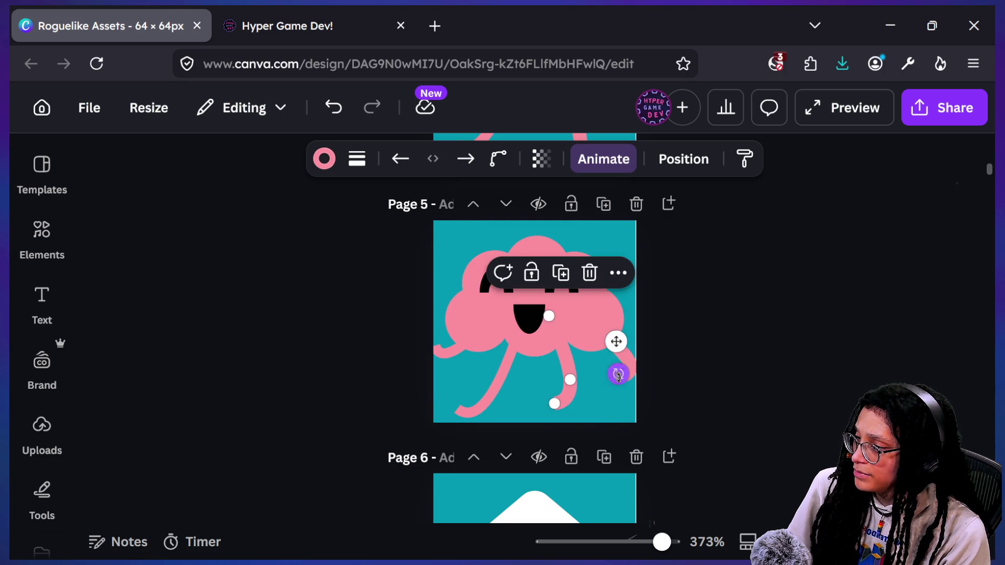
left_click_drag(637, 370, 629, 344)
scroll(666, 334, "up", 3)
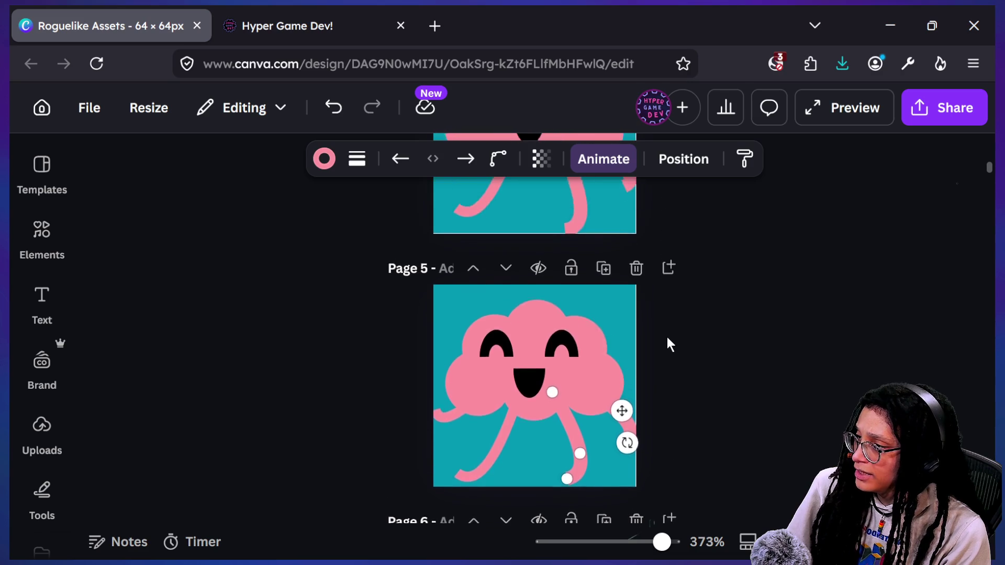
Reposition a page 5 leg line and rotate it to about -40°, then return to the Godot game
scroll(668, 343, "down", 3)
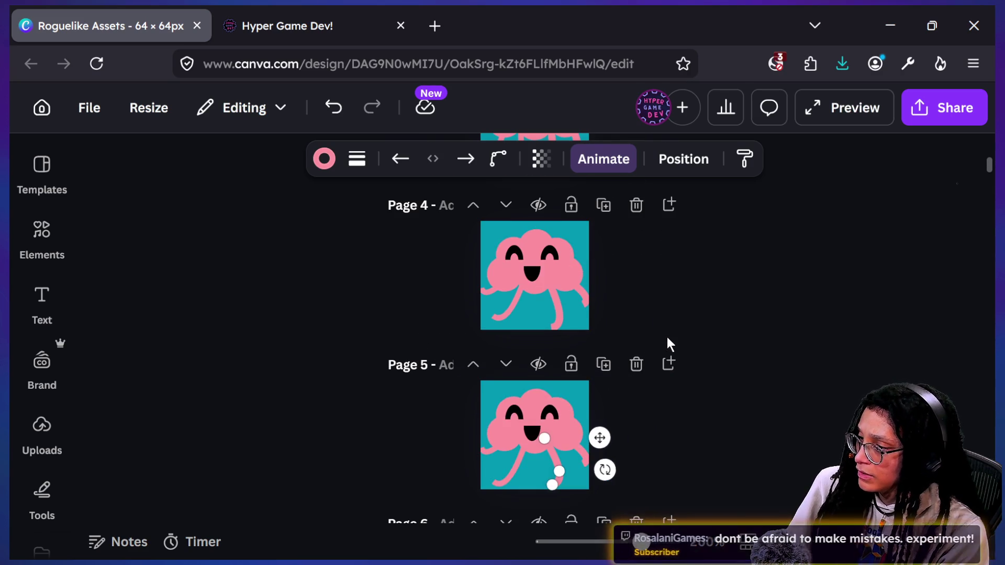
left_click(765, 371)
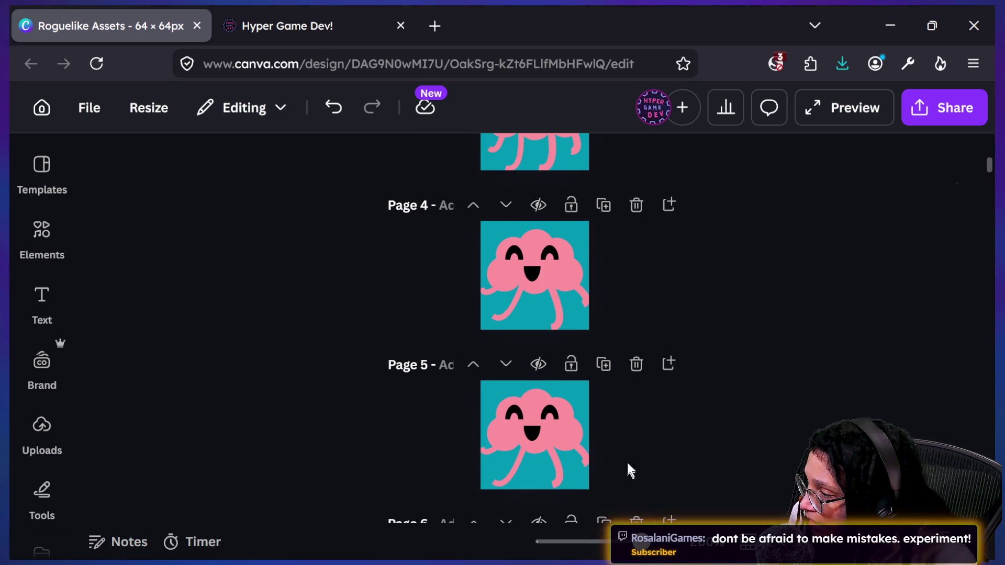
left_click(513, 471)
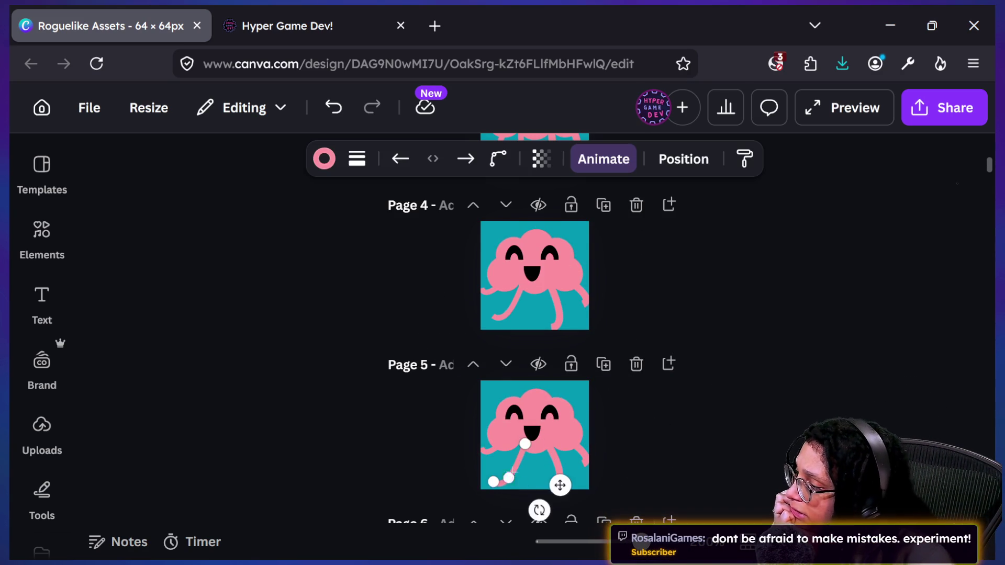
left_click(630, 428)
left_click(556, 469)
mouse_move(605, 473)
left_mouse_down()
mouse_move(557, 483)
mouse_move(598, 482)
mouse_move(596, 467)
left_mouse_up()
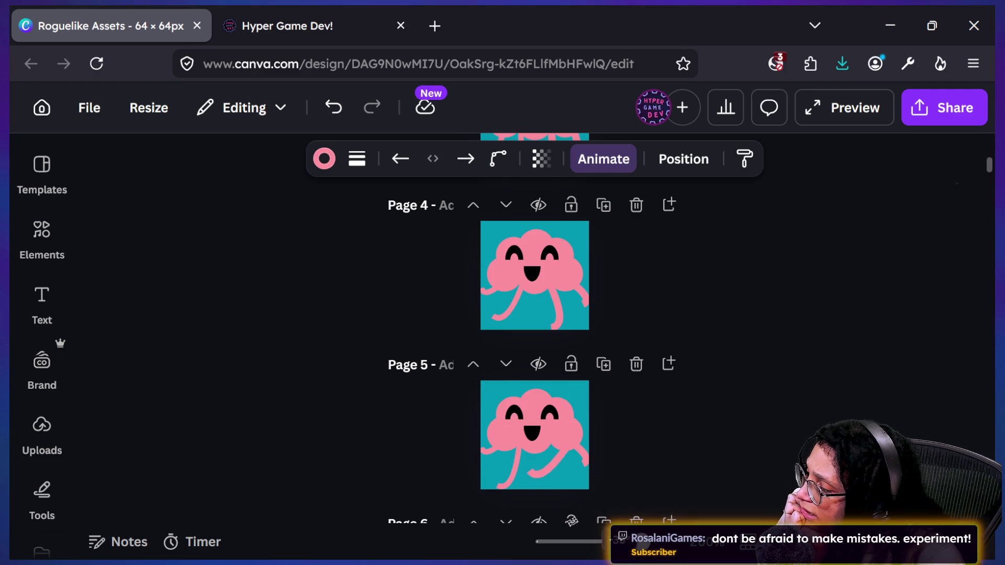
left_click(507, 480)
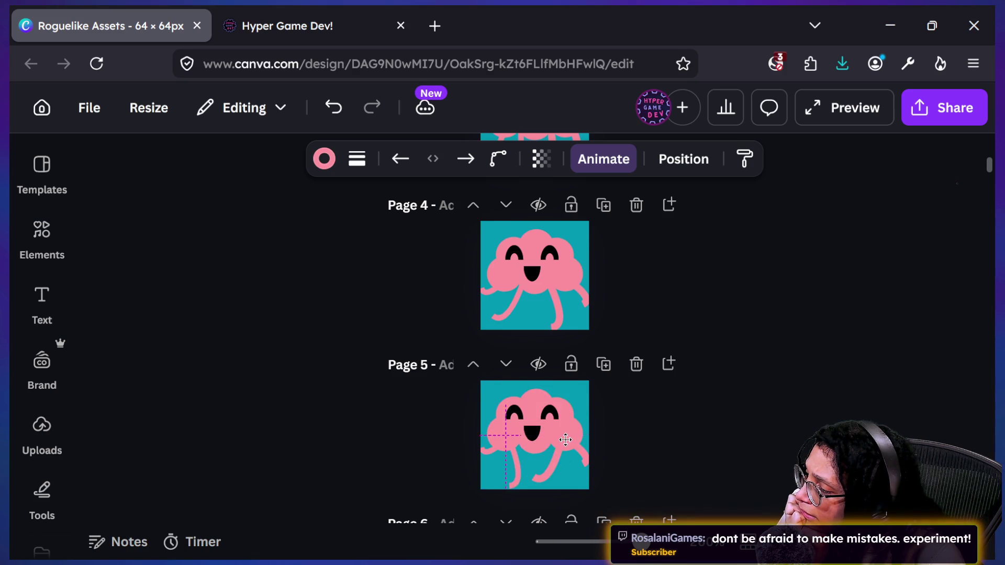
left_click_drag(566, 439, 569, 437)
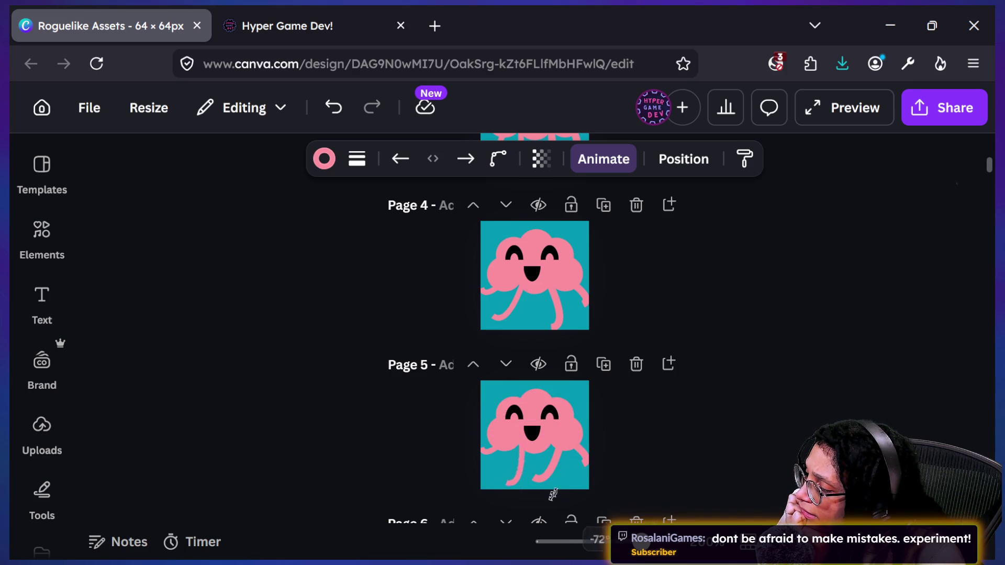
left_click_drag(529, 505, 558, 466)
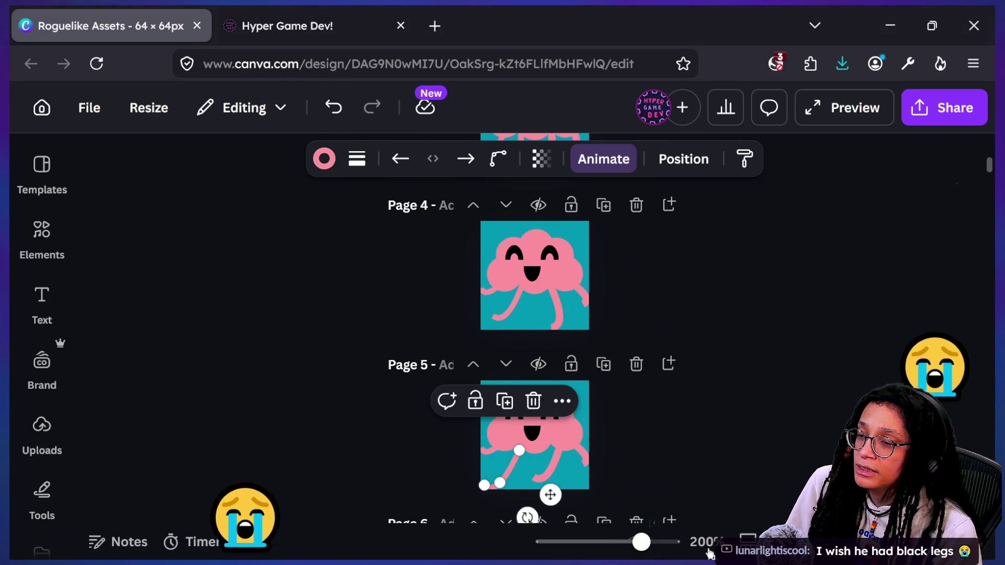
left_click(703, 460)
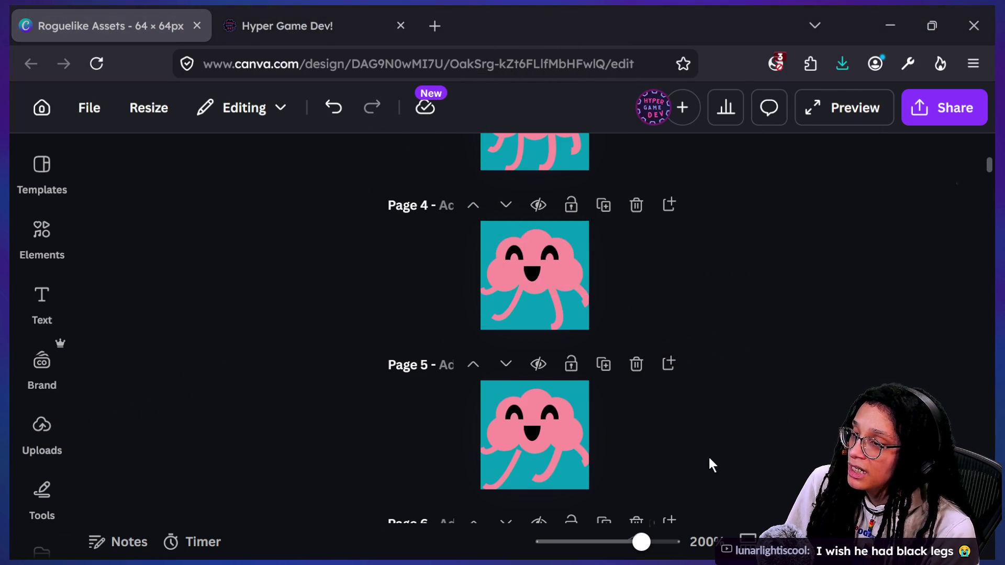
key("alt+Tab")
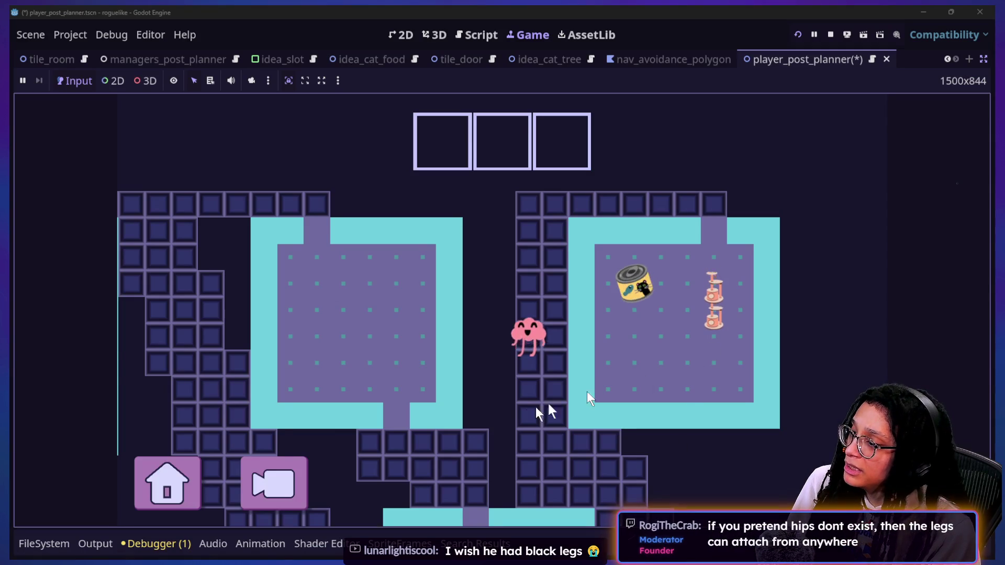
Walk the pink player down through the game rooms, then select a leg of the page 4 Canva character
left_click(526, 403)
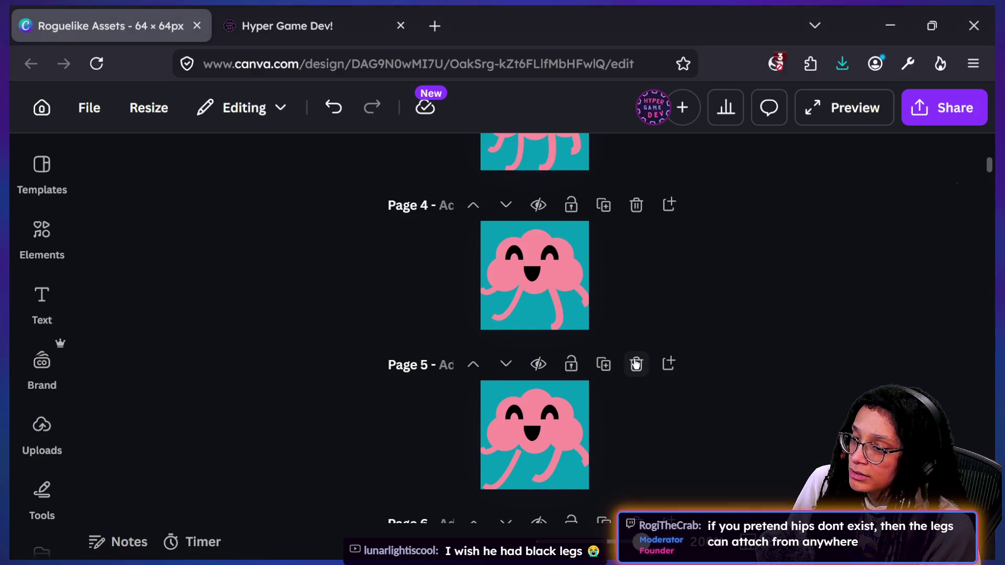
left_click_drag(603, 304, 521, 329)
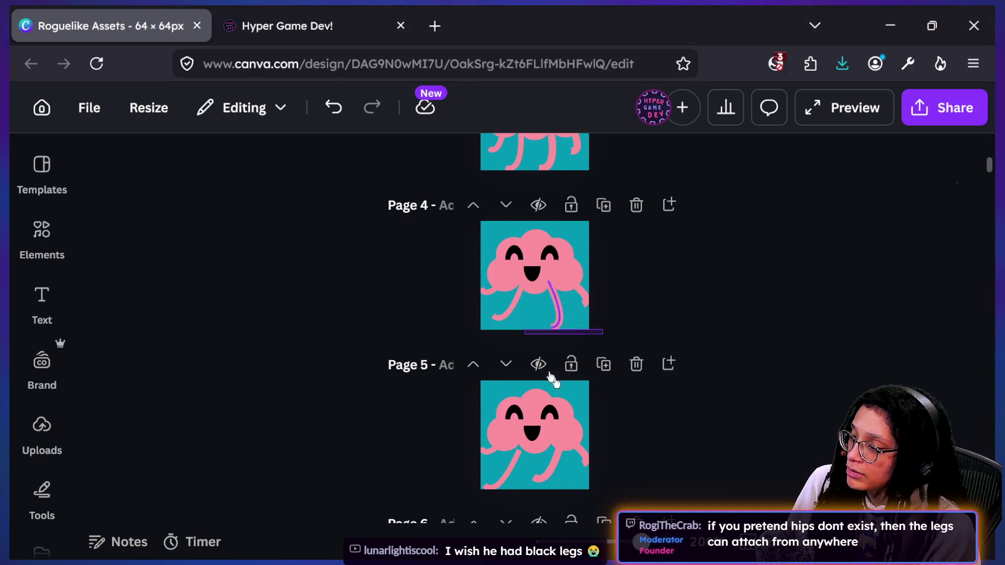
Nudge a leg line of the page 5 cloud character to a new spot and deselect it
mouse_move(498, 470)
left_mouse_down()
mouse_move(504, 480)
mouse_move(518, 458)
mouse_move(526, 473)
left_mouse_up()
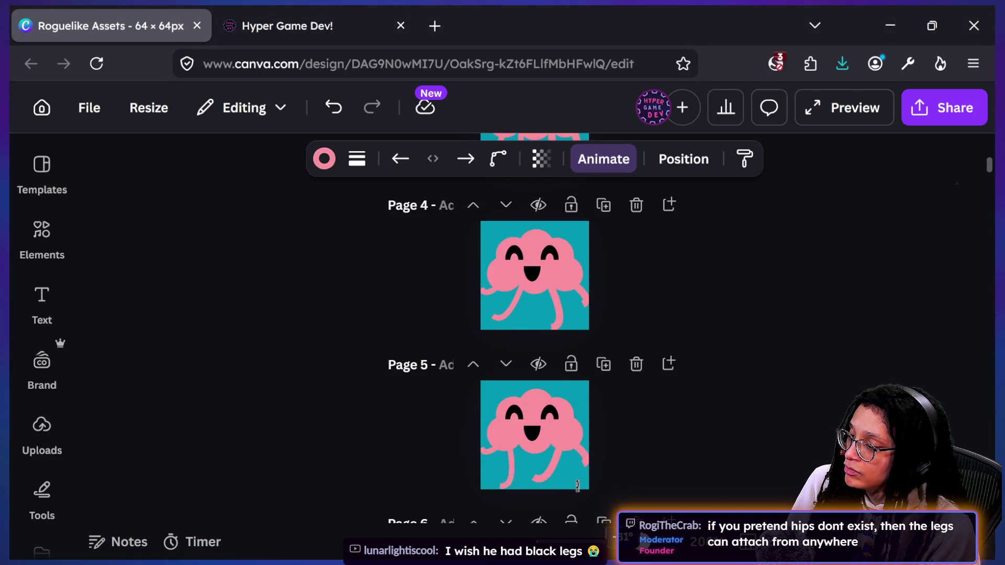
left_click(534, 473)
left_click_drag(569, 446, 577, 443)
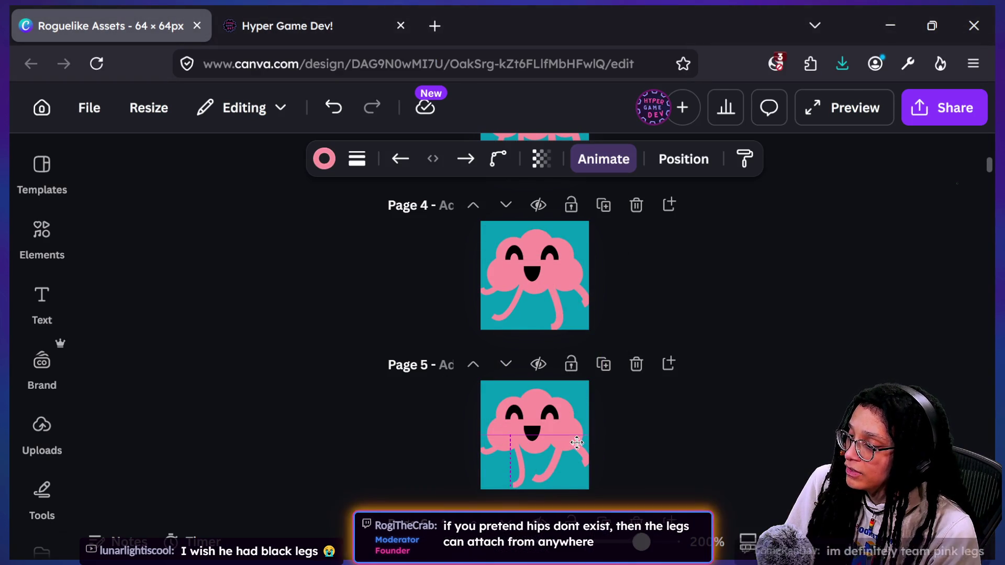
left_click(682, 463)
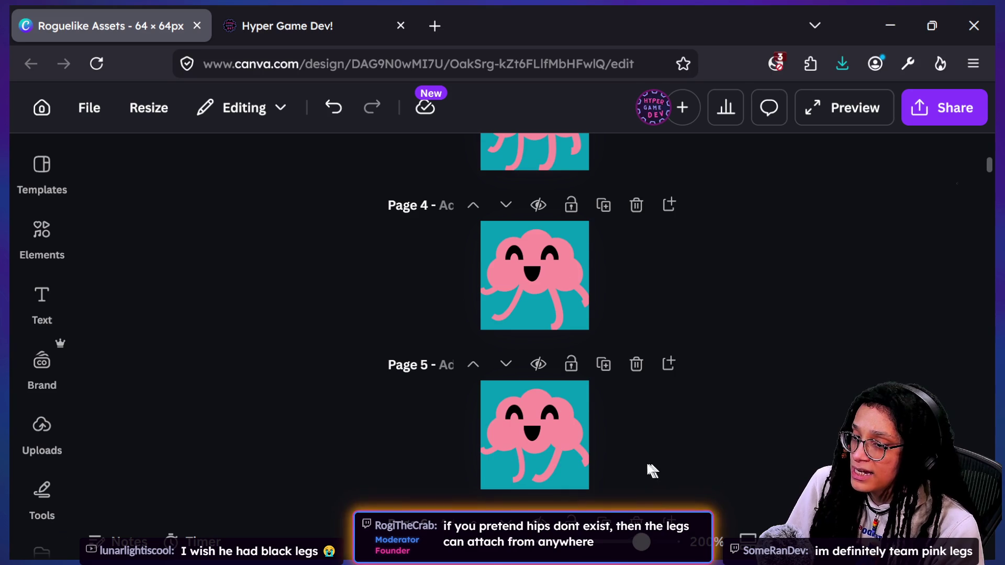
key("alt+Tab")
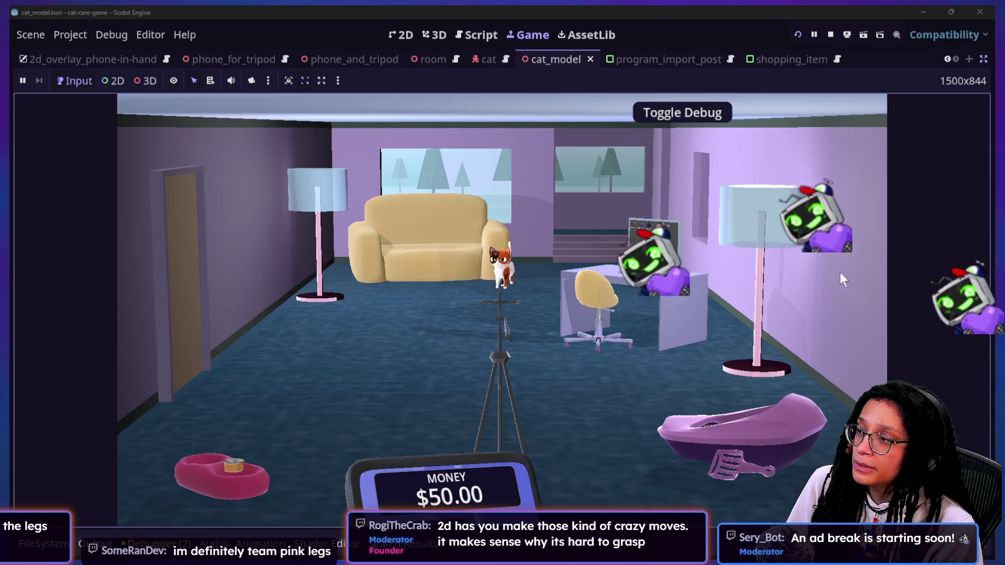
Launch Post Planner from the cat-care game's desk computer and start planning a post
key("alt+Tab")
left_click(673, 222)
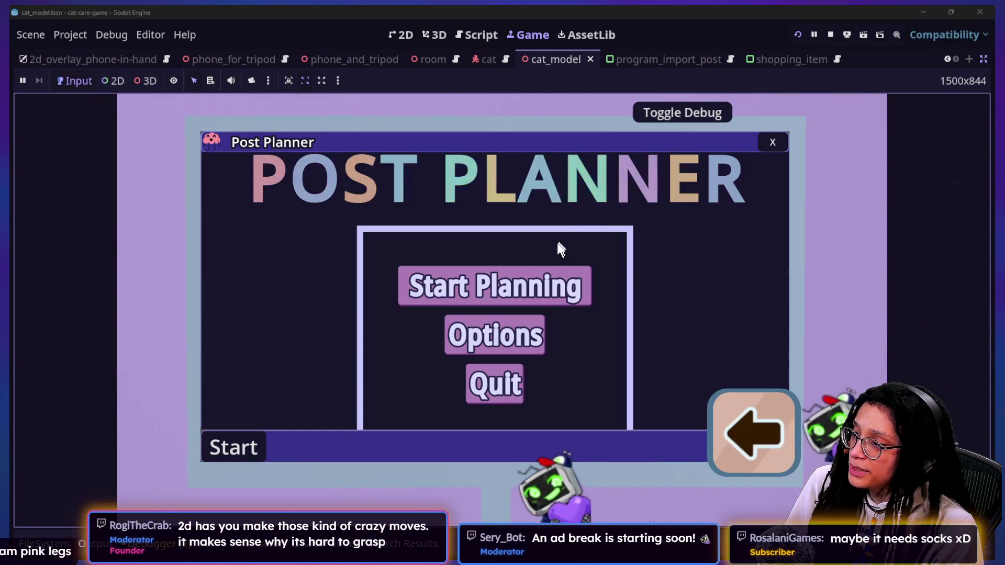
left_click(546, 286)
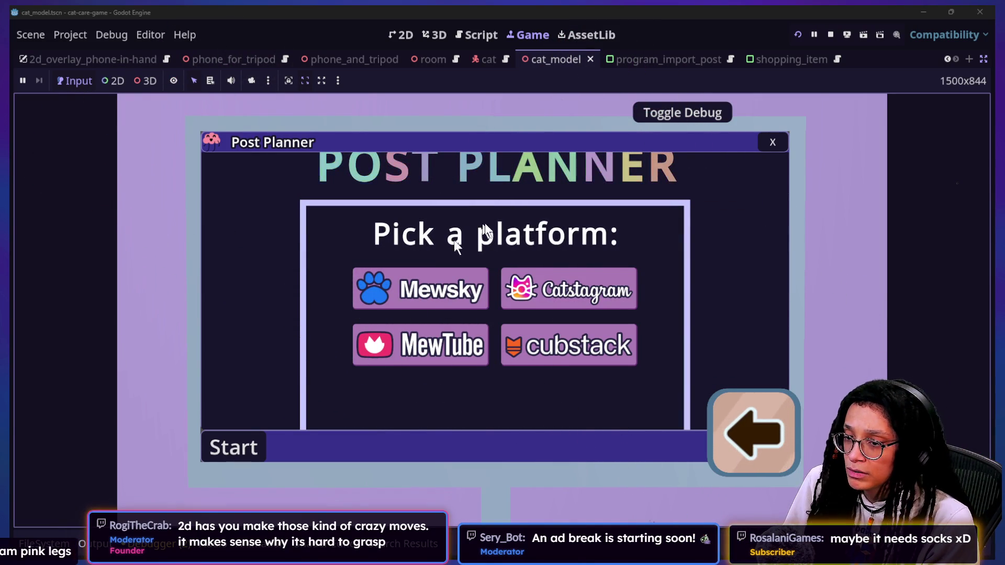
mouse_move(454, 312)
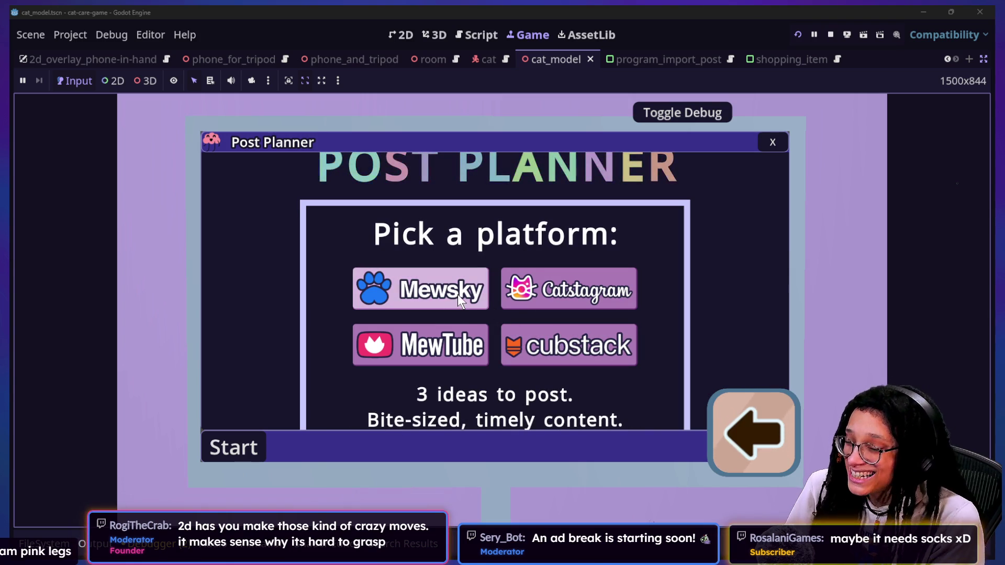
Choose Mewsky as the Post Planner platform
left_click(453, 289)
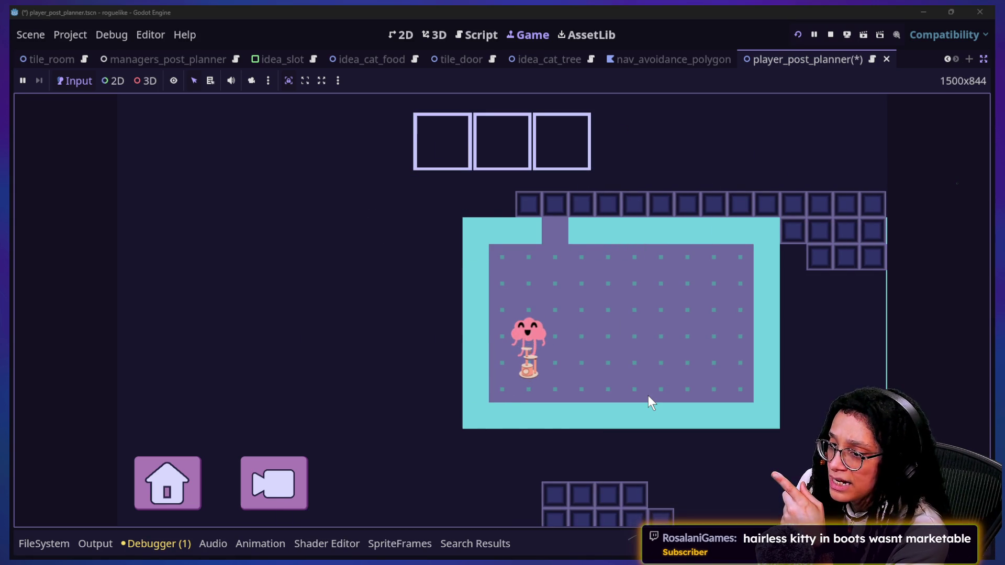
Delete the crashing score update call on lines 144–146 of idea.gd
type("sssssssssss")
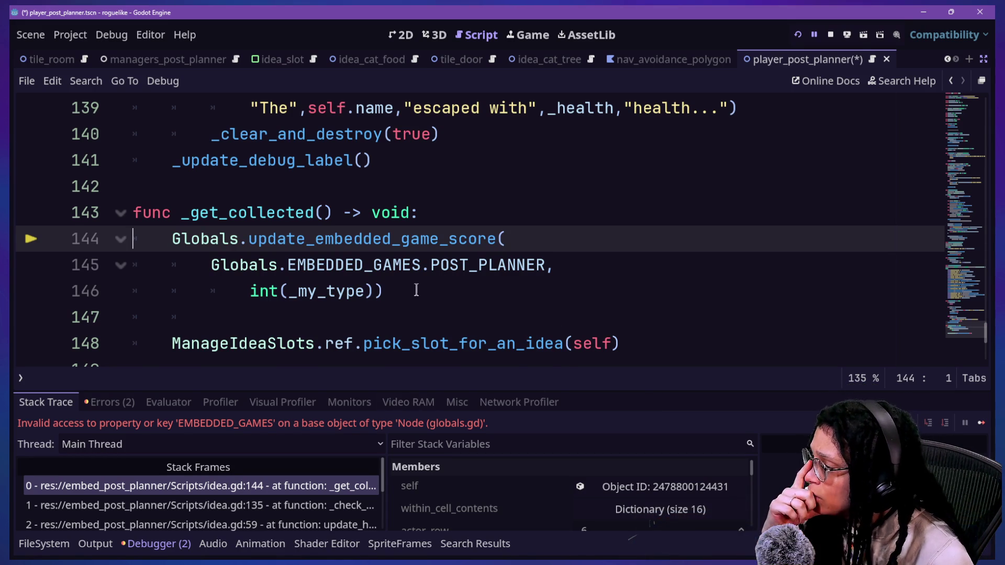
left_click_drag(416, 291, 438, 220)
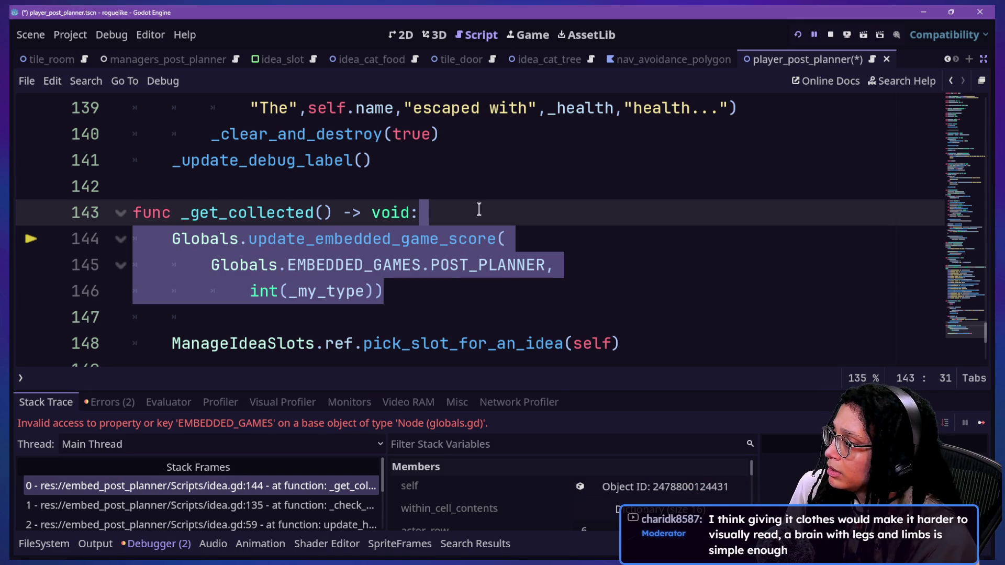
left_click(483, 291)
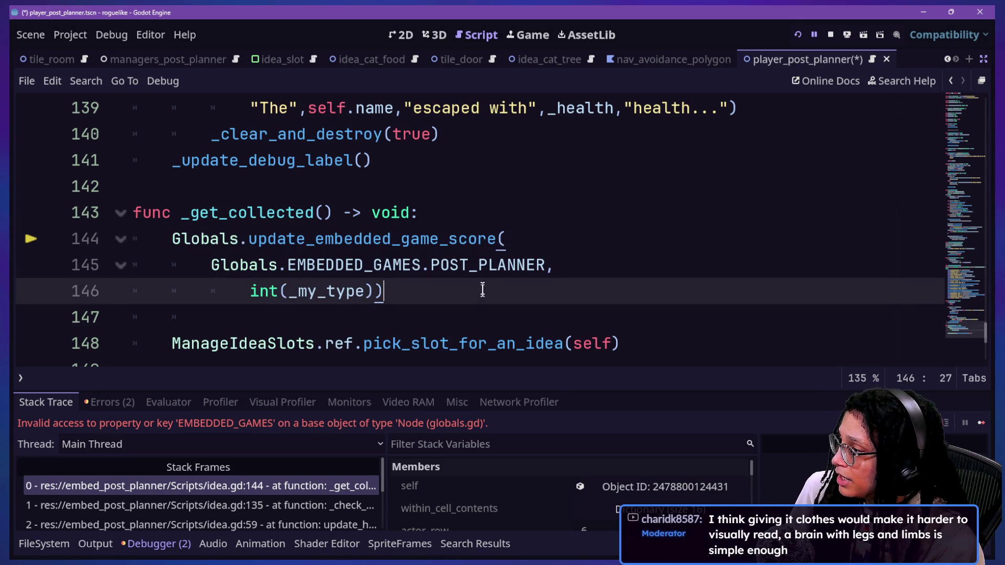
mouse_move(480, 283)
left_mouse_down()
mouse_move(494, 190)
mouse_move(490, 210)
left_mouse_up()
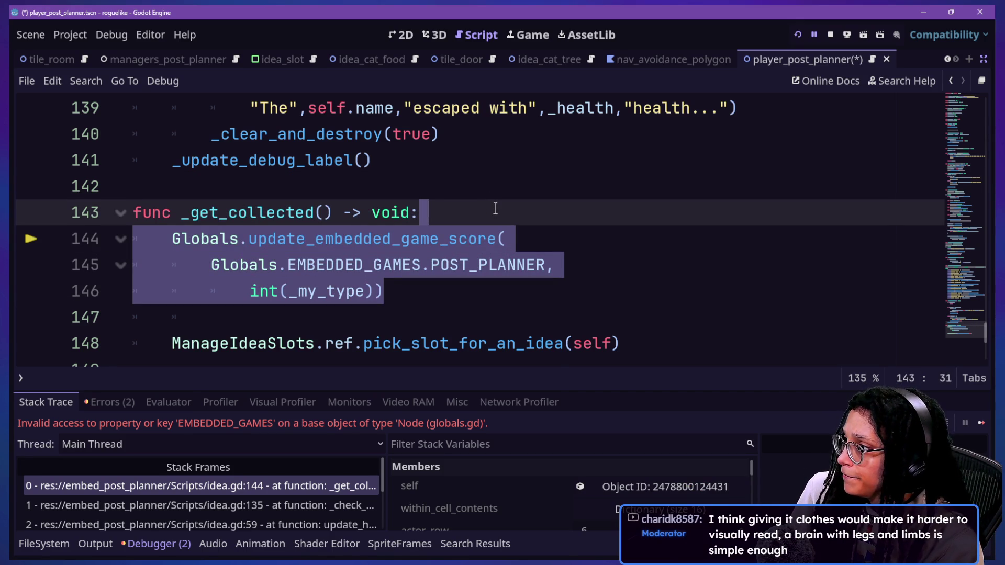
key("BackSpace")
Write 'ManagePostList.ref.' on line 144, comment it out, and save the script
key("Down")
type("UI")
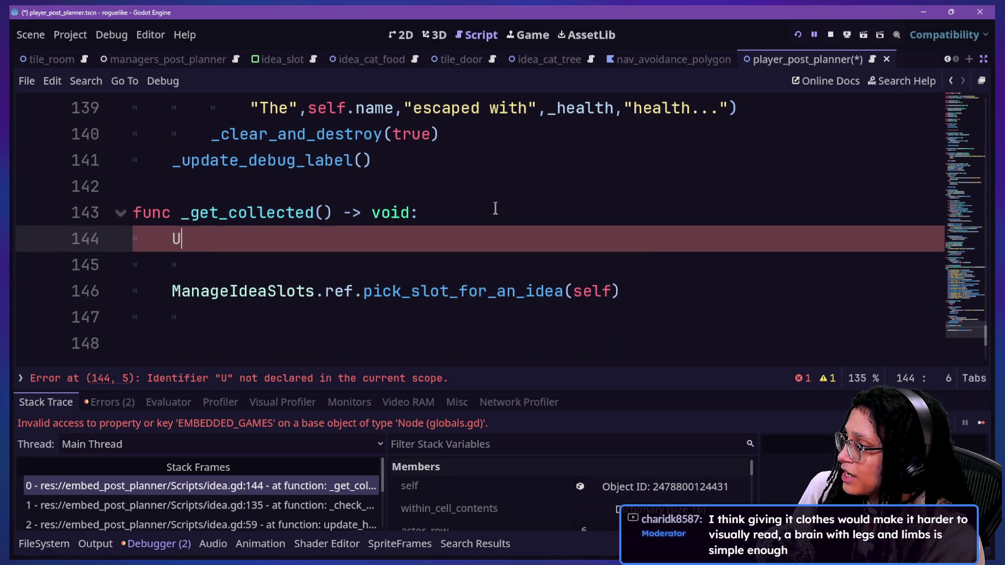
key("BackSpace")
key("BackSpace")
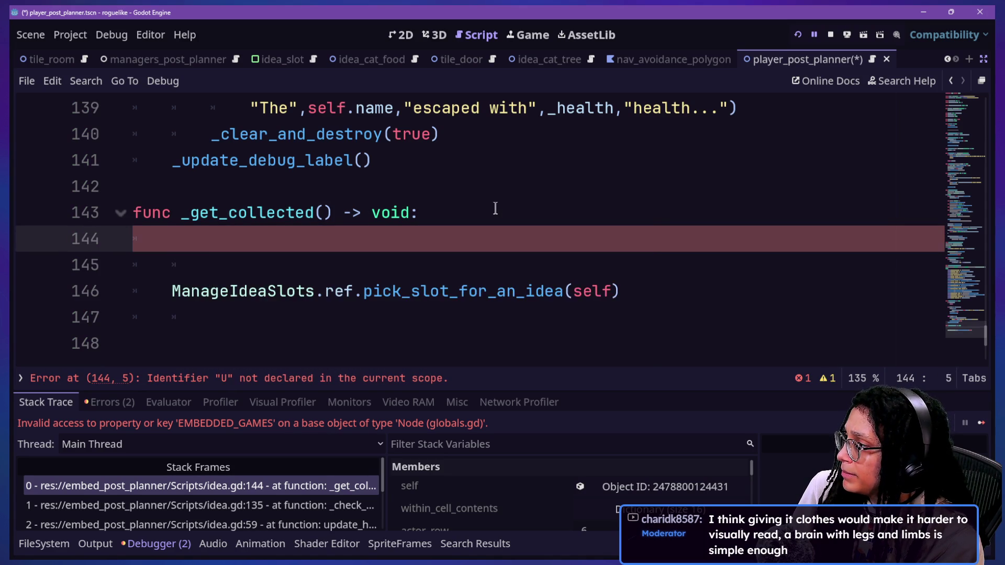
type("E")
key("BackSpace")
type("Manage")
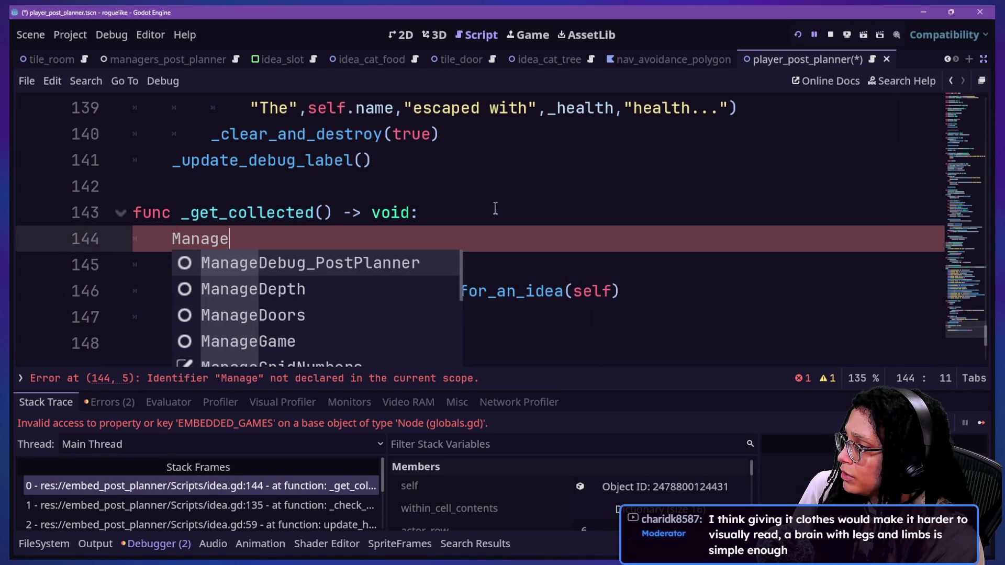
type("PostLIst")
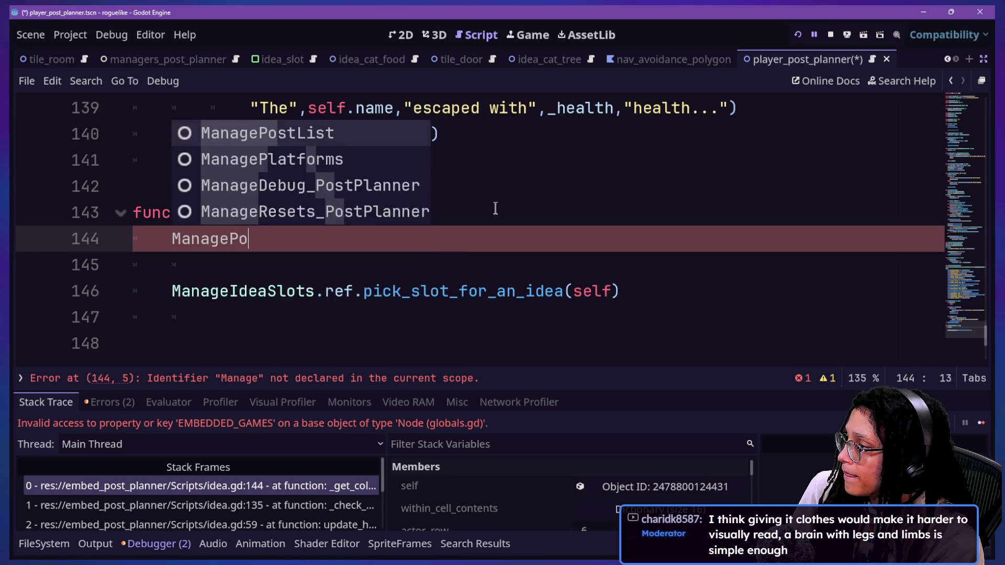
key("BackSpace")
key("BackSpace")
key("BackSpace")
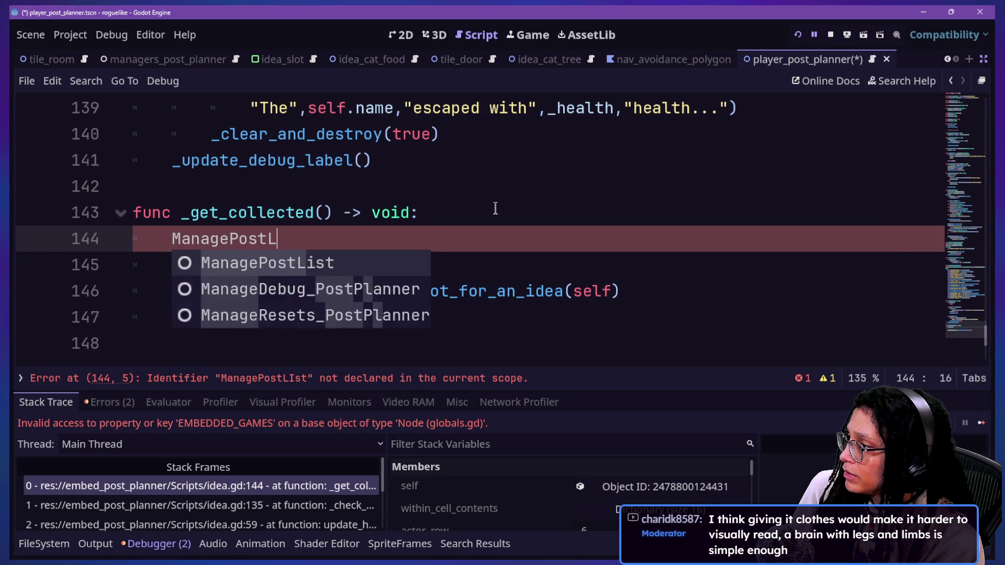
type("istr")
type(".ref.")
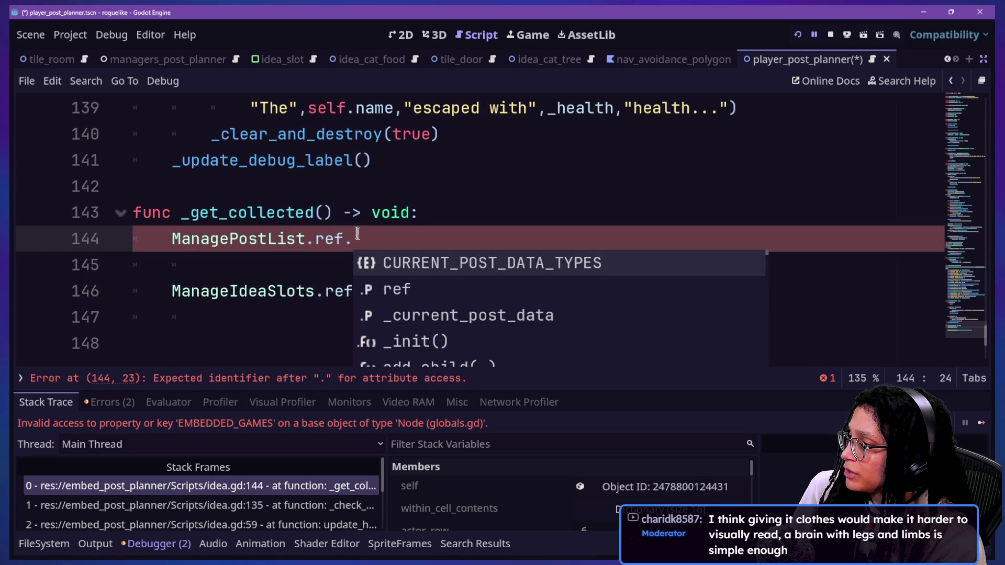
key("Escape")
key("ctrl+k")
left_click(201, 239)
key("ctrl+s")
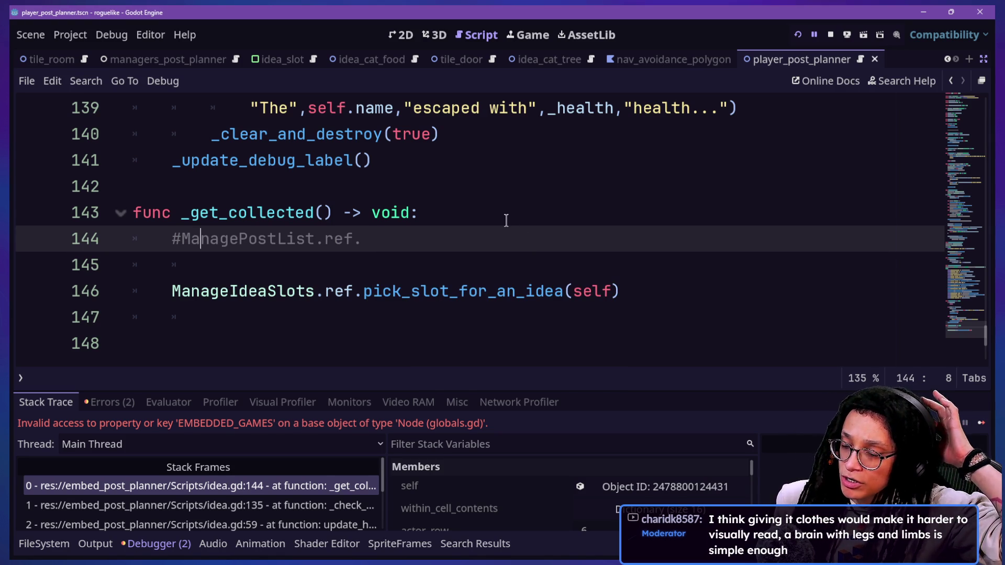
Remove a stray '1' from the commented line and place the caret on line 142
type("1")
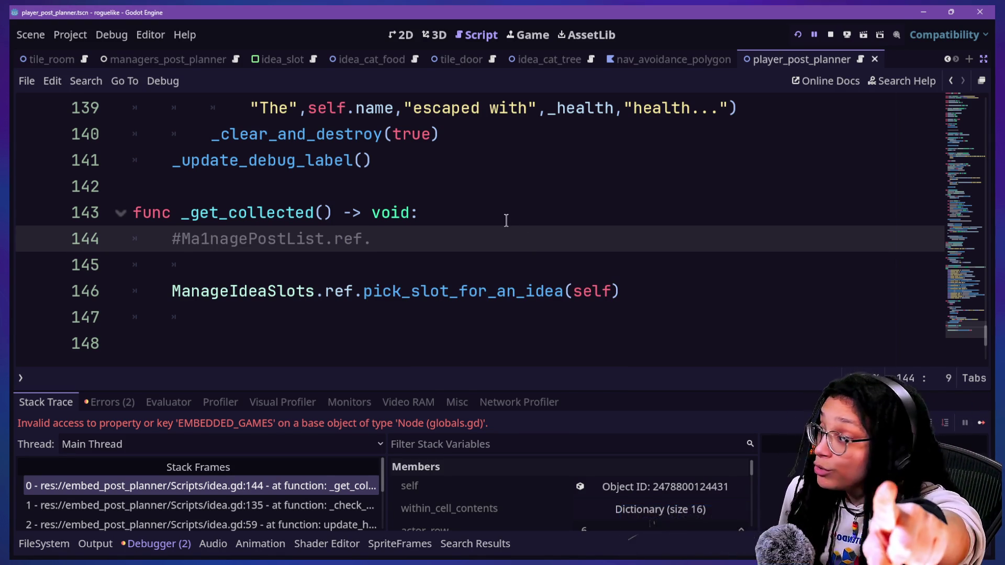
key("BackSpace")
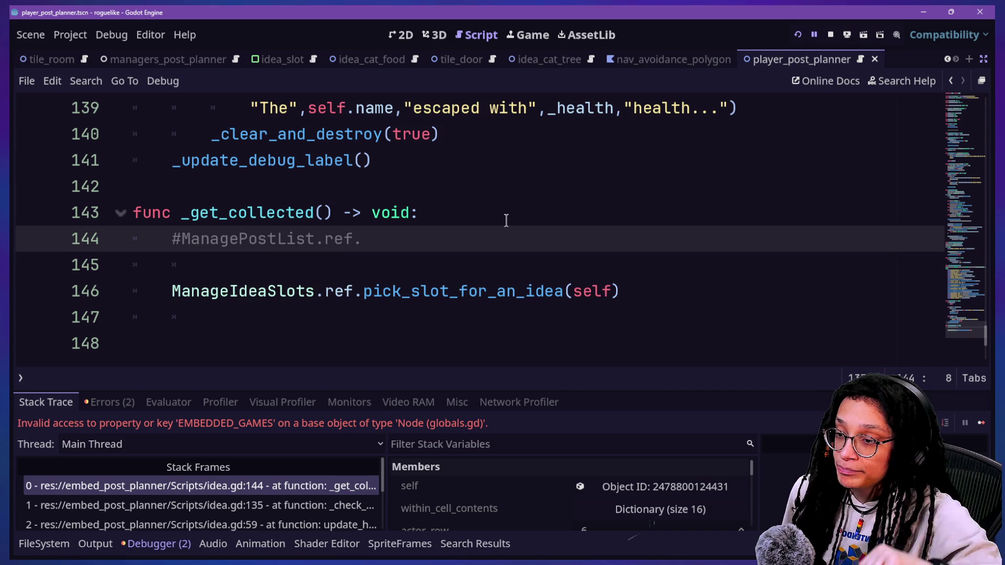
left_click(487, 193)
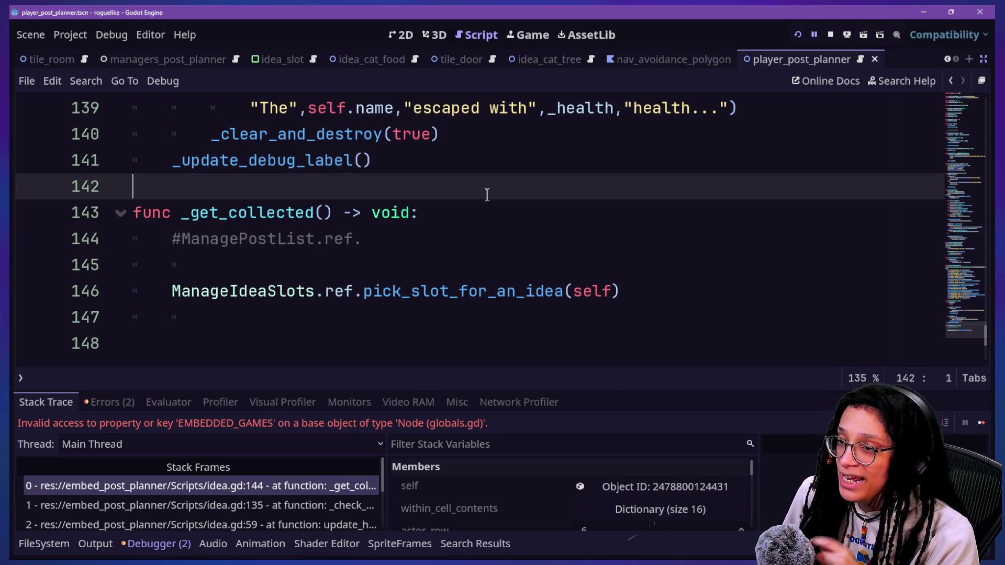
scroll(487, 195, "up", 2)
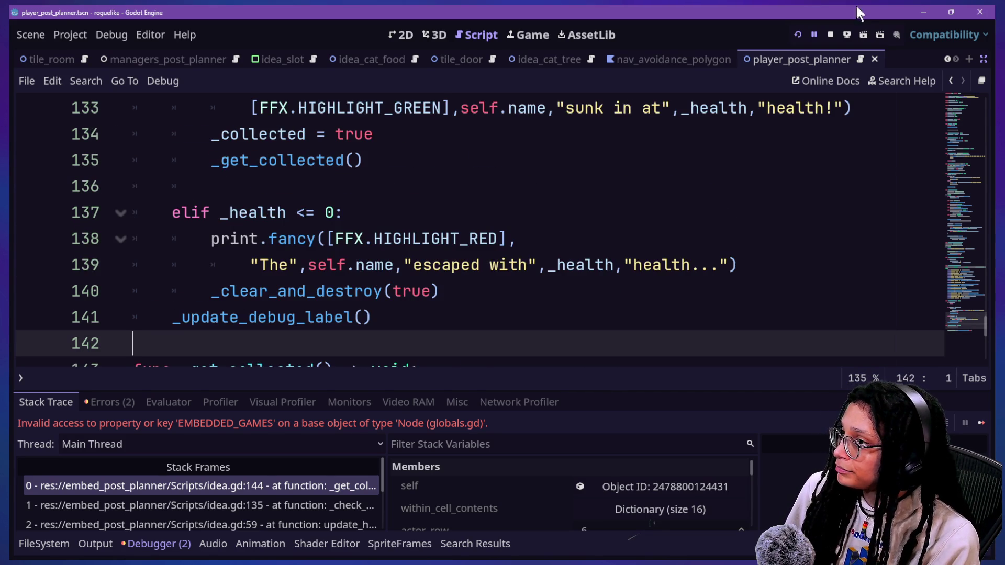
Resume and restart the game with the edited script, then begin a Catstagram planning run
left_click(533, 33)
left_click(981, 423)
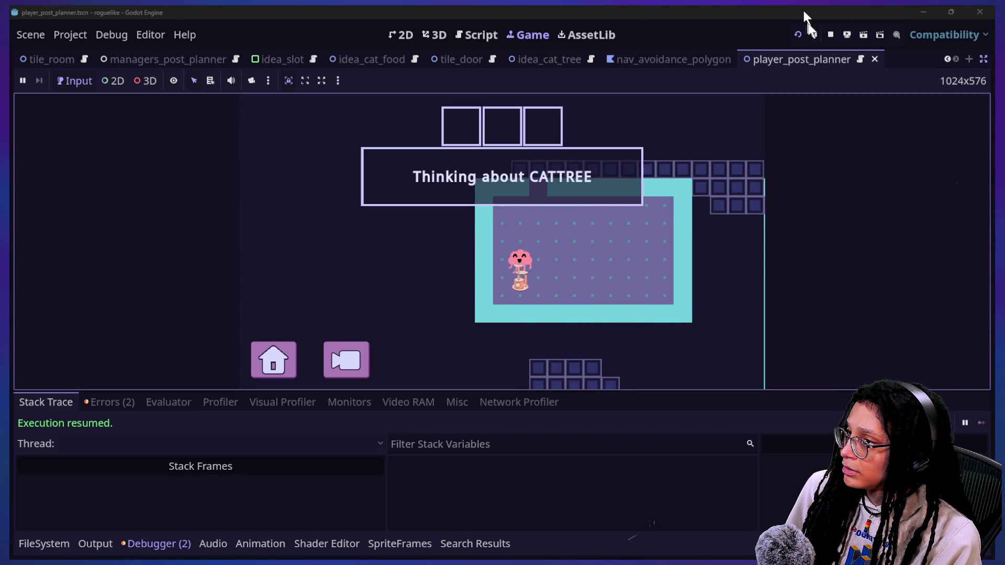
left_click(796, 35)
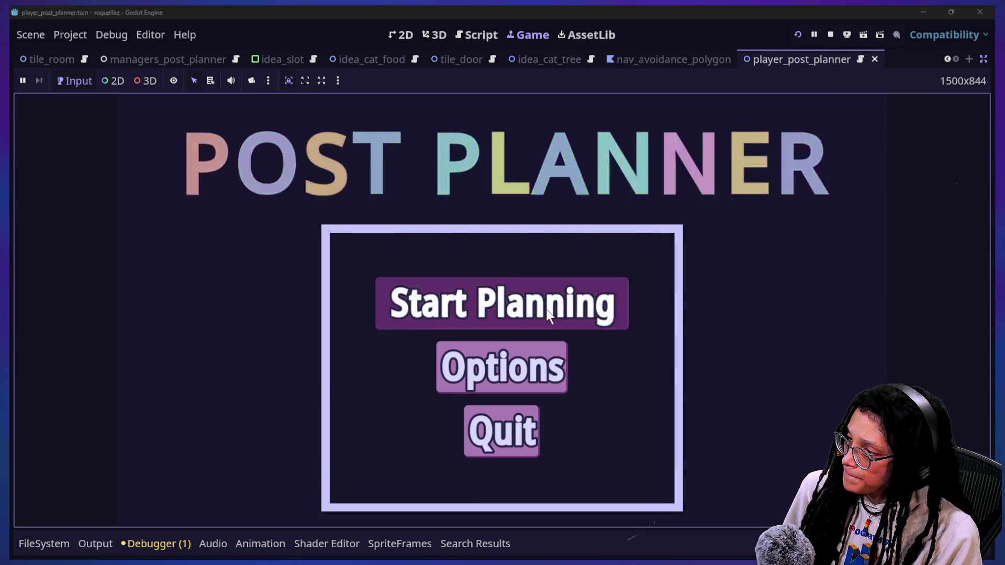
left_click(547, 316)
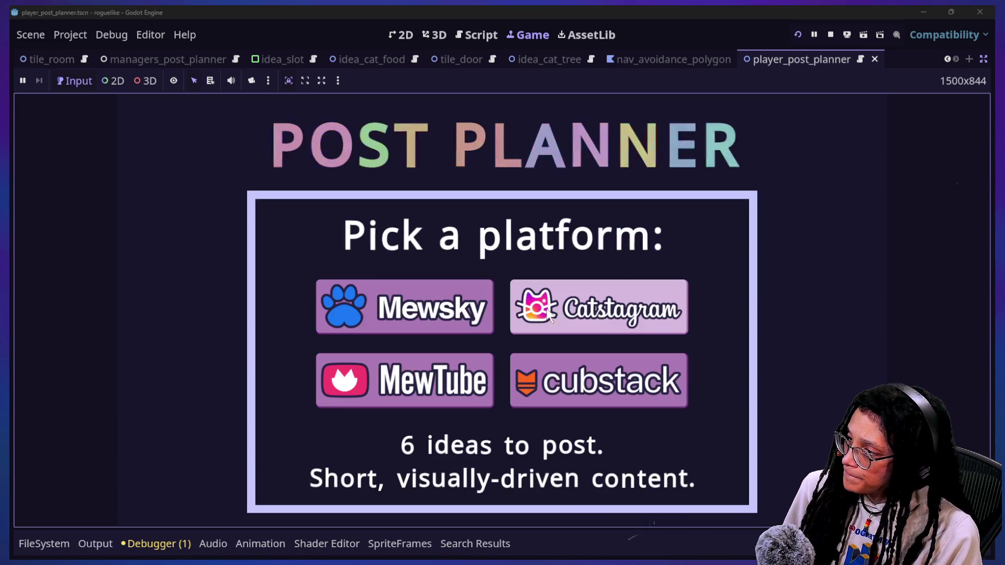
left_click(539, 313)
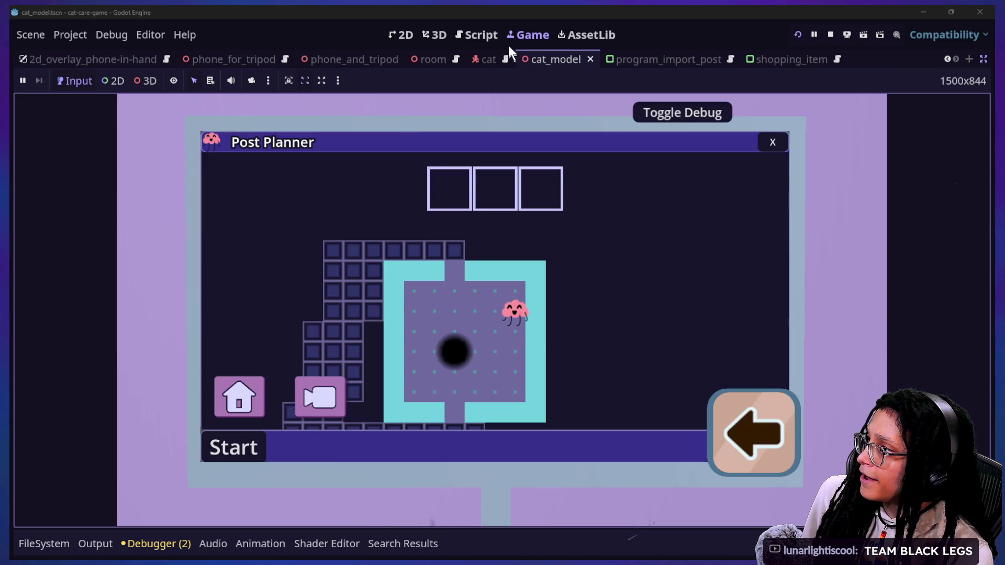
Switch to the script editor to view the program_import_post script
left_click(478, 35)
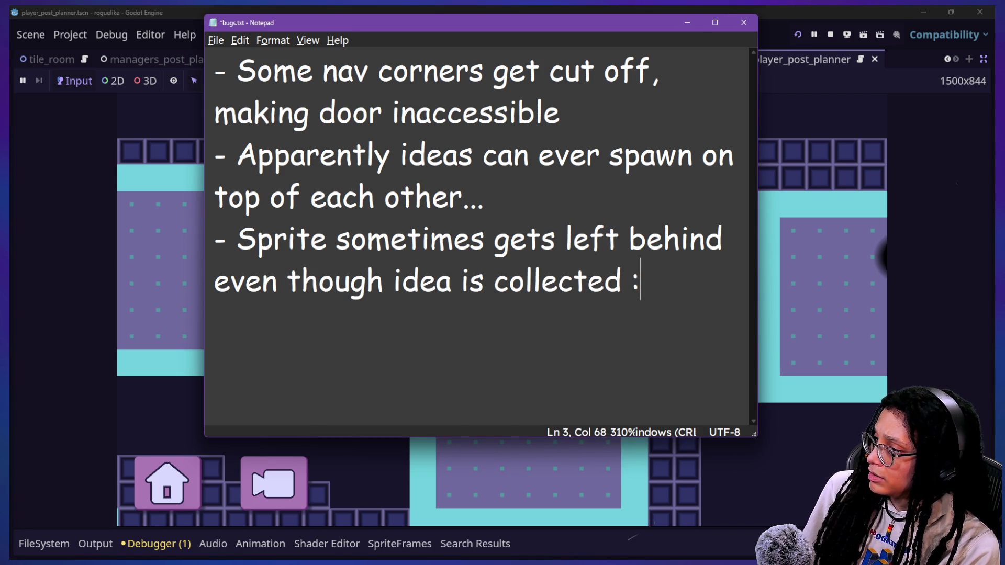
Walk the player with the arrow keys onto a cat food can, filling the third slot
left_click(796, 248)
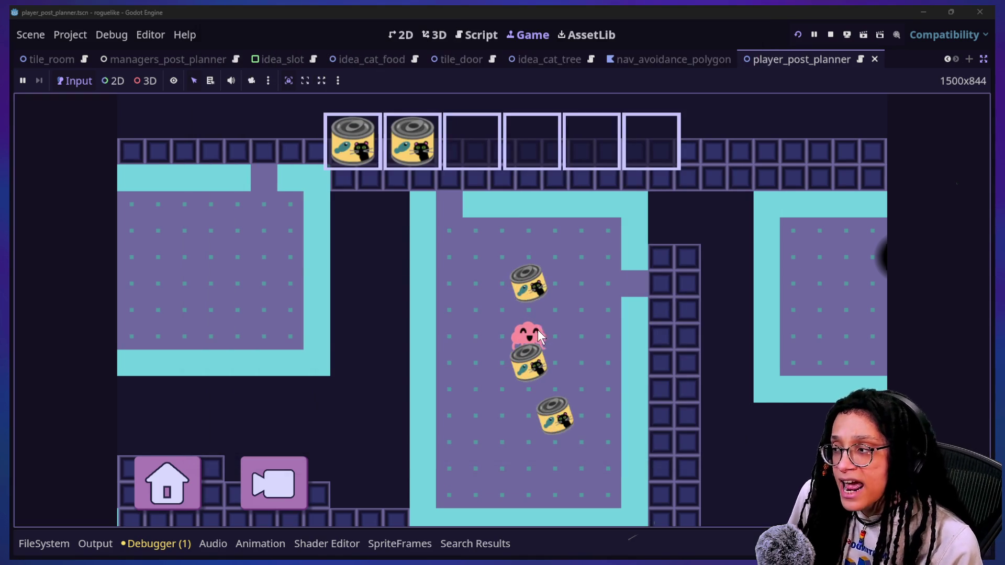
key("Left")
key("Down")
key("Right")
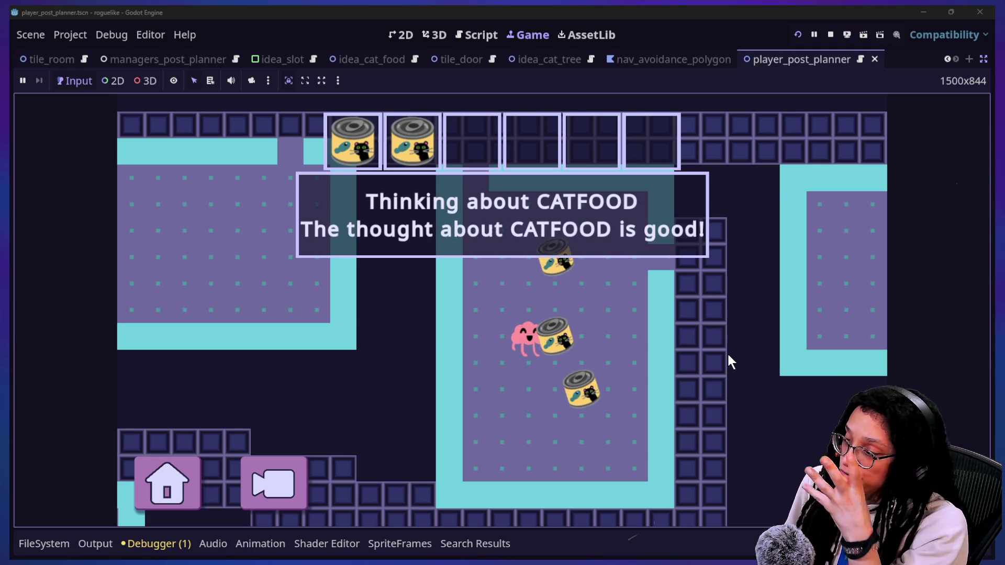
key("Right")
key("Right")
key("Down")
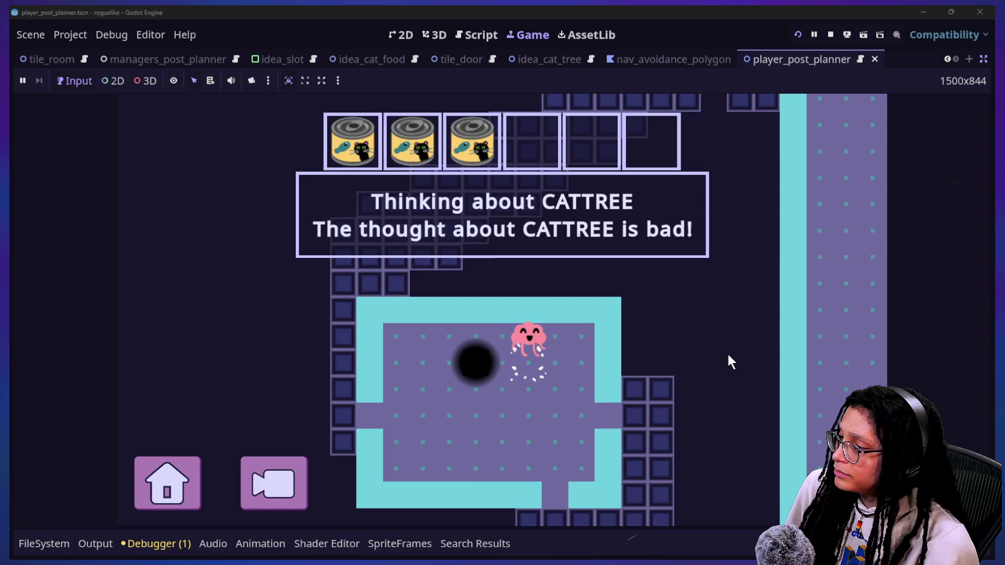
key("alt+Tab")
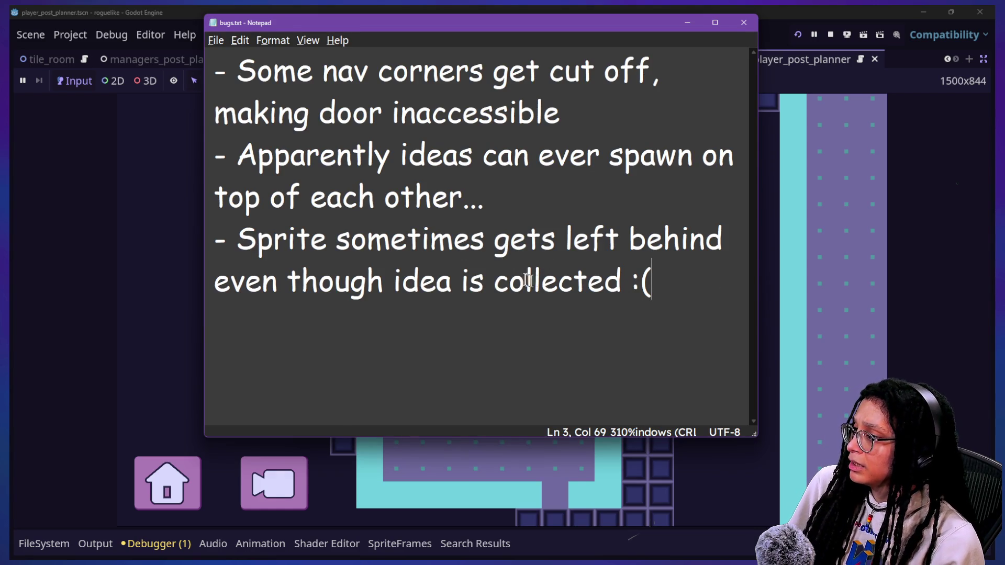
Append '(doesnt seem to happen on poofs)' to the line 3 bug note and zoom Notepad to 270%
left_click_drag(350, 283, 608, 286)
left_click(607, 285)
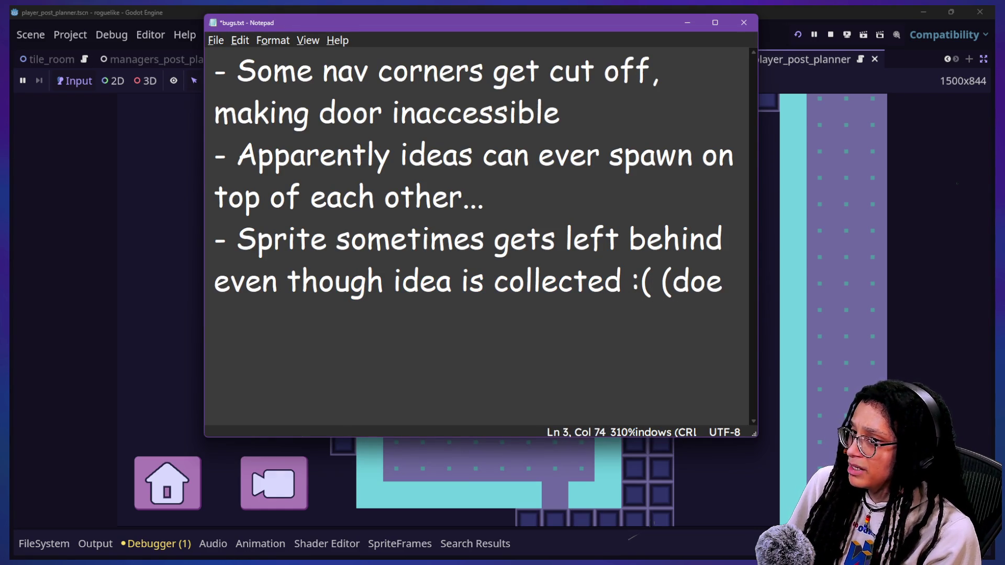
type("snt s")
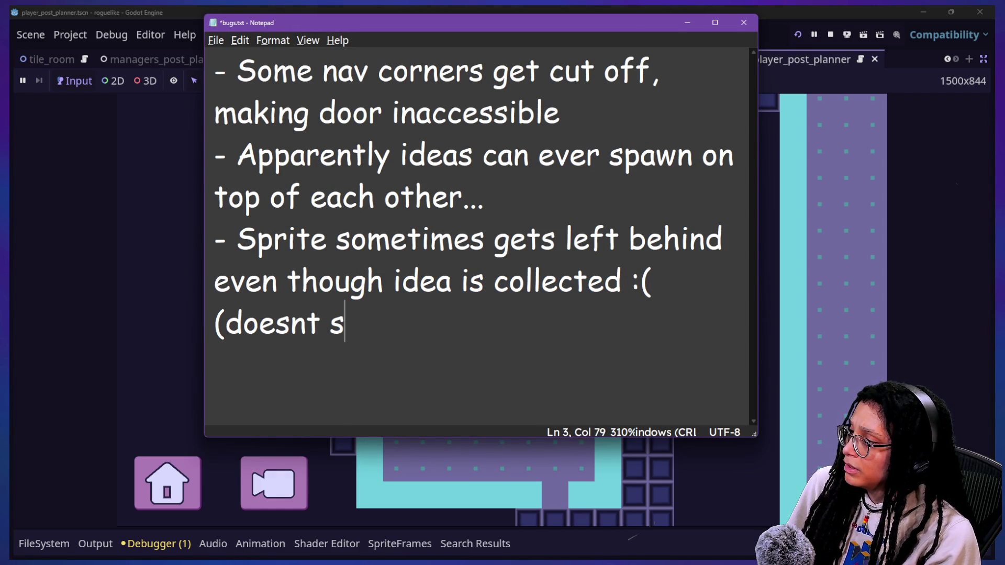
key("ctrl+minus")
key("ctrl+minus")
key("ctrl+minus")
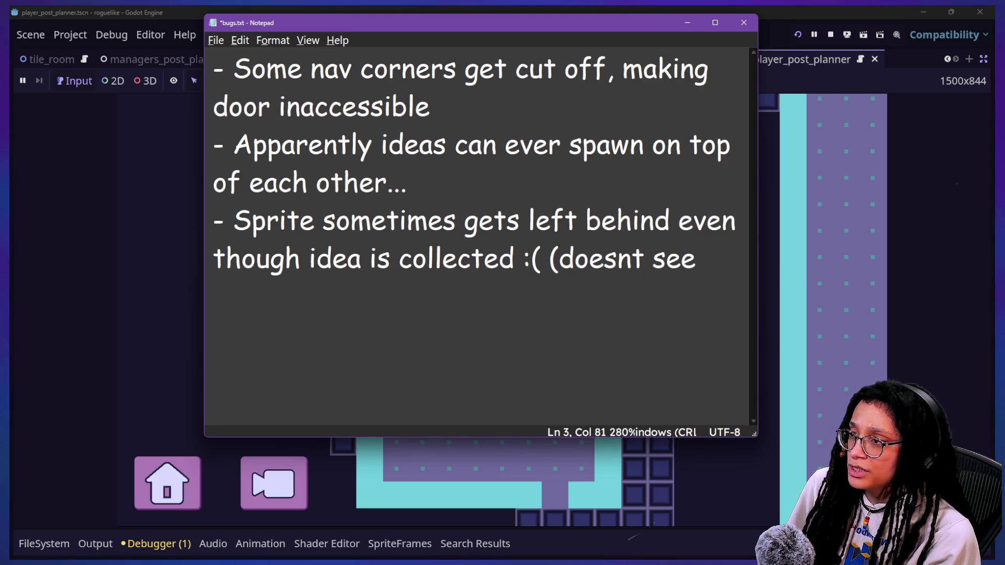
key("ctrl+minus")
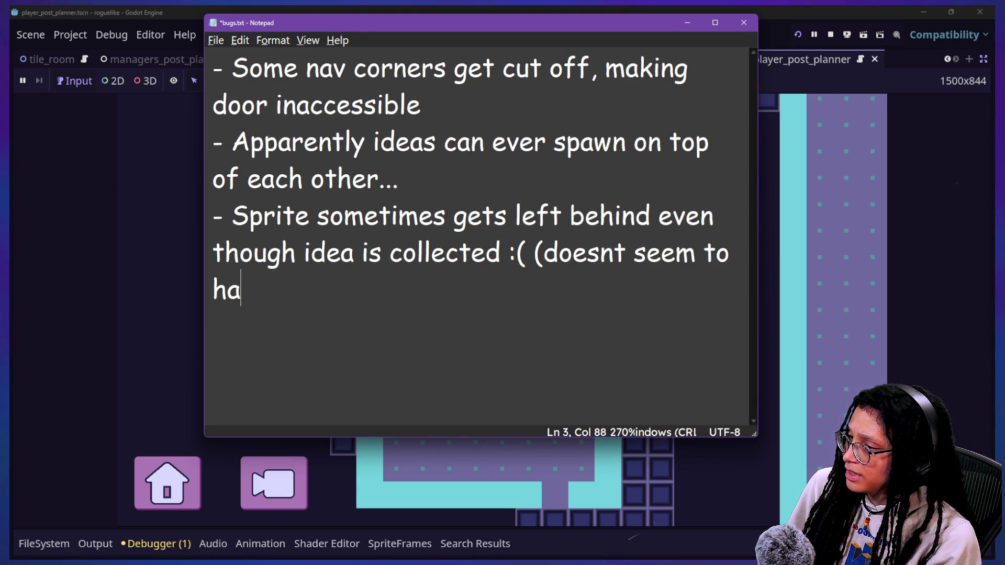
type("m to happen on")
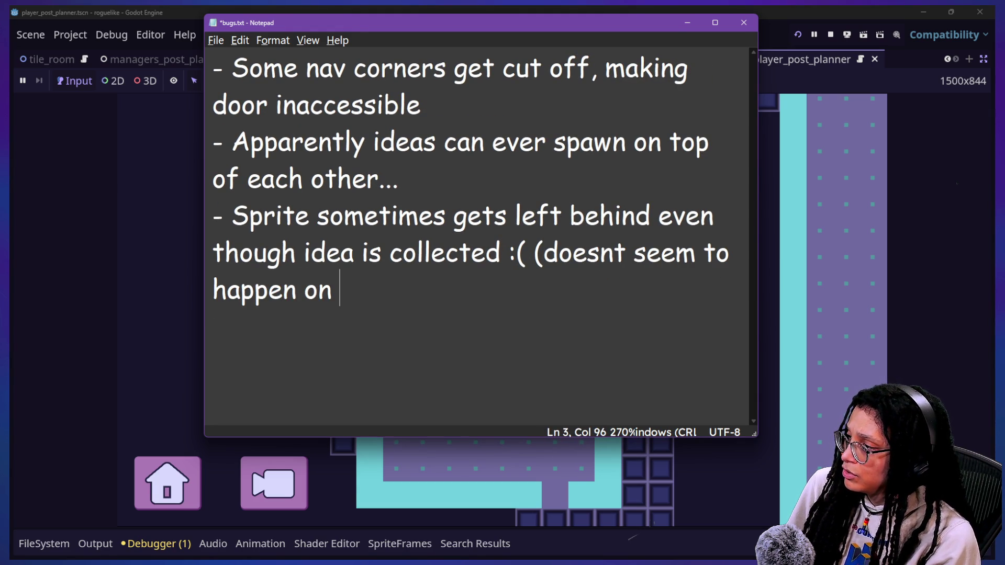
type("poofs")
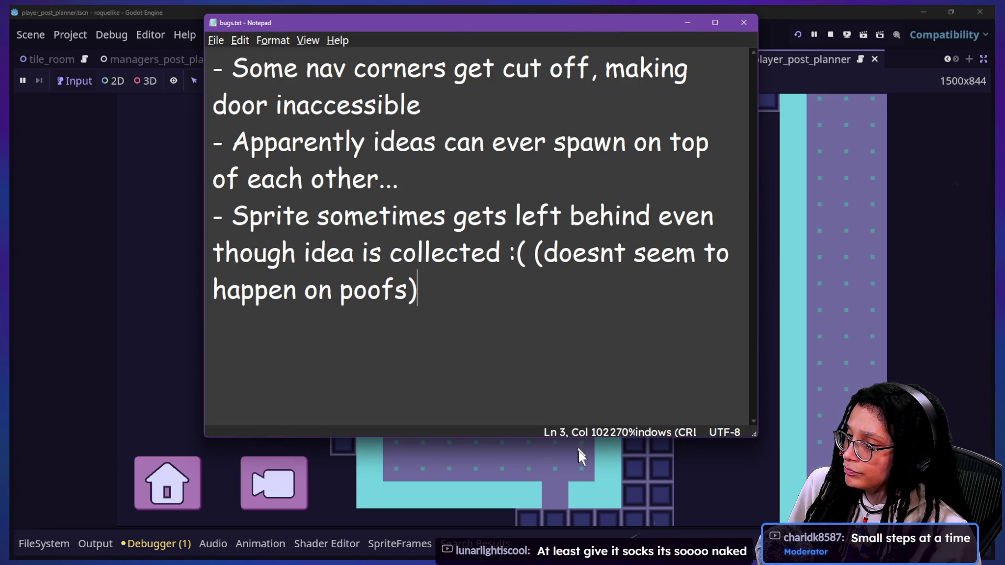
left_click(579, 451)
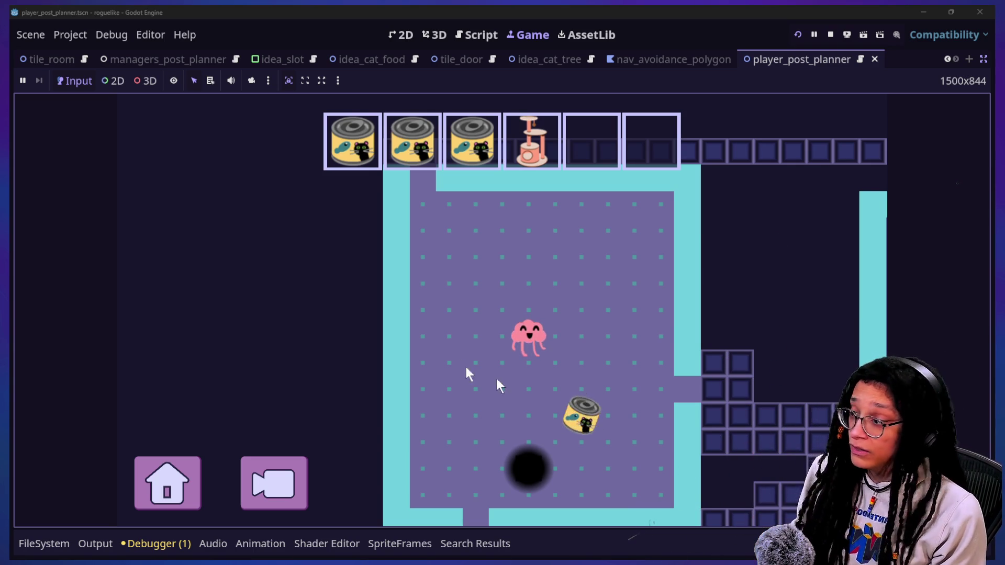
Walk the player onto the cat tree idea to fill the fourth slot
left_click(599, 404)
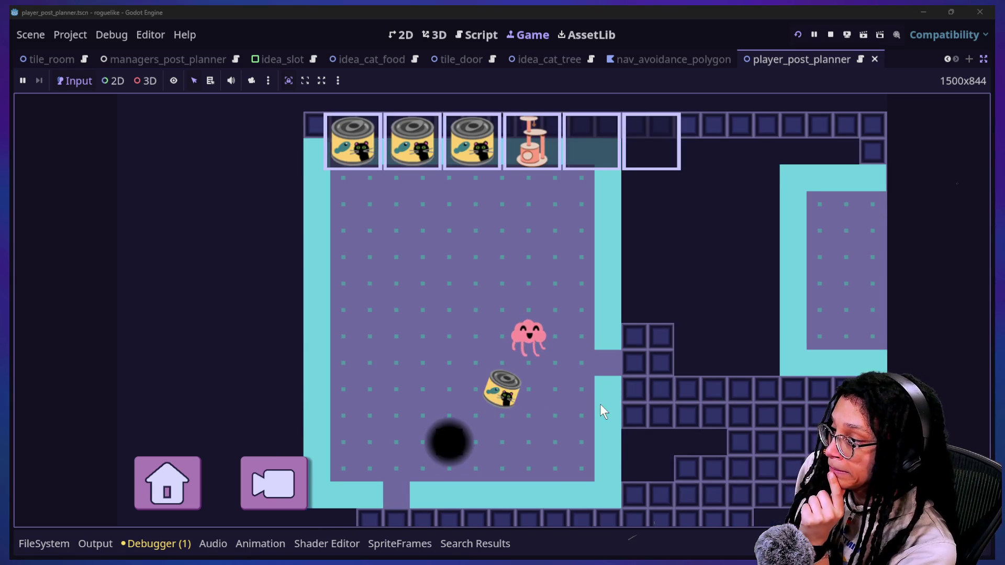